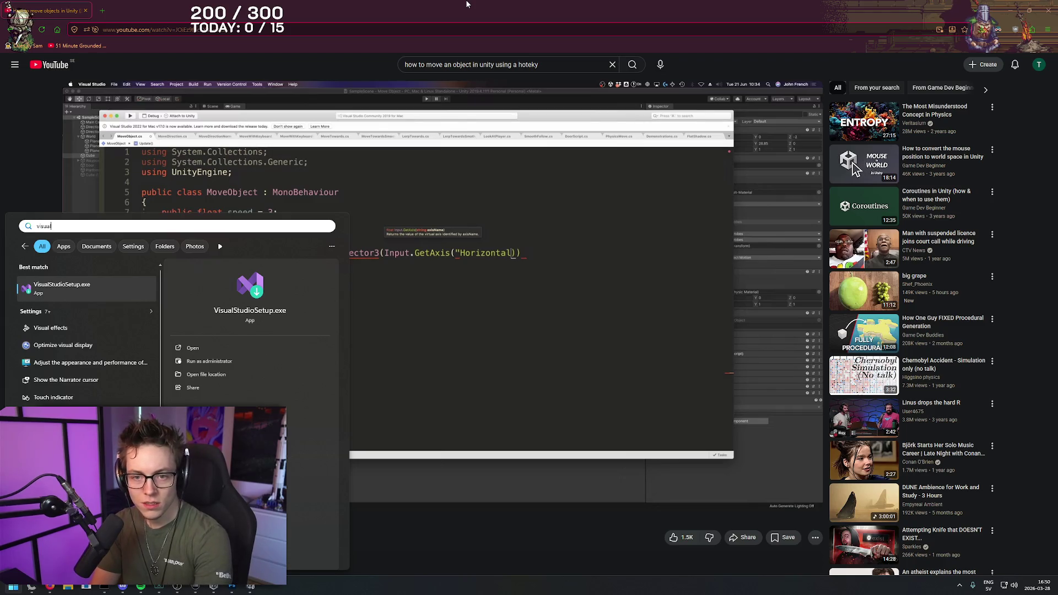
- Run VisualStudioSetup.exe from a Start search for 'visual', then view Unity Hub's installed editors
{"action": "key", "text": "Return"}
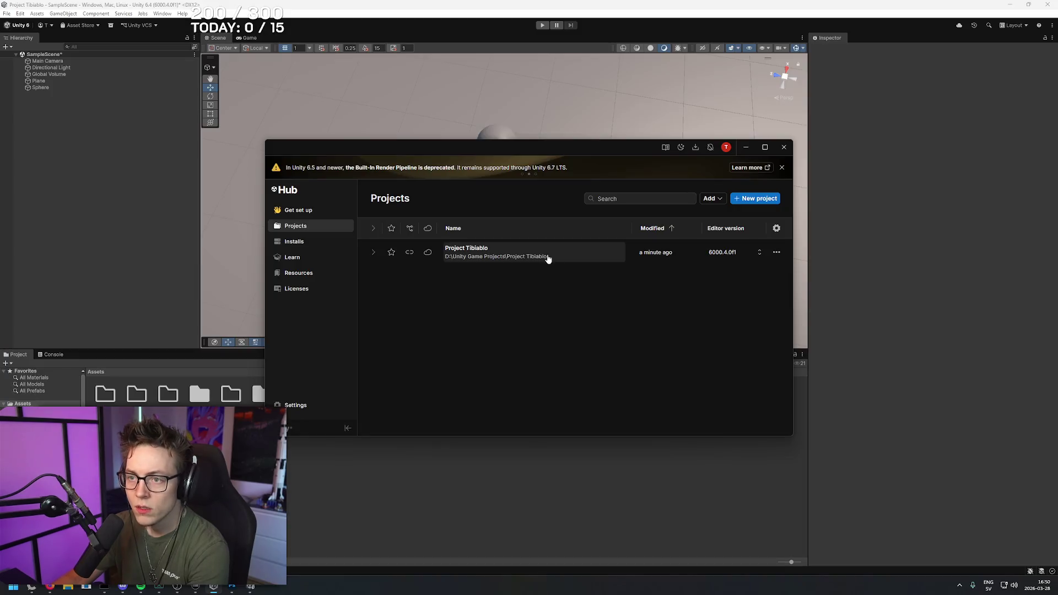
{"action": "left_click", "coordinate": [310, 244]}
- Search the installed editors for 'visual' and try the Official releases and Pre-release filters
{"action": "left_click", "coordinate": [652, 198]}
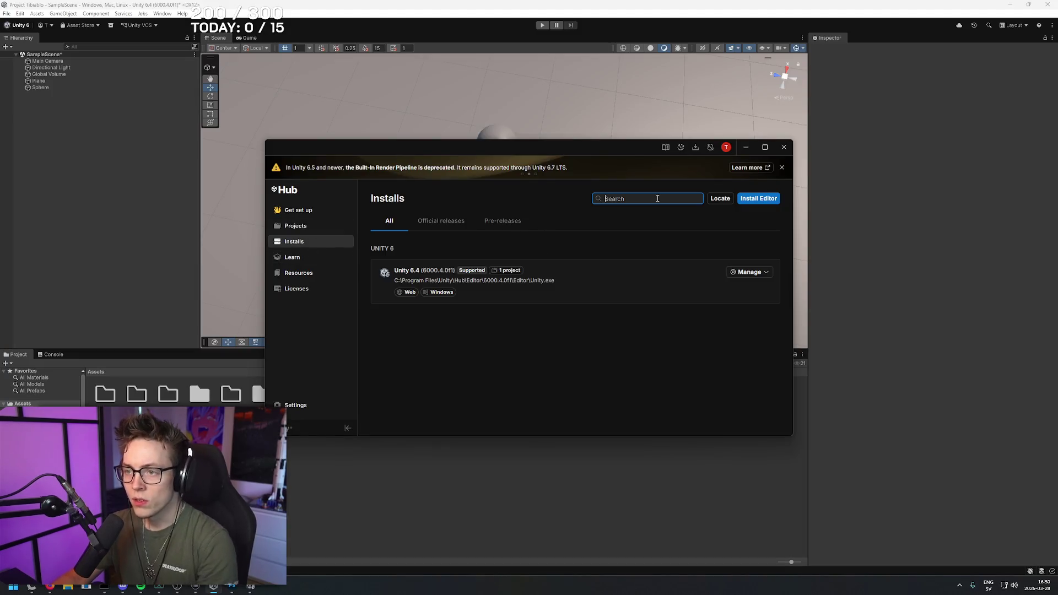
{"action": "type", "text": "visual"}
{"action": "left_click", "coordinate": [433, 220]}
{"action": "key", "text": "BackSpace"}
{"action": "left_click", "coordinate": [503, 221]}
{"action": "left_click", "coordinate": [400, 224]}
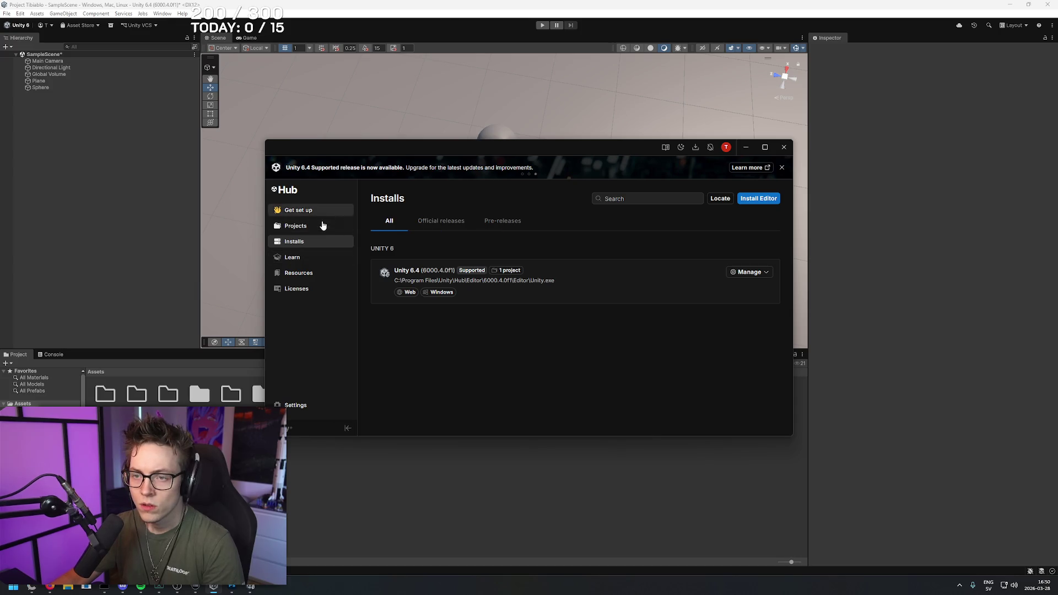
- Browse Unity Hub's Resources and Get set up pages
{"action": "left_click", "coordinate": [333, 271]}
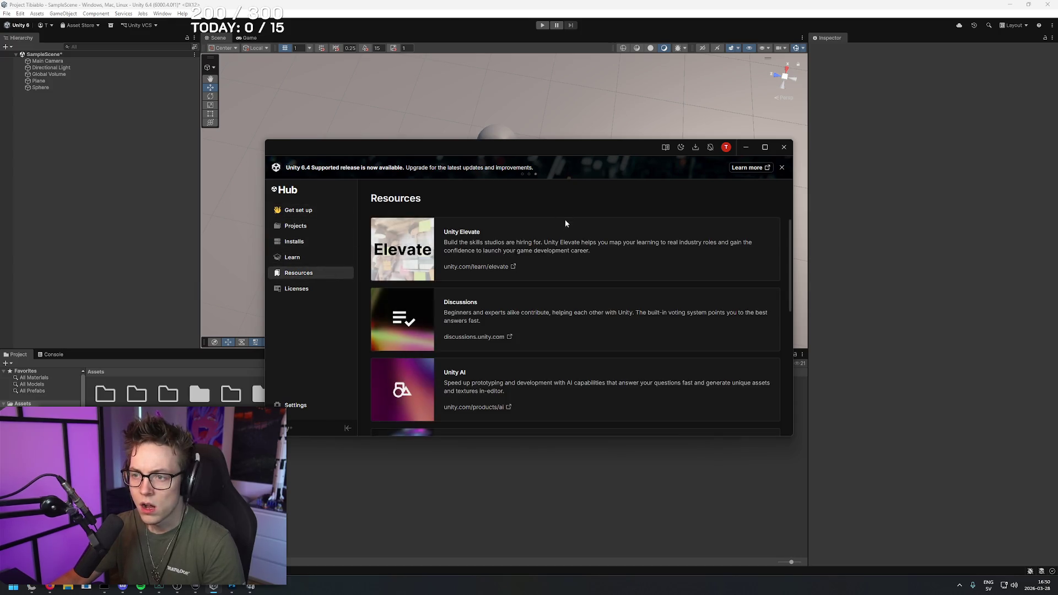
{"action": "scroll", "coordinate": [553, 260], "scroll_direction": "down", "scroll_amount": 4}
{"action": "scroll", "coordinate": [553, 260], "scroll_direction": "down", "scroll_amount": 2}
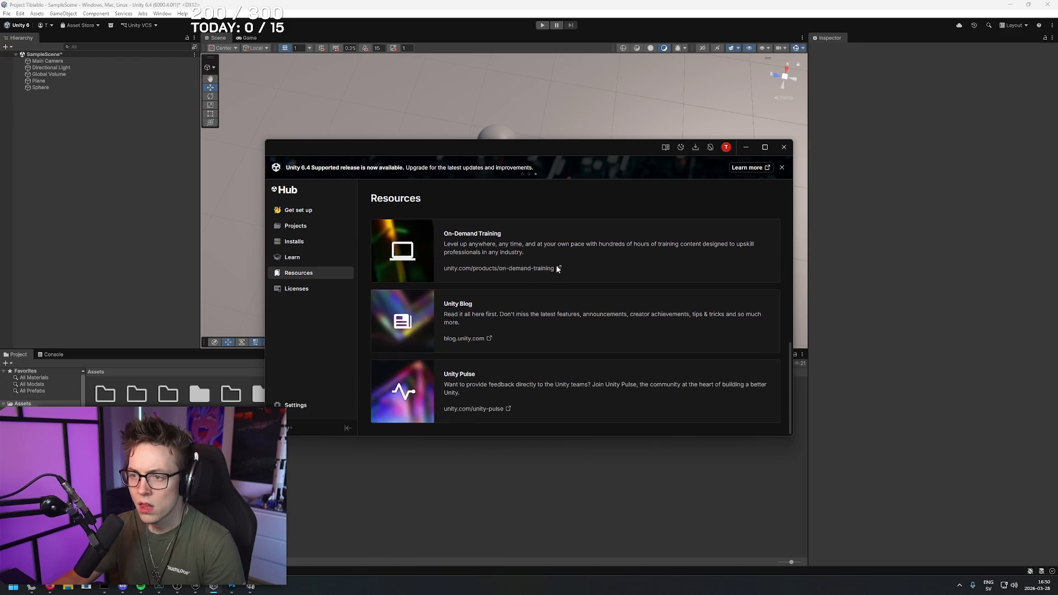
{"action": "left_click", "coordinate": [319, 209]}
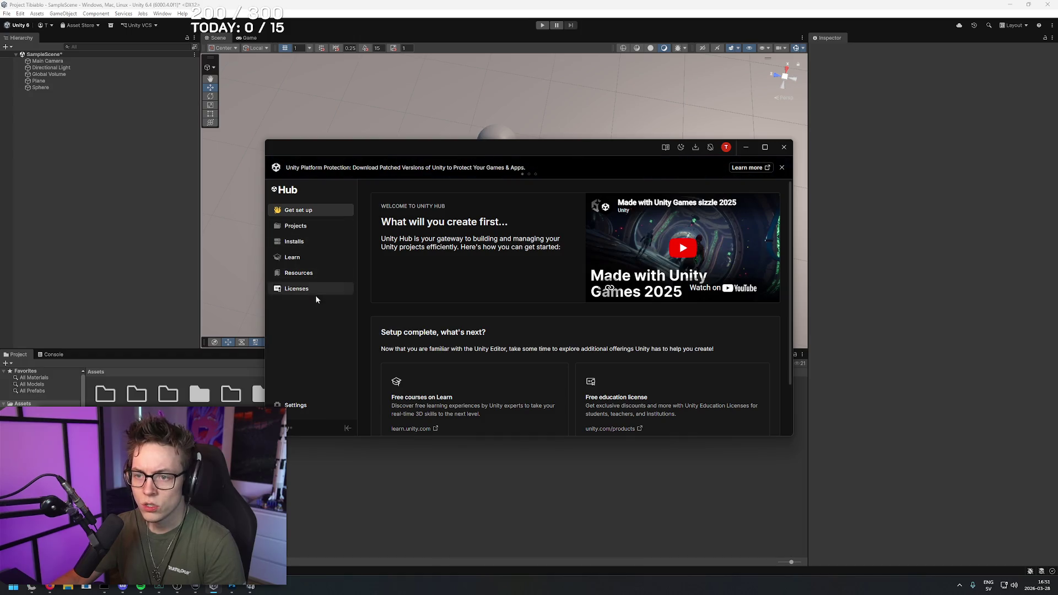
- Return to Installs and bring up the options for the Unity 6.4 editor
{"action": "left_click", "coordinate": [307, 226]}
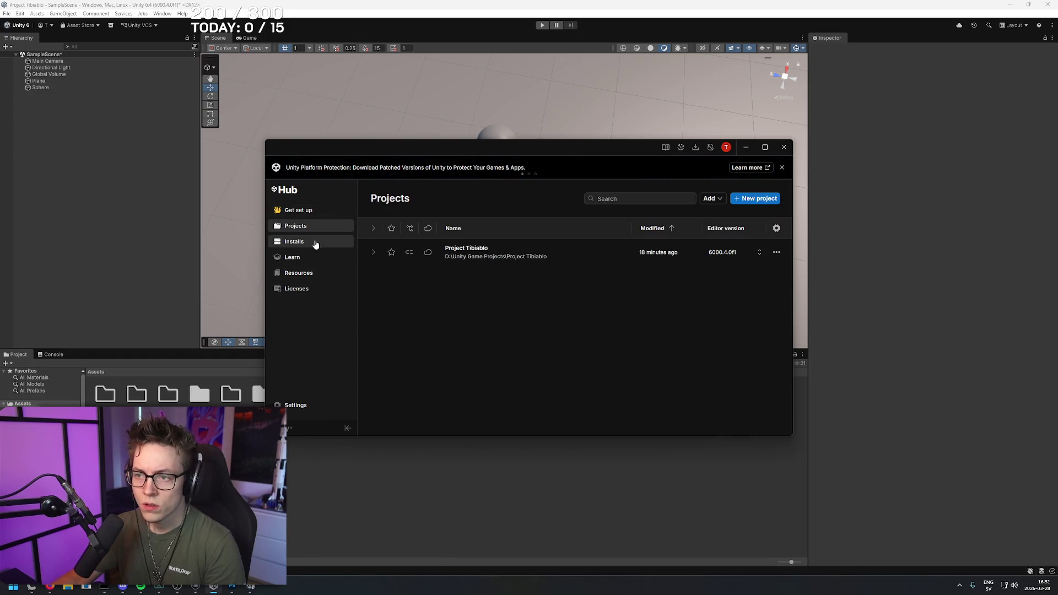
{"action": "left_click", "coordinate": [315, 243]}
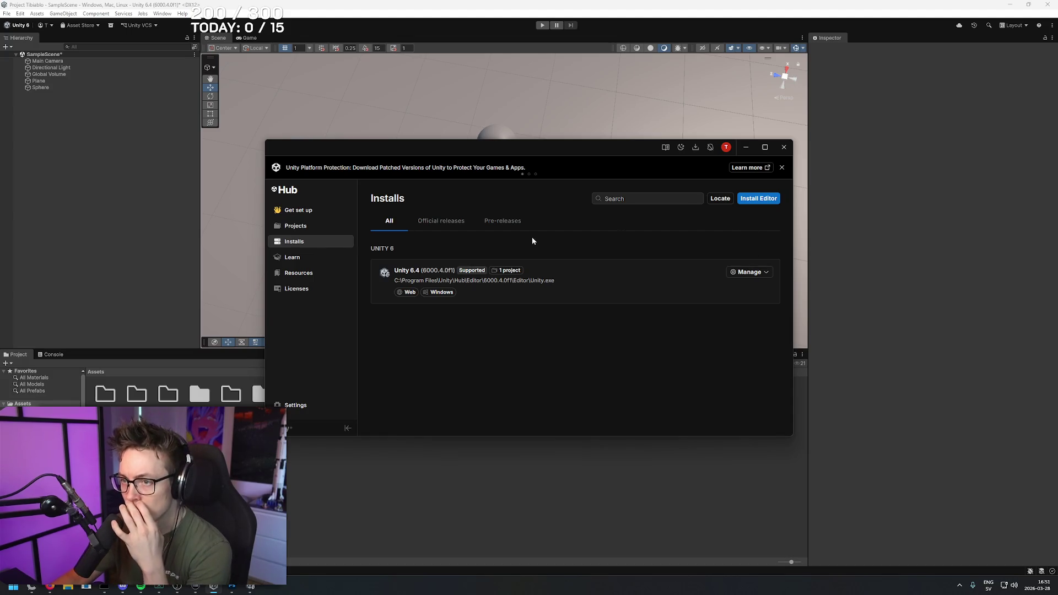
{"action": "left_click", "coordinate": [768, 273]}
- Add the Microsoft Visual Studio Community 2022 module to Unity 6.4, accepting its license and setup notice
{"action": "left_click", "coordinate": [762, 287]}
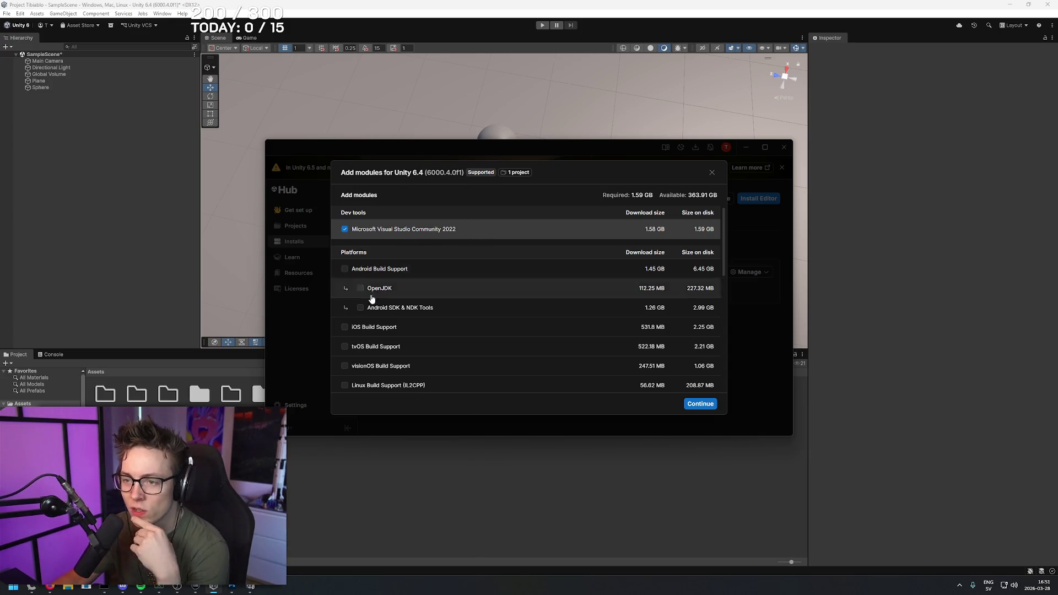
{"action": "scroll", "coordinate": [508, 297], "scroll_direction": "down", "scroll_amount": 3}
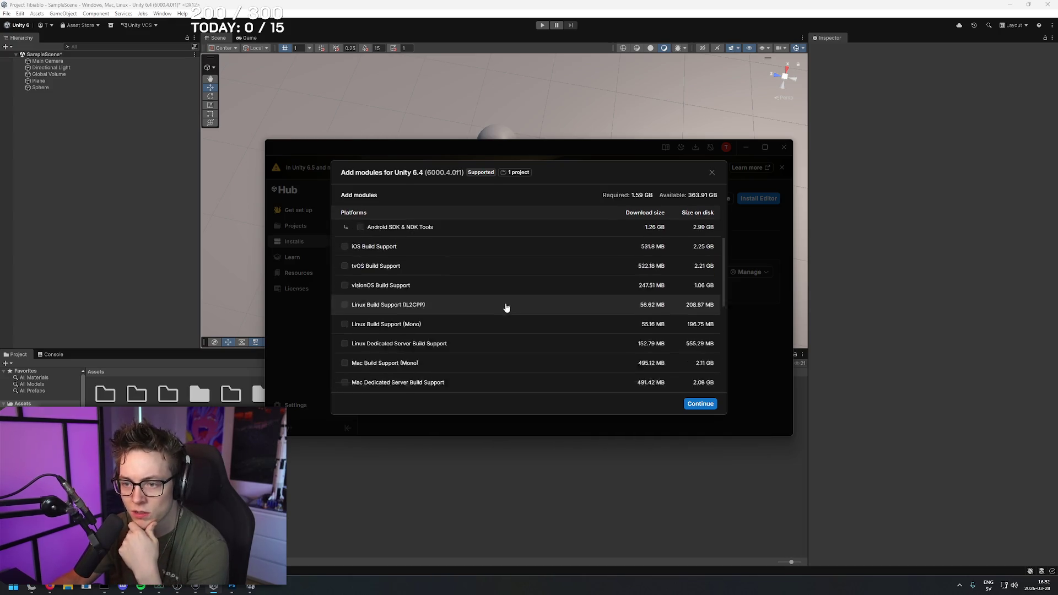
{"action": "scroll", "coordinate": [507, 300], "scroll_direction": "down", "scroll_amount": 5}
{"action": "scroll", "coordinate": [518, 283], "scroll_direction": "up", "scroll_amount": 10}
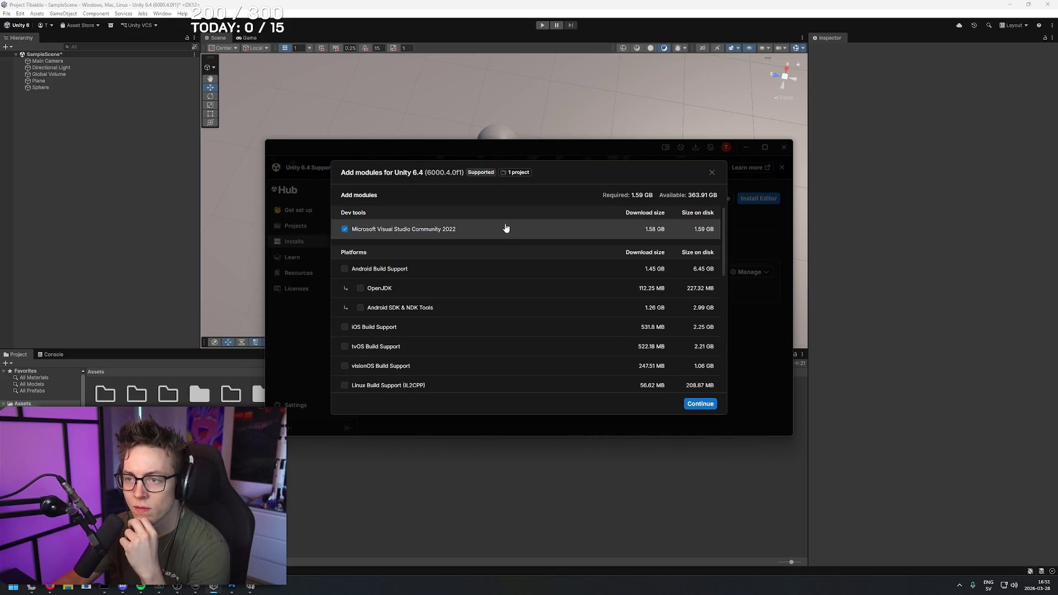
{"action": "left_click", "coordinate": [701, 405]}
{"action": "left_click", "coordinate": [386, 384]}
{"action": "left_click", "coordinate": [703, 405]}
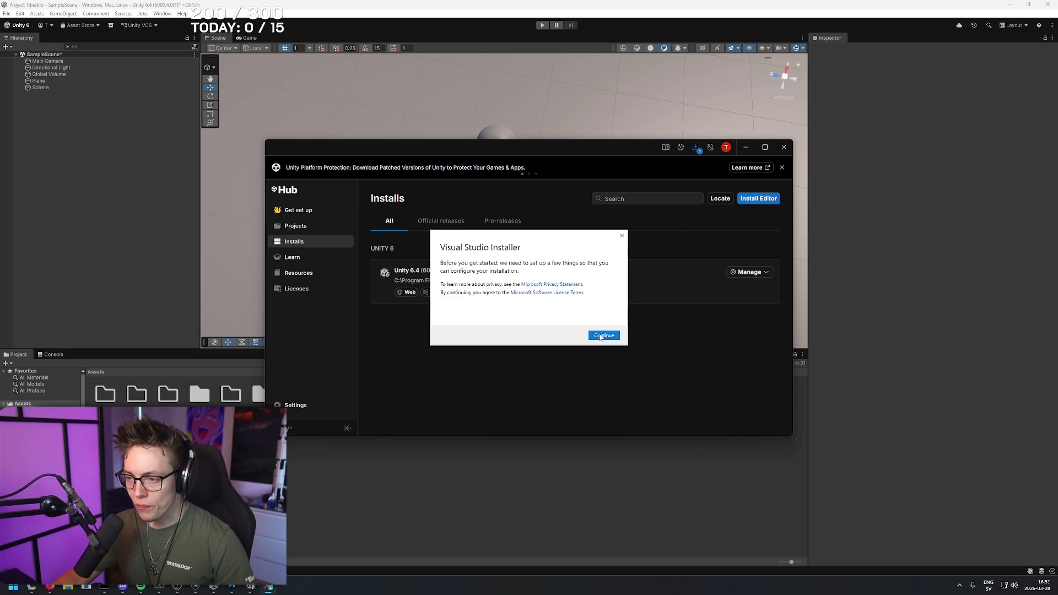
{"action": "left_click", "coordinate": [601, 336]}
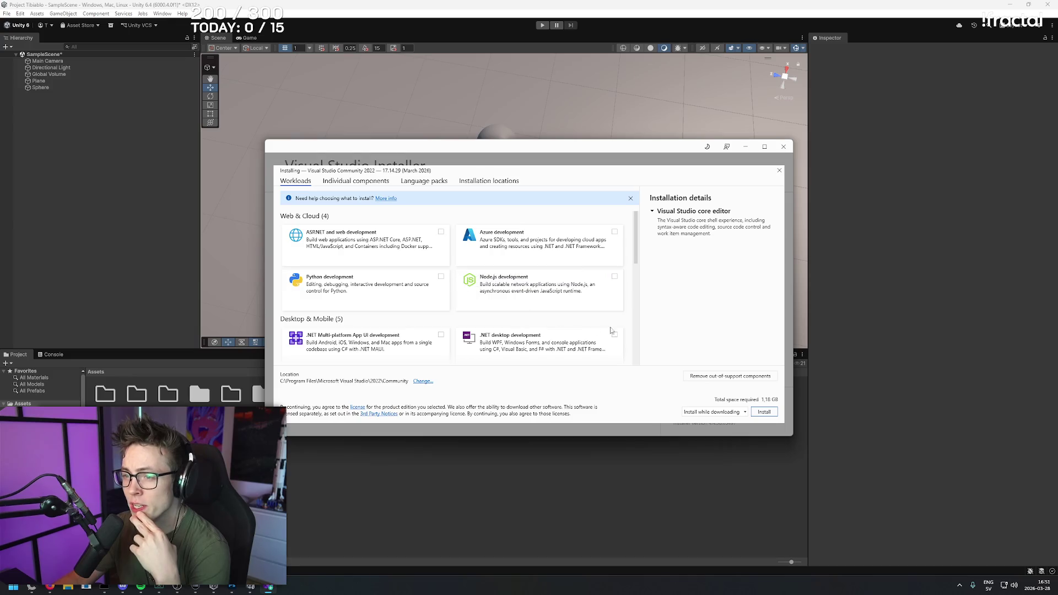
- Tick the .NET desktop development and Game development with Unity workloads
{"action": "scroll", "coordinate": [612, 305], "scroll_direction": "down", "scroll_amount": 1}
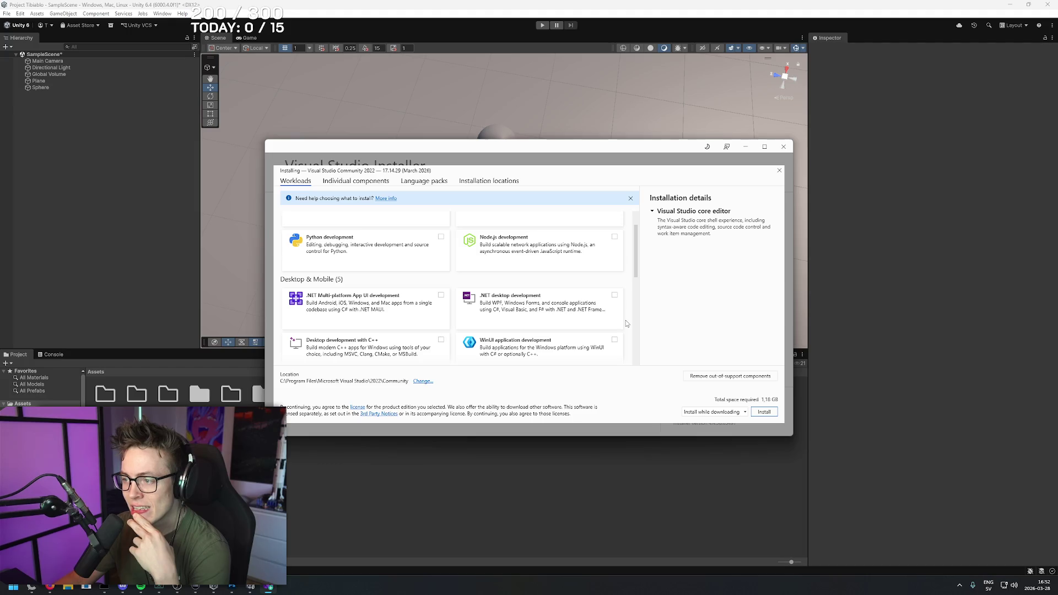
{"action": "scroll", "coordinate": [587, 317], "scroll_direction": "up", "scroll_amount": 1}
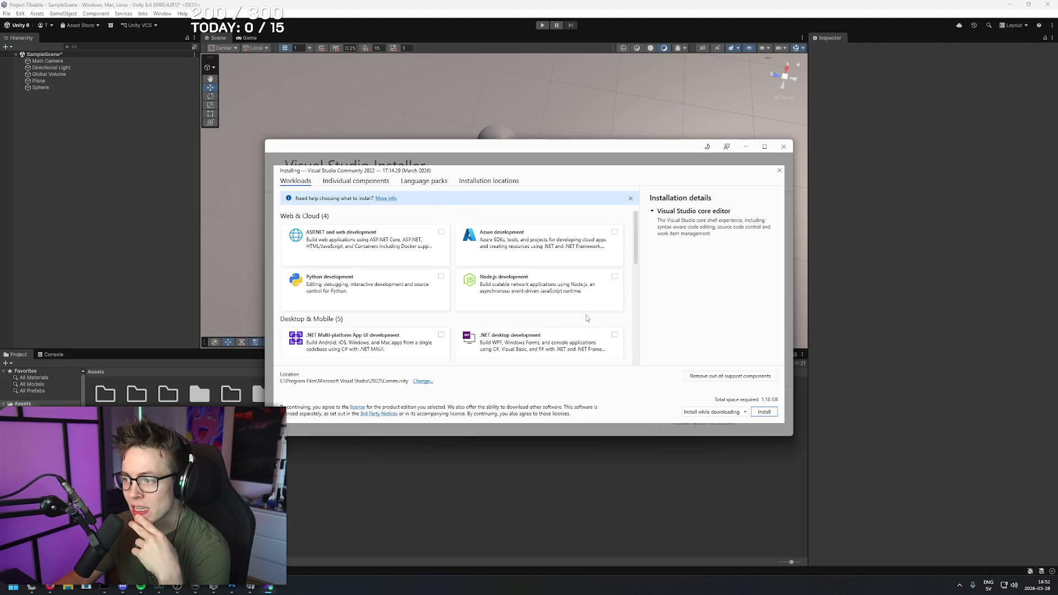
{"action": "scroll", "coordinate": [589, 314], "scroll_direction": "down", "scroll_amount": 3}
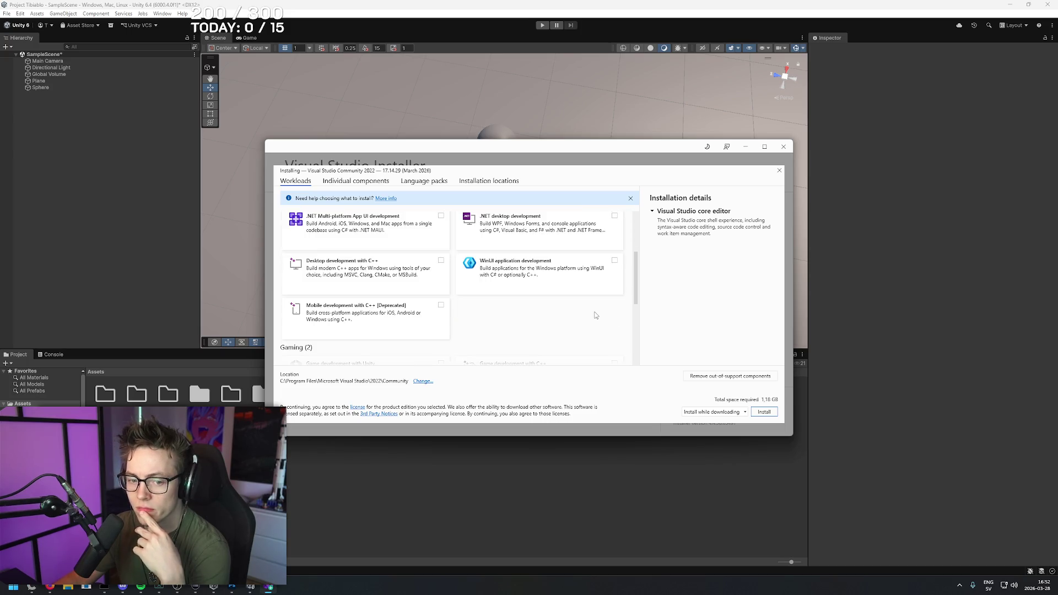
{"action": "scroll", "coordinate": [593, 312], "scroll_direction": "down", "scroll_amount": 2}
{"action": "scroll", "coordinate": [592, 306], "scroll_direction": "down", "scroll_amount": 1}
{"action": "scroll", "coordinate": [592, 301], "scroll_direction": "up", "scroll_amount": 6}
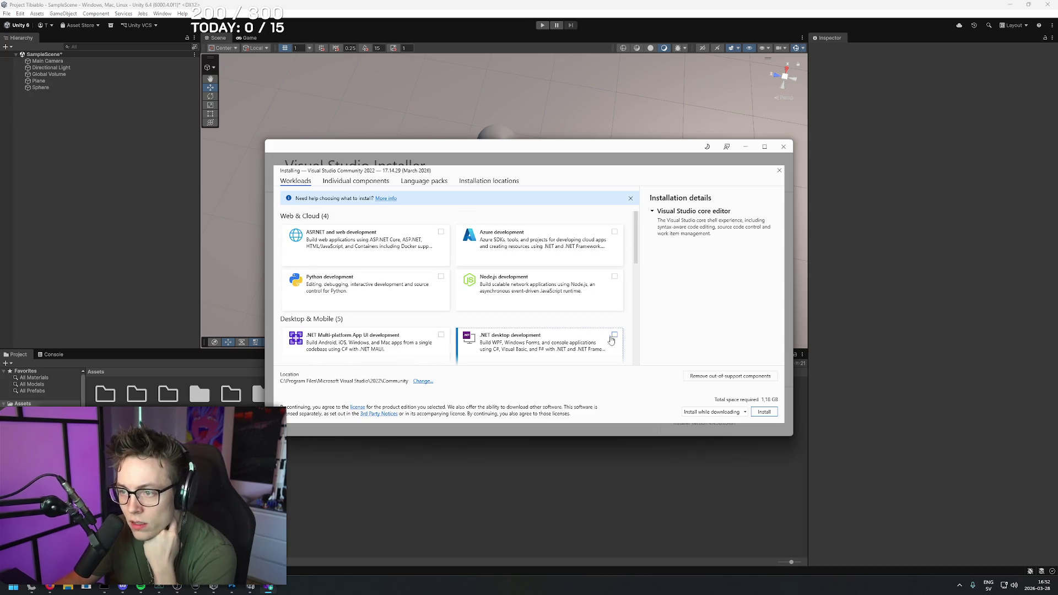
{"action": "scroll", "coordinate": [614, 339], "scroll_direction": "down", "scroll_amount": 1}
{"action": "left_click", "coordinate": [615, 281]}
{"action": "scroll", "coordinate": [584, 303], "scroll_direction": "down", "scroll_amount": 1}
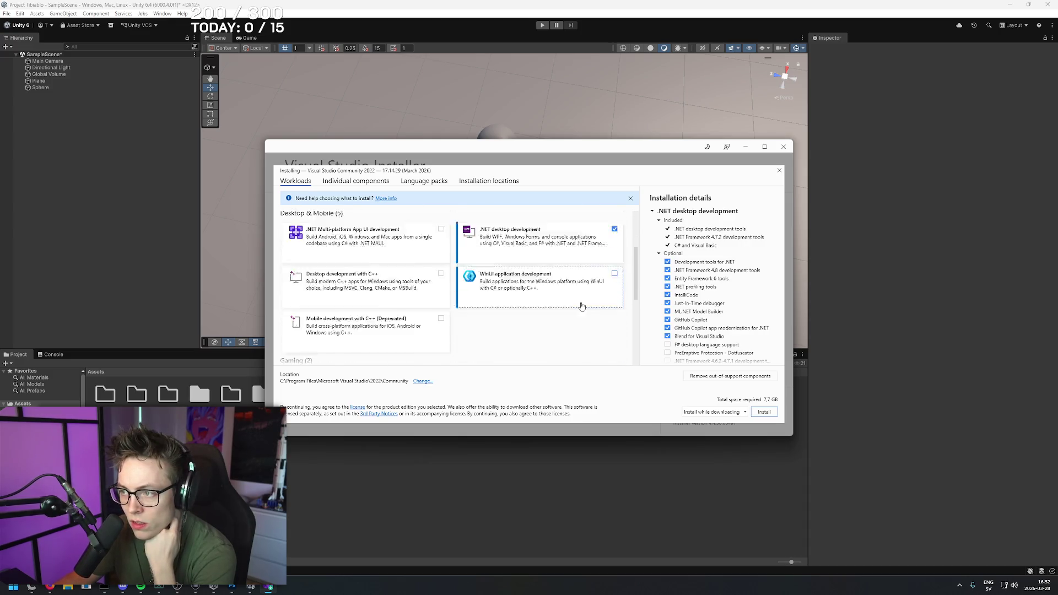
{"action": "scroll", "coordinate": [580, 307], "scroll_direction": "down", "scroll_amount": 2}
{"action": "left_click", "coordinate": [441, 272]}
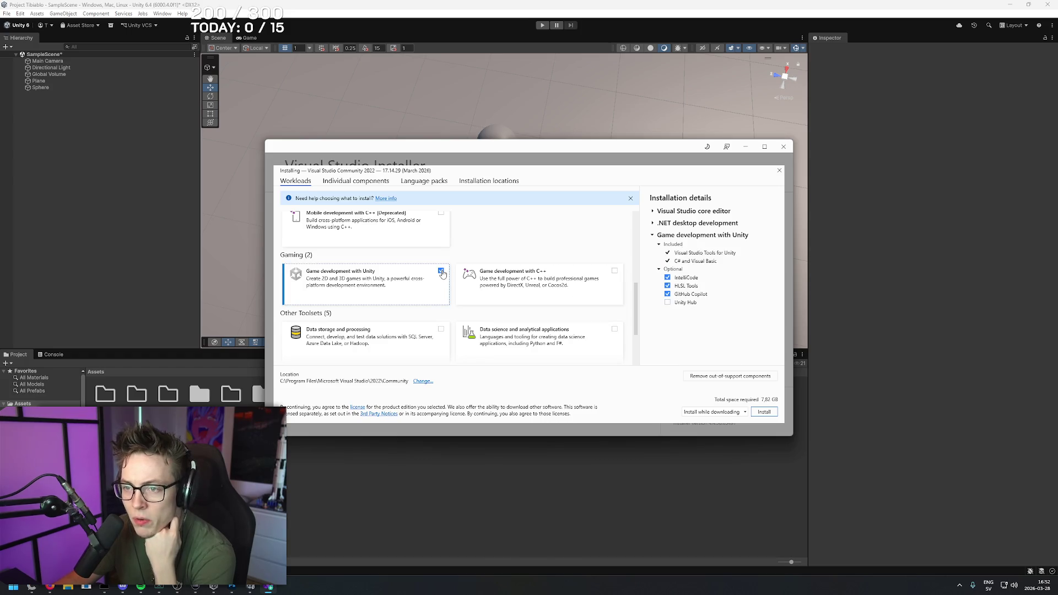
- Review the workload list and start installing Visual Studio Community 2022
{"action": "scroll", "coordinate": [586, 248], "scroll_direction": "up", "scroll_amount": 1}
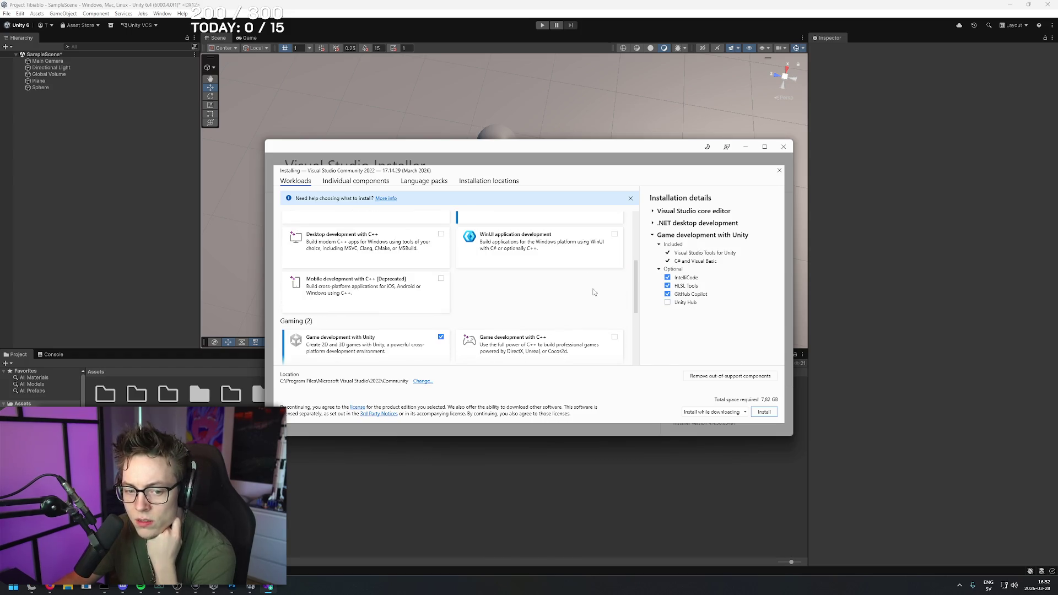
{"action": "scroll", "coordinate": [598, 277], "scroll_direction": "up", "scroll_amount": 1}
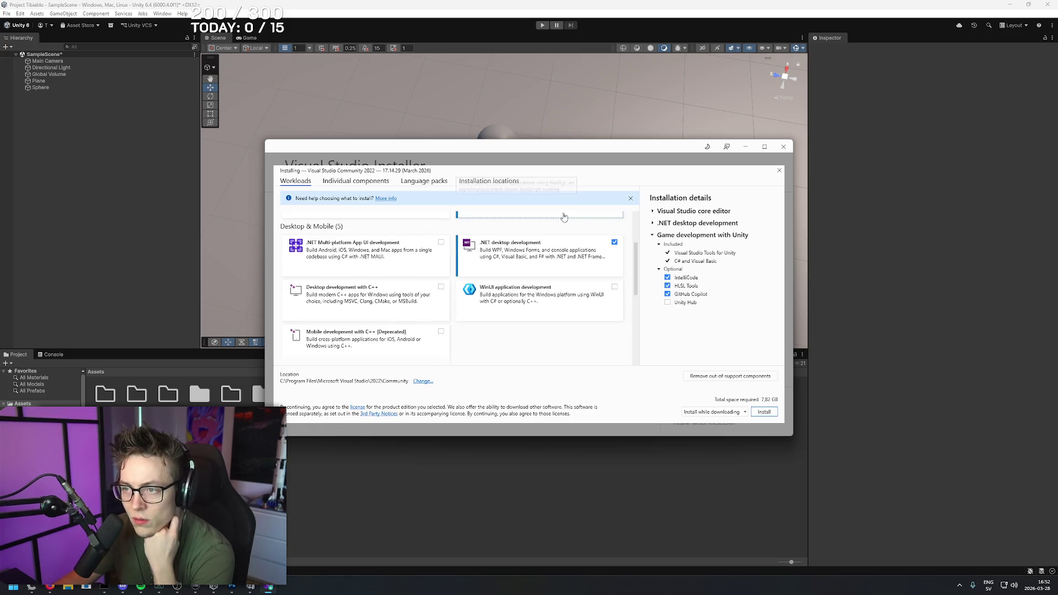
{"action": "scroll", "coordinate": [525, 267], "scroll_direction": "down", "scroll_amount": 1}
{"action": "scroll", "coordinate": [368, 306], "scroll_direction": "down", "scroll_amount": 1}
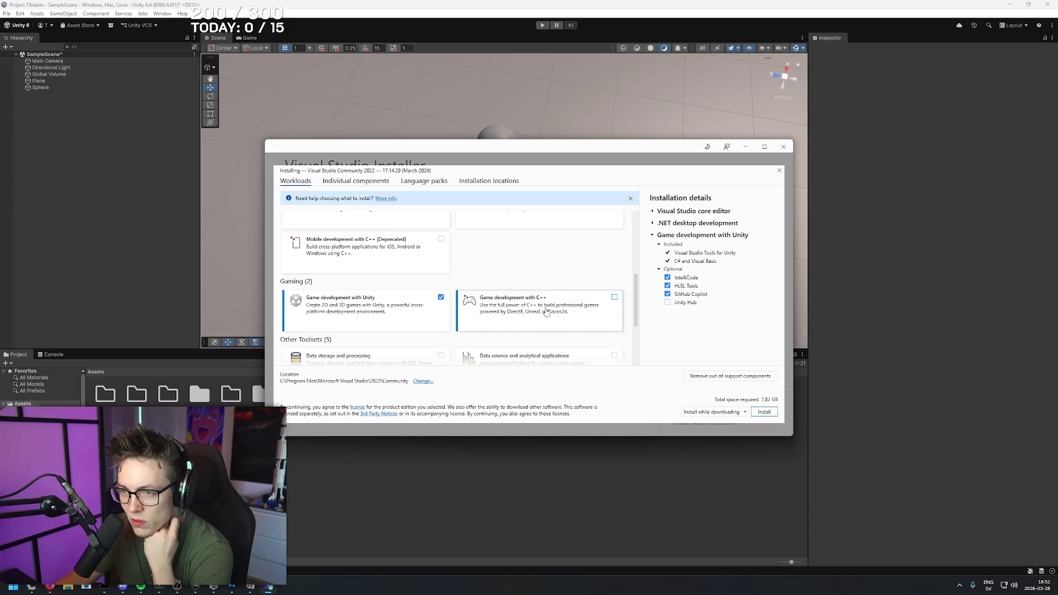
{"action": "scroll", "coordinate": [503, 317], "scroll_direction": "up", "scroll_amount": 1}
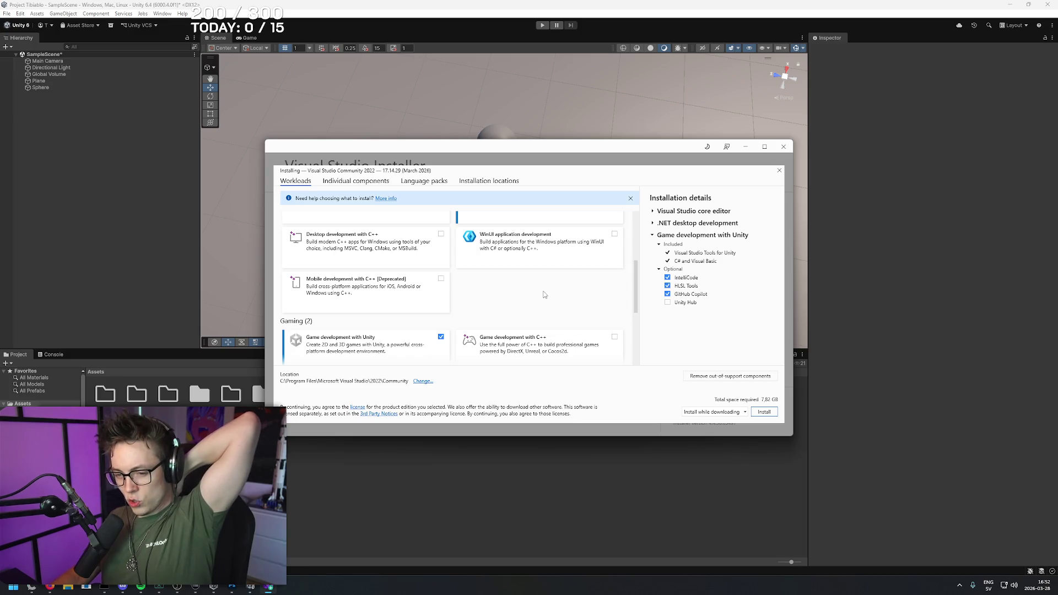
{"action": "scroll", "coordinate": [543, 295], "scroll_direction": "down", "scroll_amount": 3}
{"action": "scroll", "coordinate": [526, 308], "scroll_direction": "down", "scroll_amount": 1}
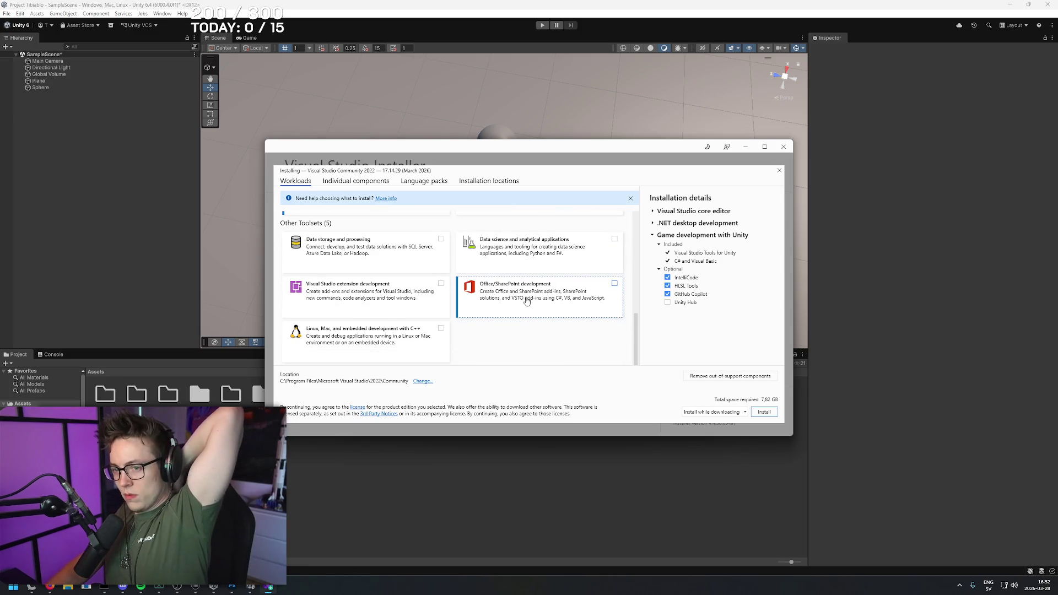
{"action": "scroll", "coordinate": [541, 337], "scroll_direction": "up", "scroll_amount": 6}
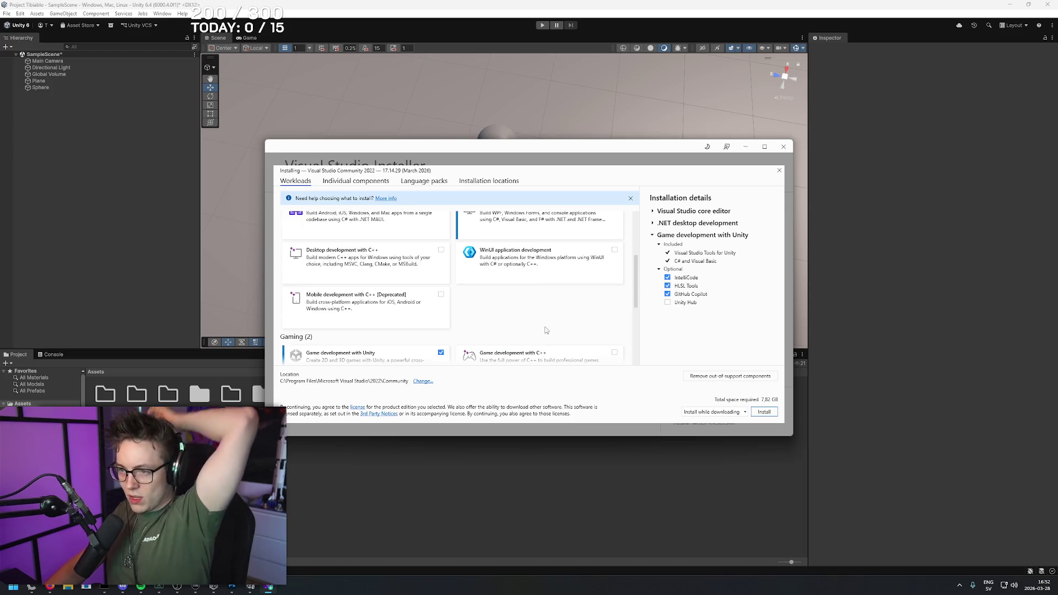
{"action": "scroll", "coordinate": [548, 316], "scroll_direction": "up", "scroll_amount": 1}
{"action": "scroll", "coordinate": [548, 315], "scroll_direction": "down", "scroll_amount": 2}
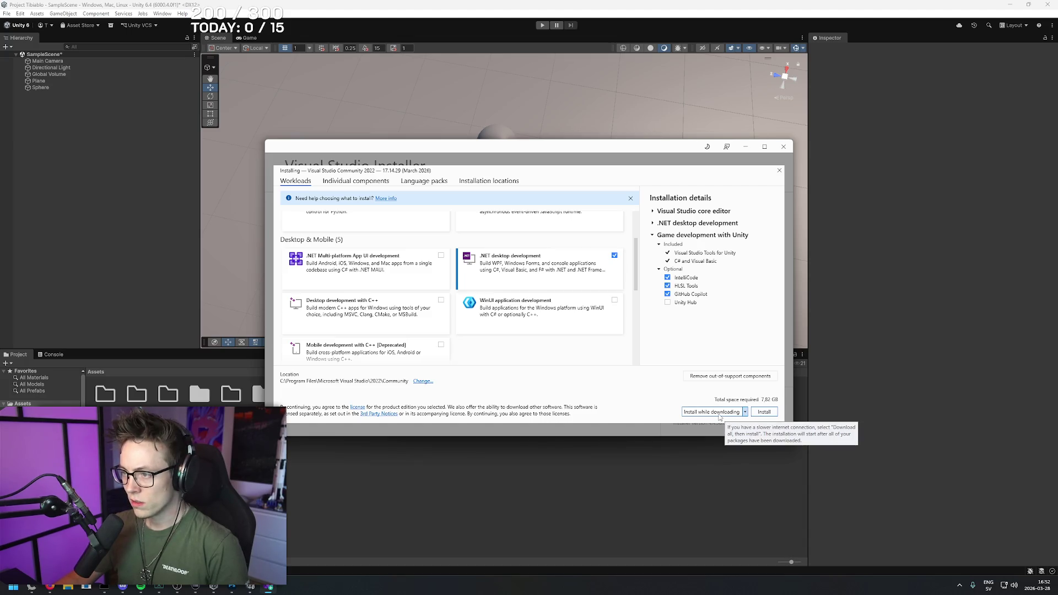
{"action": "left_click", "coordinate": [765, 412]}
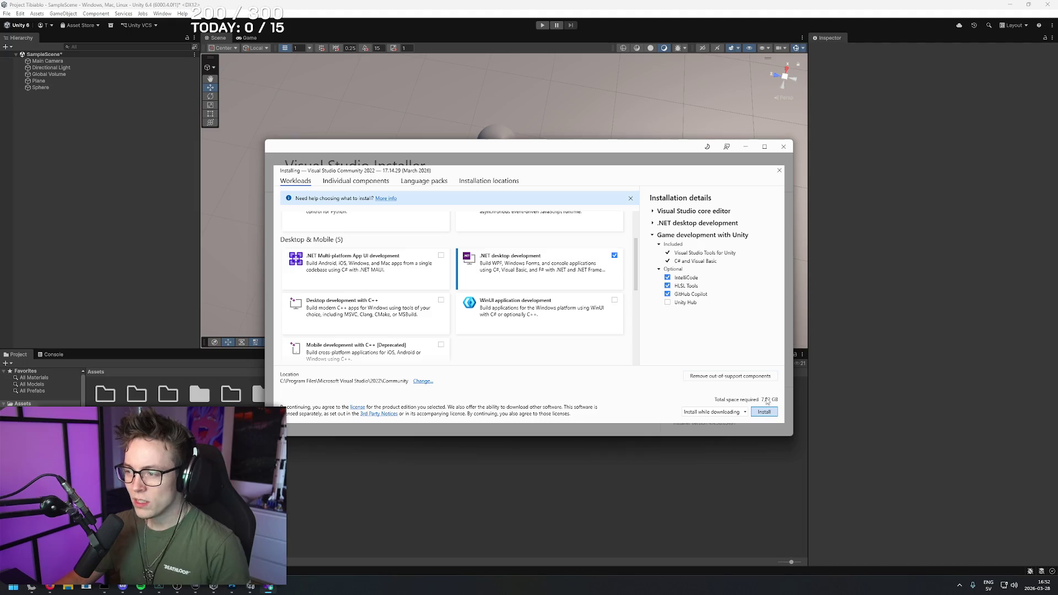
{"action": "left_click", "coordinate": [768, 413]}
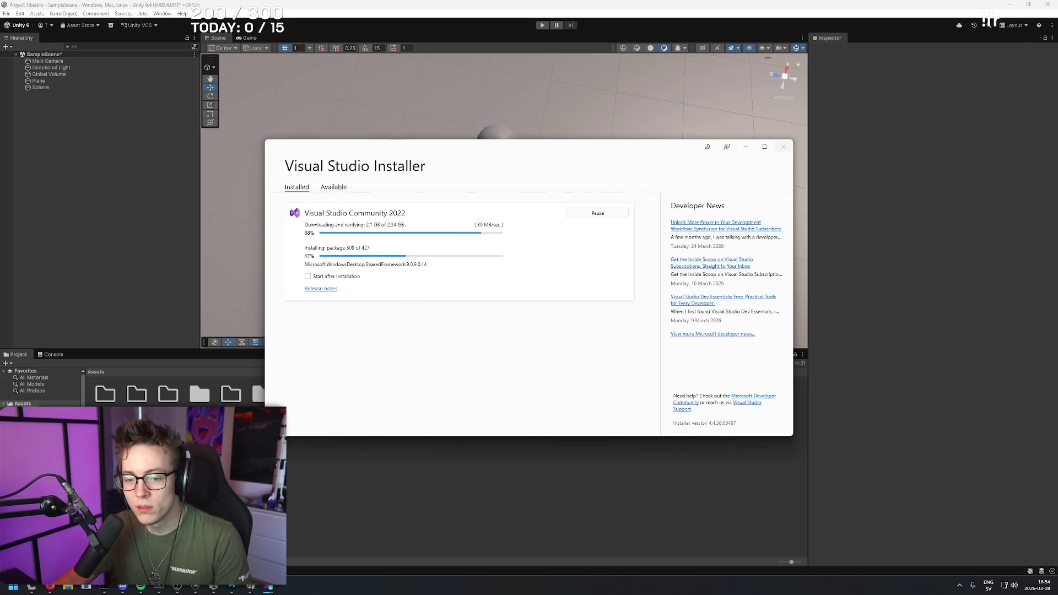
- Bring Firefox to the front from the taskbar while Visual Studio installs
{"action": "left_click", "coordinate": [53, 589]}
- In a new tab, search 'tibia youtube old' and open the Old Tibia Videos channel
{"action": "key", "text": "ctrl+t"}
{"action": "type", "text": "tibia youtube"}
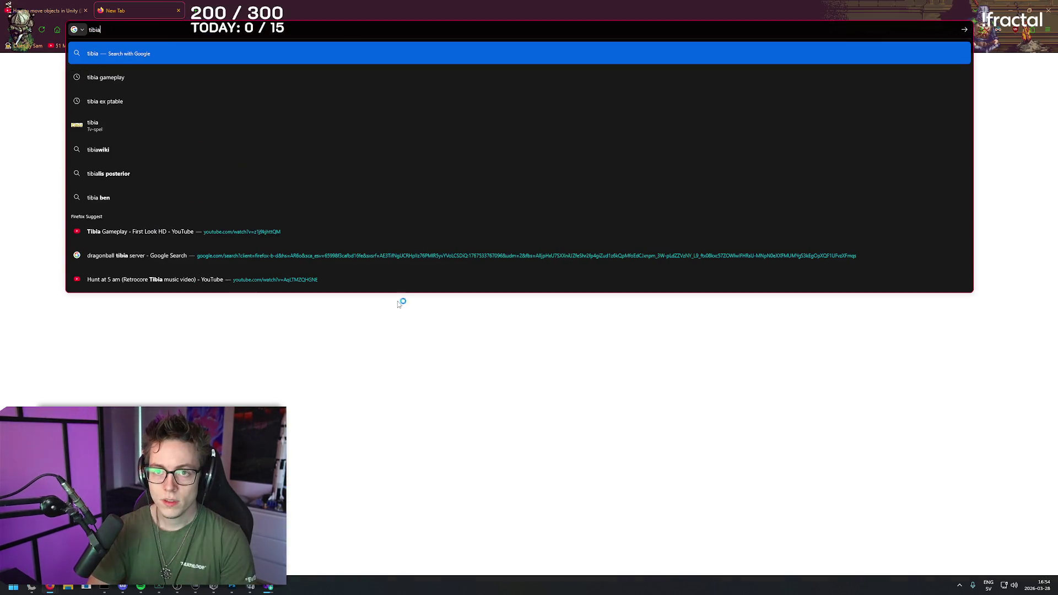
{"action": "key", "text": "Return"}
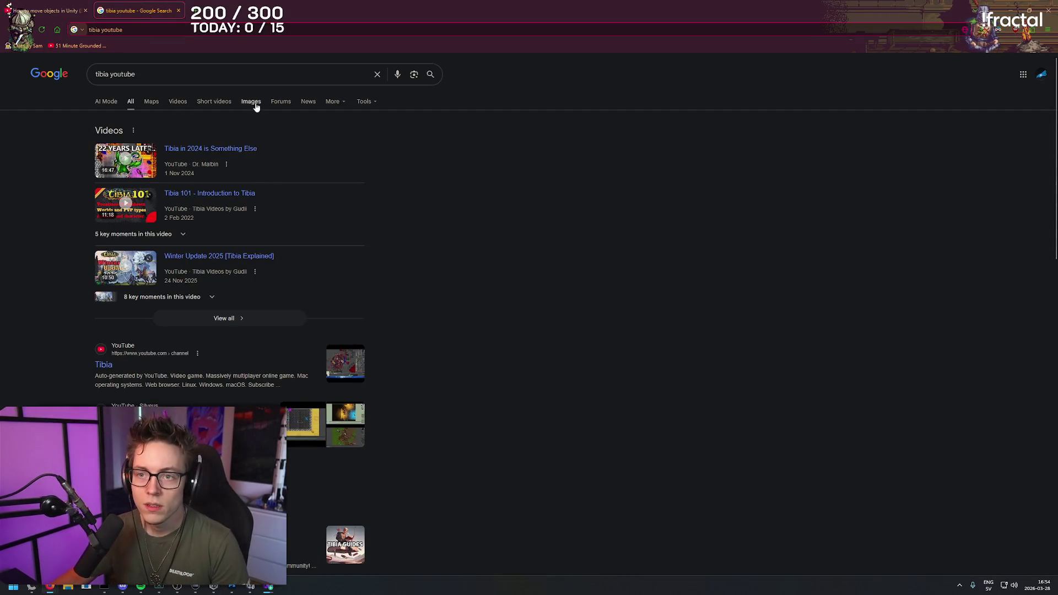
{"action": "left_click", "coordinate": [239, 72]}
{"action": "type", "text": "old"}
{"action": "key", "text": "Return"}
{"action": "left_click", "coordinate": [345, 148]}
{"action": "right_click", "coordinate": [664, 3]}
{"action": "left_click", "coordinate": [542, 4]}
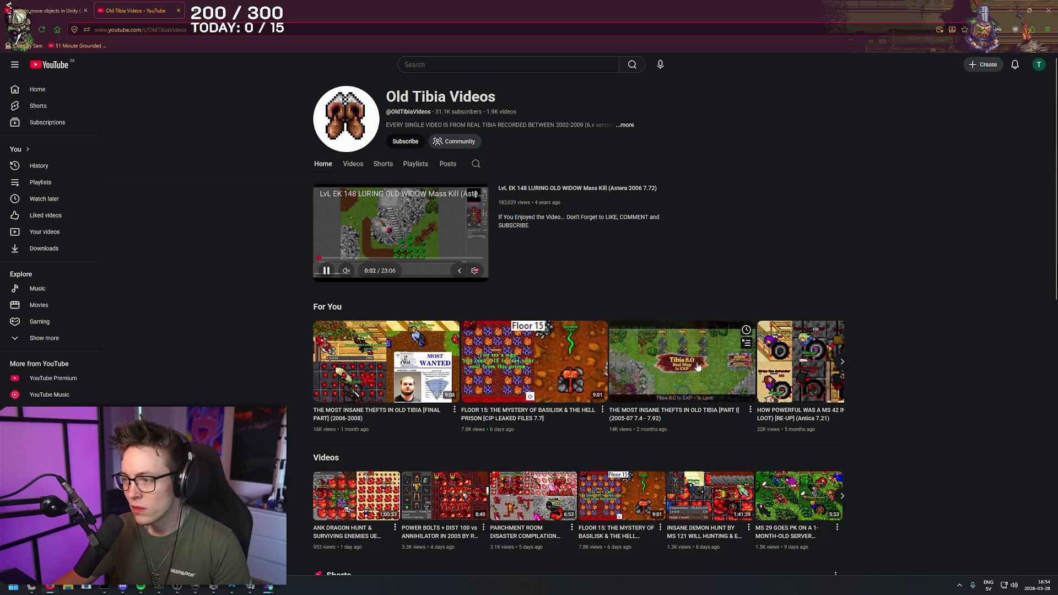
- Search YouTube for 'tibia old school'
{"action": "left_click", "coordinate": [495, 65]}
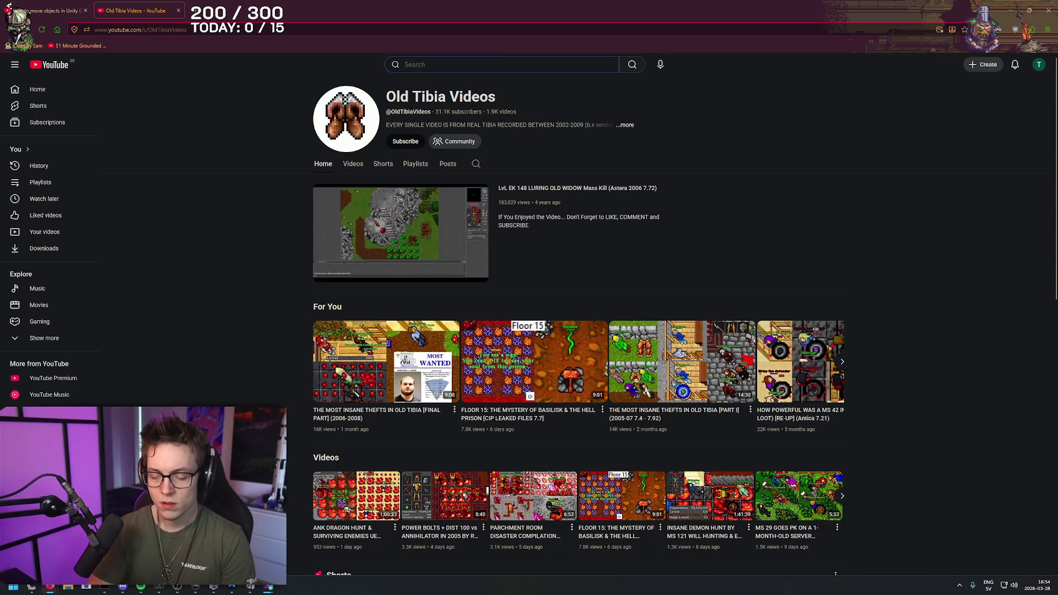
{"action": "type", "text": "tibia old school"}
{"action": "key", "text": "Return"}
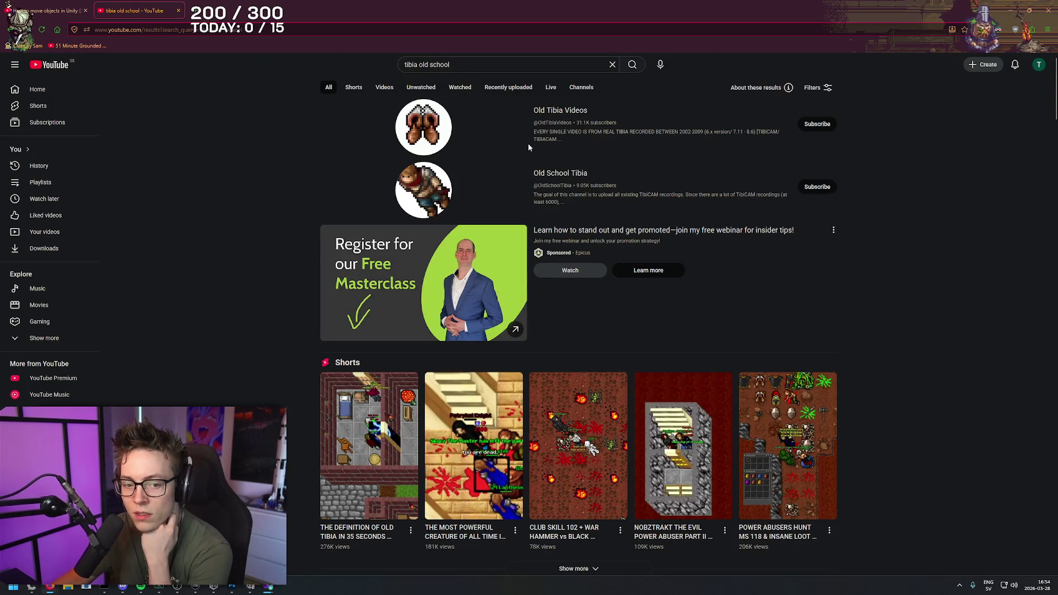
- Open 'Tibia [7.1] 3 DLs' from the Tibia 7.1 playlist results and pause it
{"action": "scroll", "coordinate": [633, 209], "scroll_direction": "down", "scroll_amount": 3}
{"action": "right_click", "coordinate": [909, 167]}
{"action": "key", "text": "Escape"}
{"action": "scroll", "coordinate": [479, 322], "scroll_direction": "down", "scroll_amount": 3}
{"action": "scroll", "coordinate": [682, 303], "scroll_direction": "down", "scroll_amount": 4}
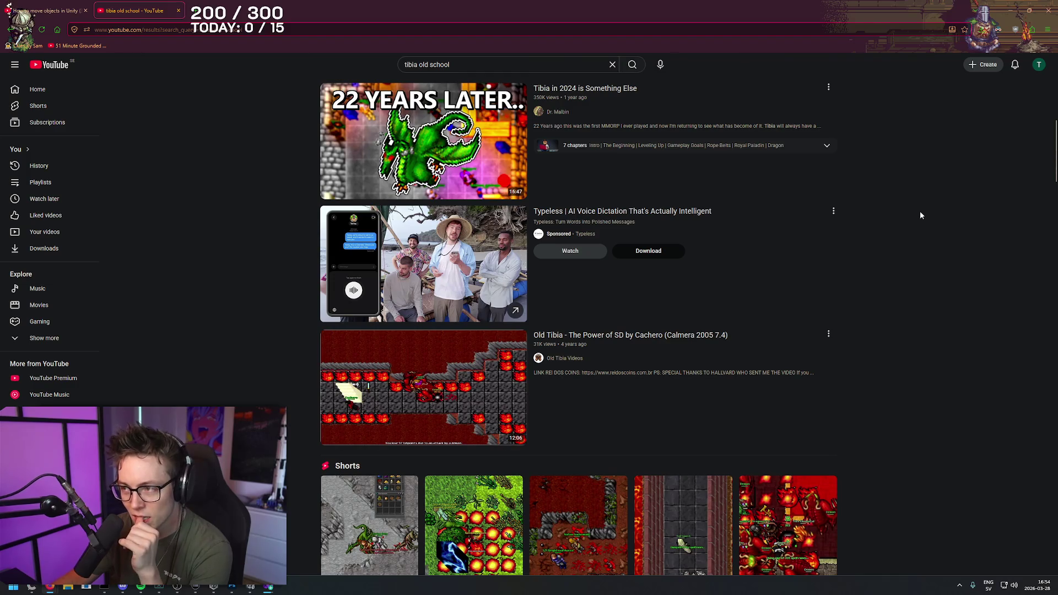
{"action": "scroll", "coordinate": [930, 220], "scroll_direction": "down", "scroll_amount": 2}
{"action": "scroll", "coordinate": [932, 225], "scroll_direction": "up", "scroll_amount": 3}
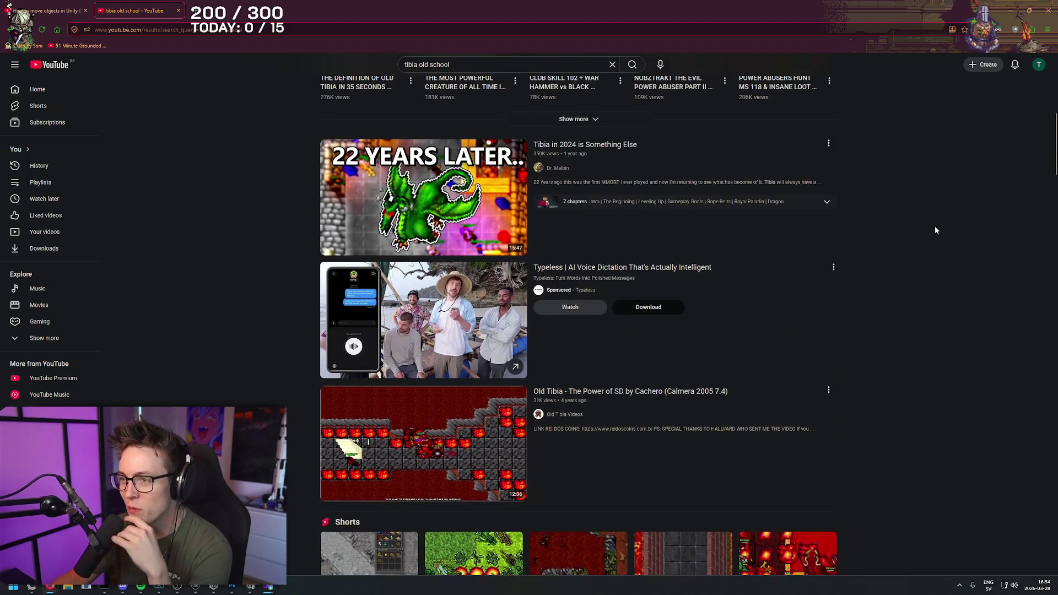
{"action": "scroll", "coordinate": [898, 386], "scroll_direction": "down", "scroll_amount": 8}
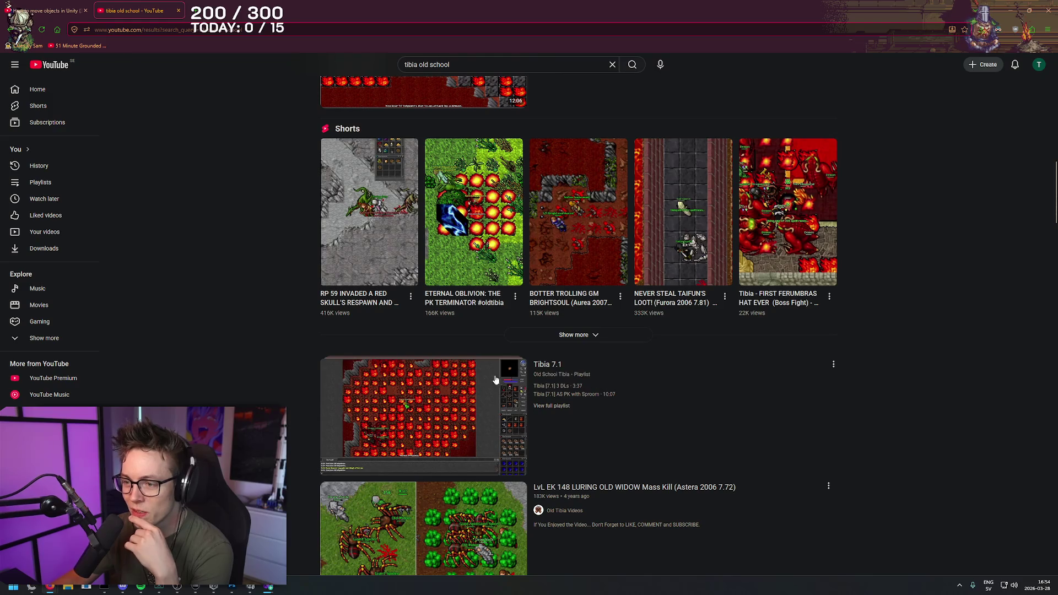
{"action": "left_click", "coordinate": [489, 377]}
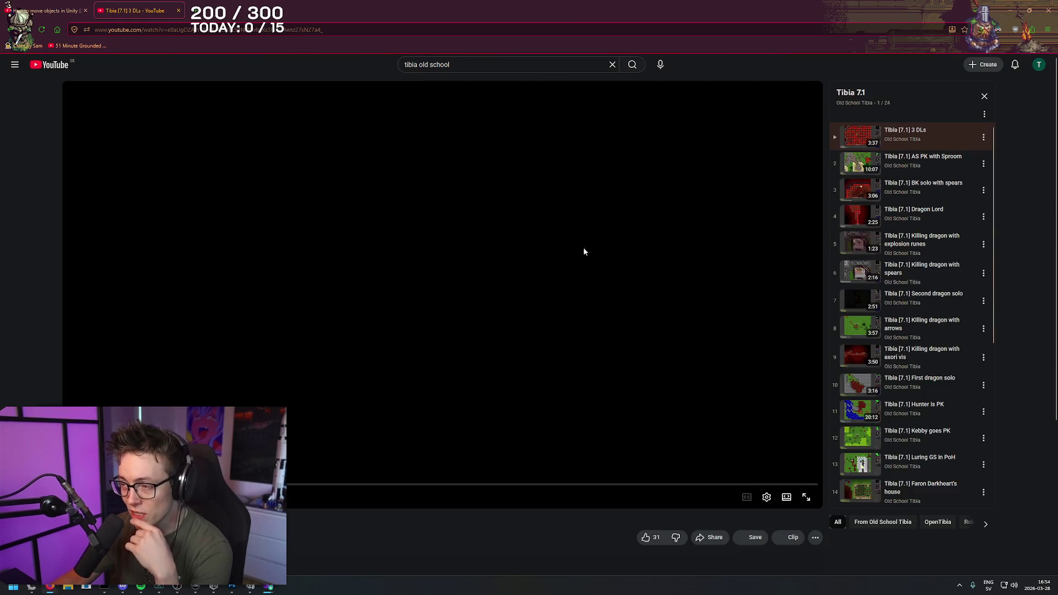
{"action": "left_click", "coordinate": [450, 268]}
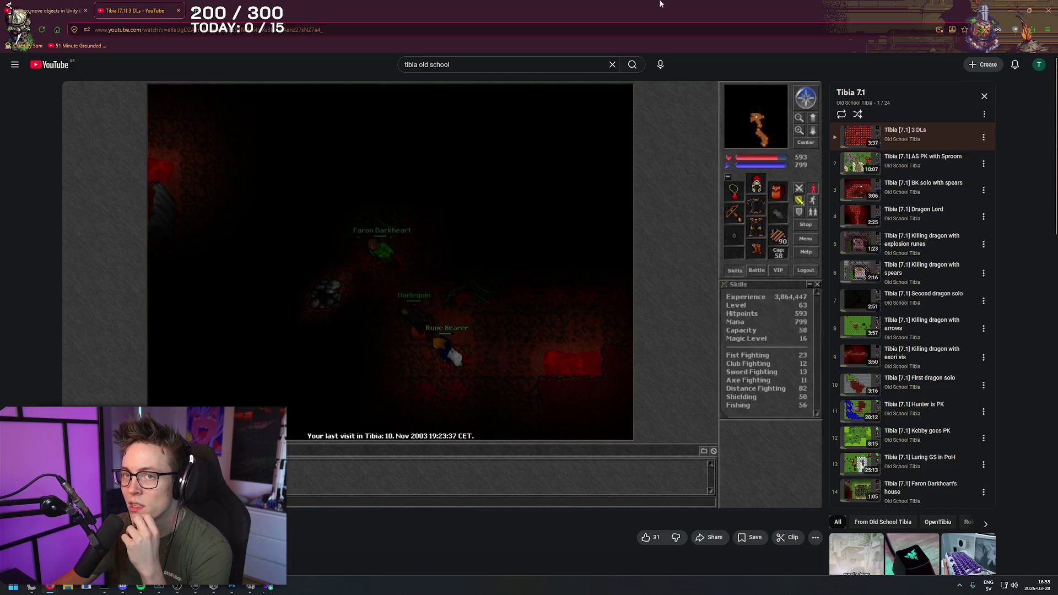
- Switch from the browser back to the Unity editor with Visual Studio Installer
{"action": "key", "text": "alt+Tab"}
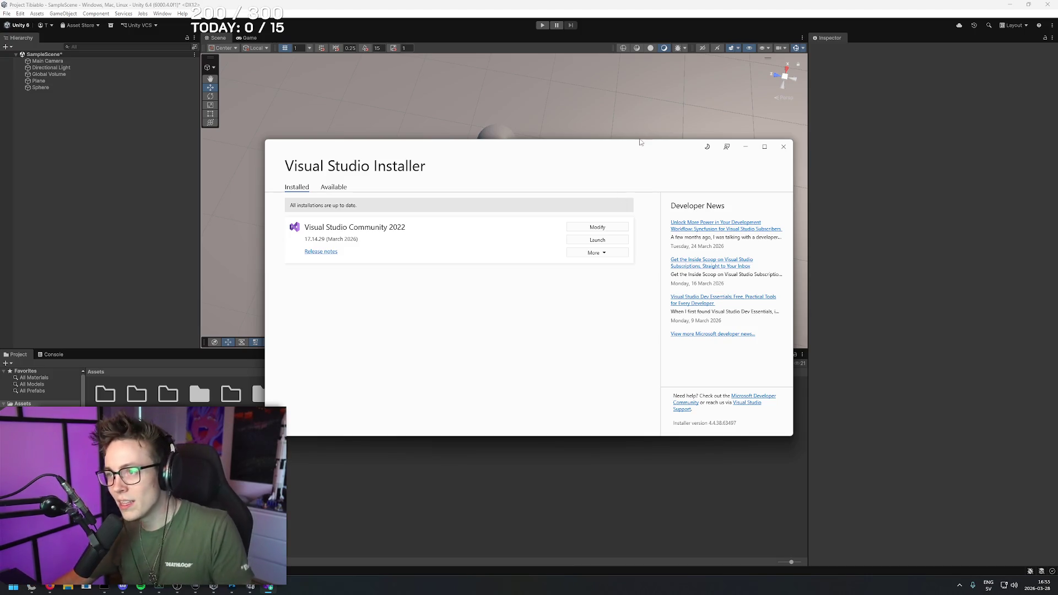
- Nudge the Visual Studio Installer window slightly to the left
{"action": "right_click", "coordinate": [621, 150]}
{"action": "left_click", "coordinate": [620, 149]}
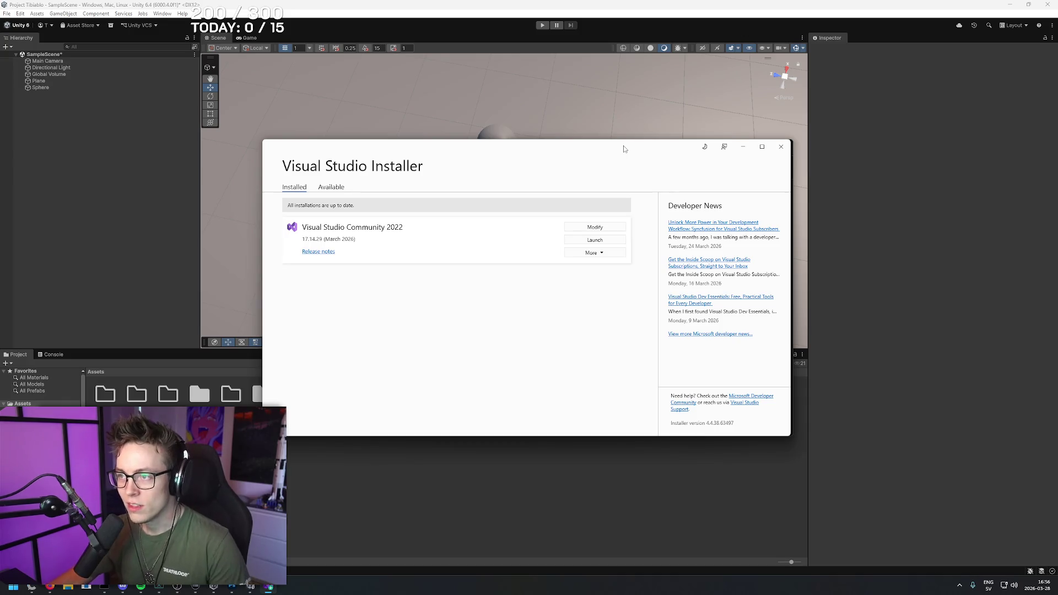
{"action": "left_click_drag", "start_coordinate": [621, 146], "coordinate": [619, 145]}
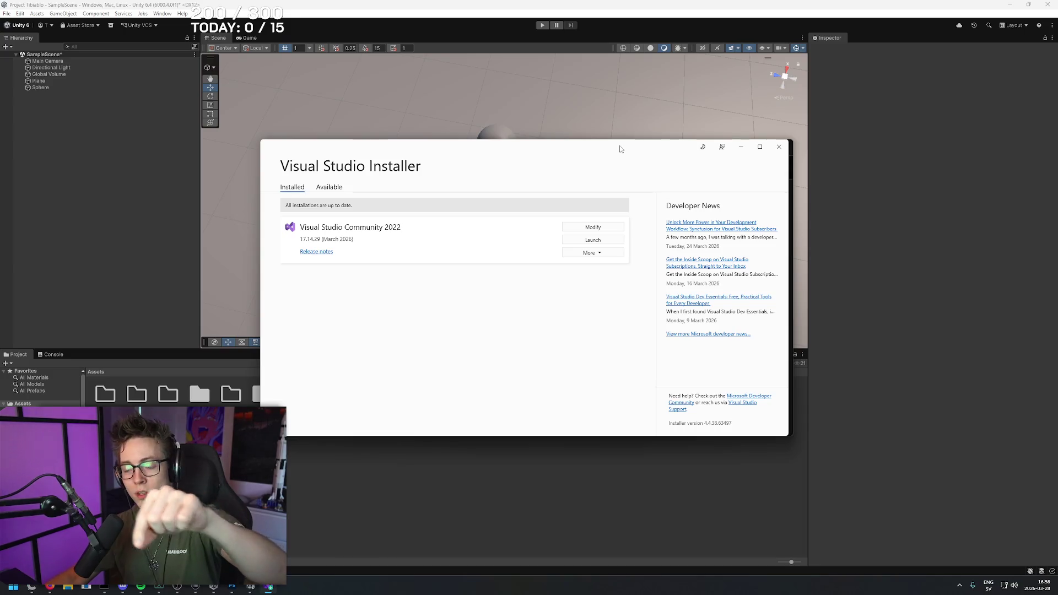
{"action": "left_click_drag", "start_coordinate": [621, 149], "coordinate": [617, 149]}
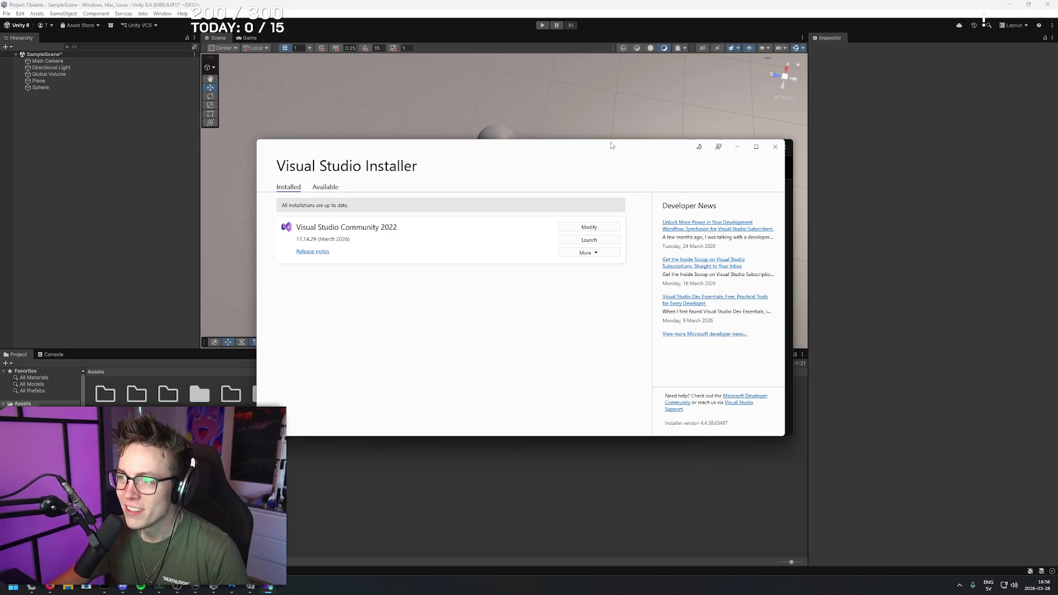
{"action": "left_click_drag", "start_coordinate": [620, 155], "coordinate": [614, 154]}
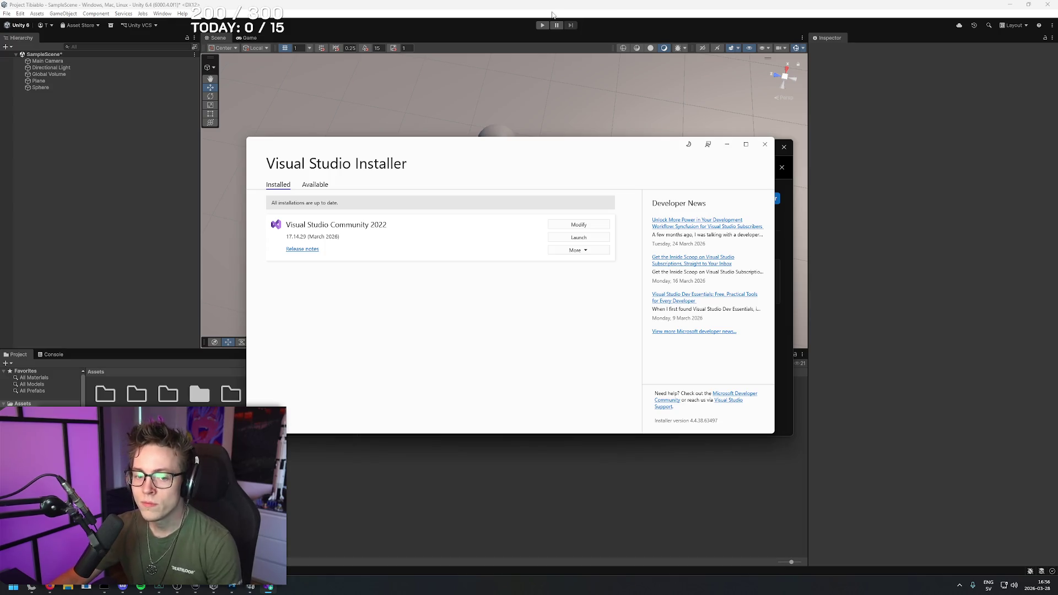
- Close Visual Studio Installer, adjust the Scene view, and select the Sphere
{"action": "left_click", "coordinate": [525, 4]}
{"action": "mouse_move", "coordinate": [554, 232]}
{"action": "left_mouse_down"}
{"action": "mouse_move", "coordinate": [562, 181]}
{"action": "mouse_move", "coordinate": [556, 225]}
{"action": "mouse_move", "coordinate": [588, 170]}
{"action": "mouse_move", "coordinate": [601, 49]}
{"action": "mouse_move", "coordinate": [597, 123]}
{"action": "mouse_move", "coordinate": [590, 66]}
{"action": "mouse_move", "coordinate": [599, 69]}
{"action": "mouse_move", "coordinate": [586, 103]}
{"action": "left_mouse_up"}
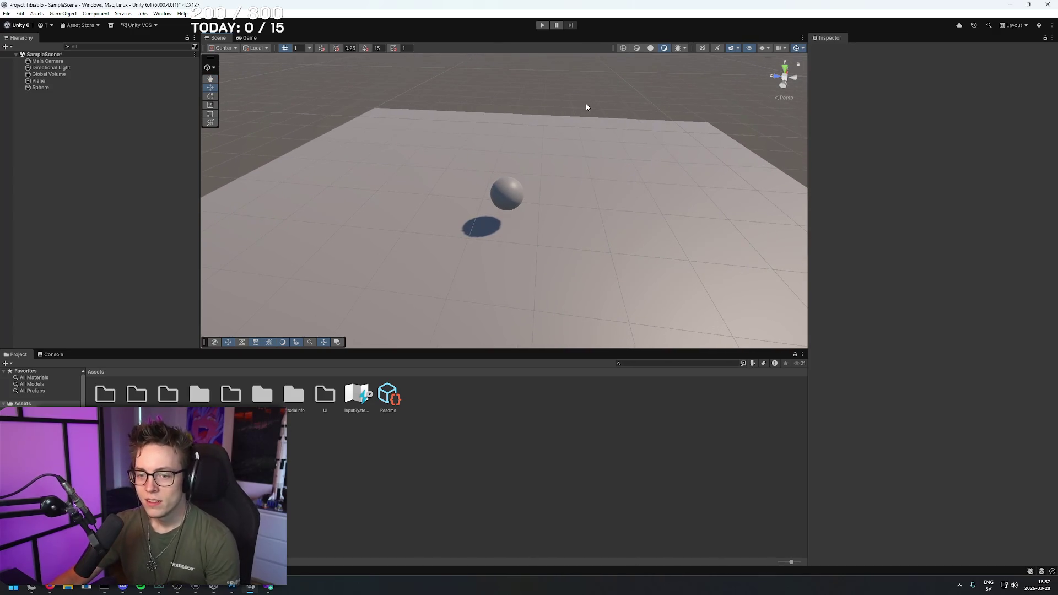
{"action": "scroll", "coordinate": [548, 158], "scroll_direction": "up", "scroll_amount": 3}
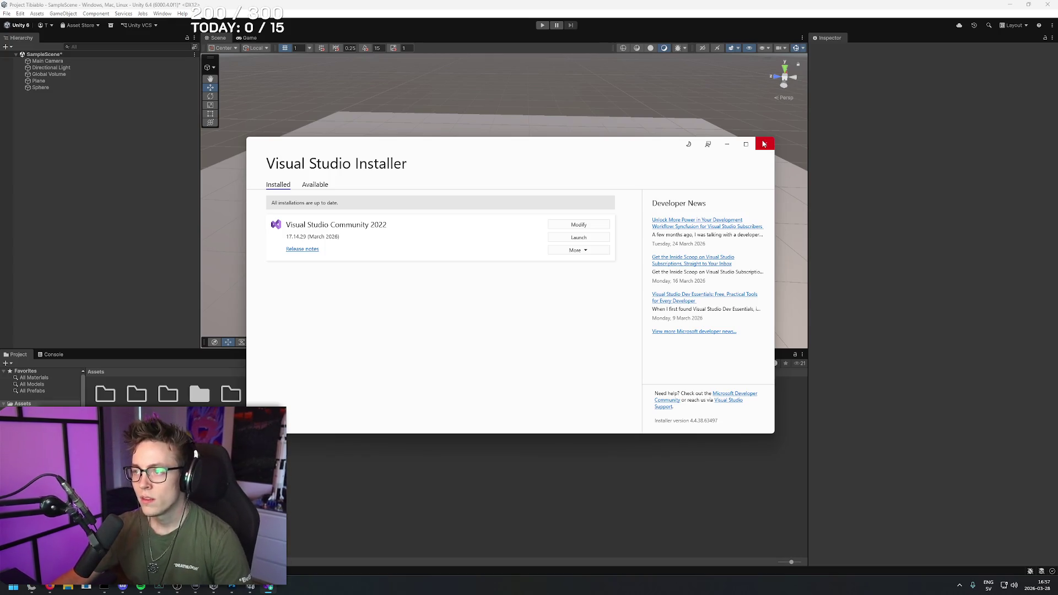
{"action": "left_click", "coordinate": [763, 144]}
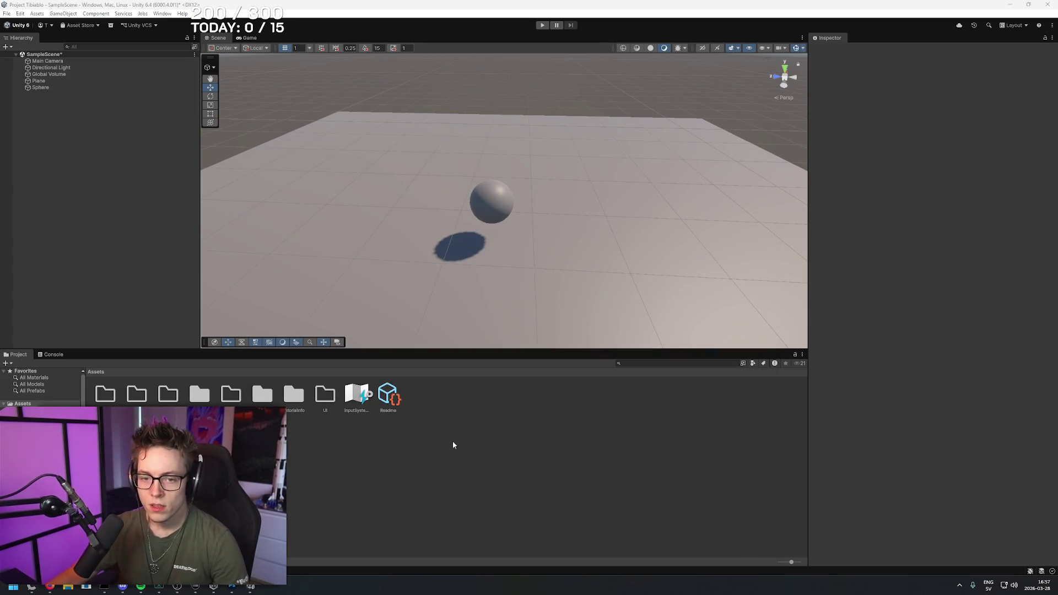
{"action": "left_click", "coordinate": [491, 201]}
- Add a new script named Movement to the Sphere, saving Movement.cs in Assets/Scripts
{"action": "left_click", "coordinate": [934, 390]}
{"action": "type", "text": "scrip"}
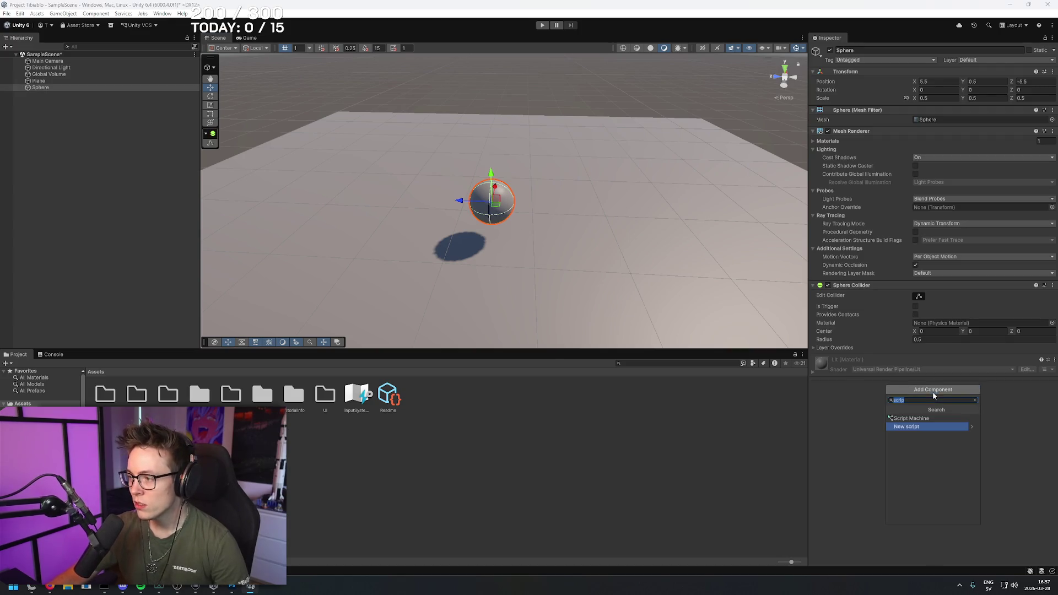
{"action": "left_click", "coordinate": [929, 428]}
{"action": "type", "text": "Movement"}
{"action": "left_click", "coordinate": [937, 519]}
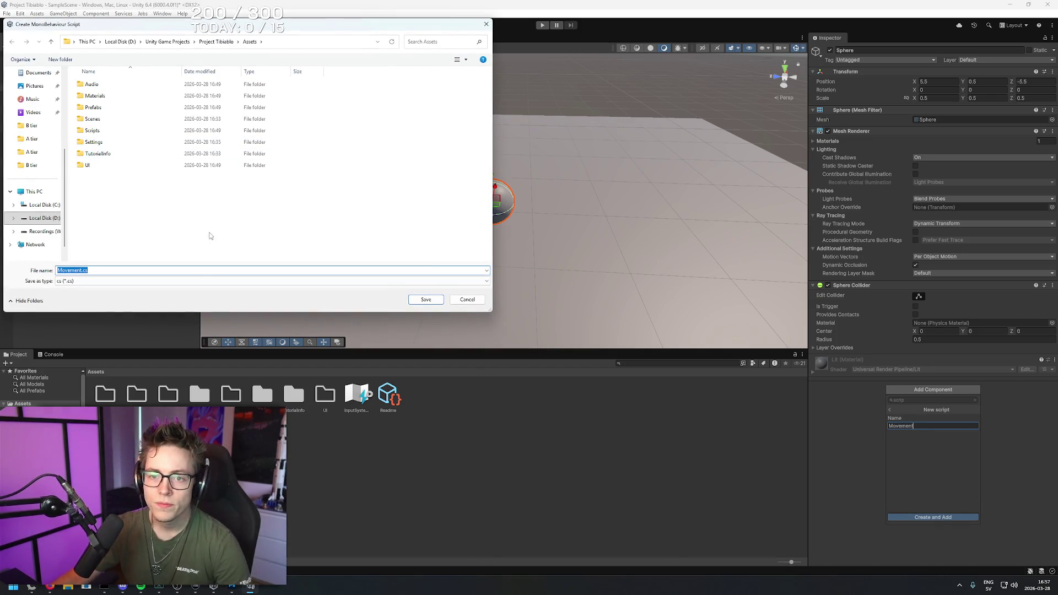
{"action": "left_click", "coordinate": [119, 130]}
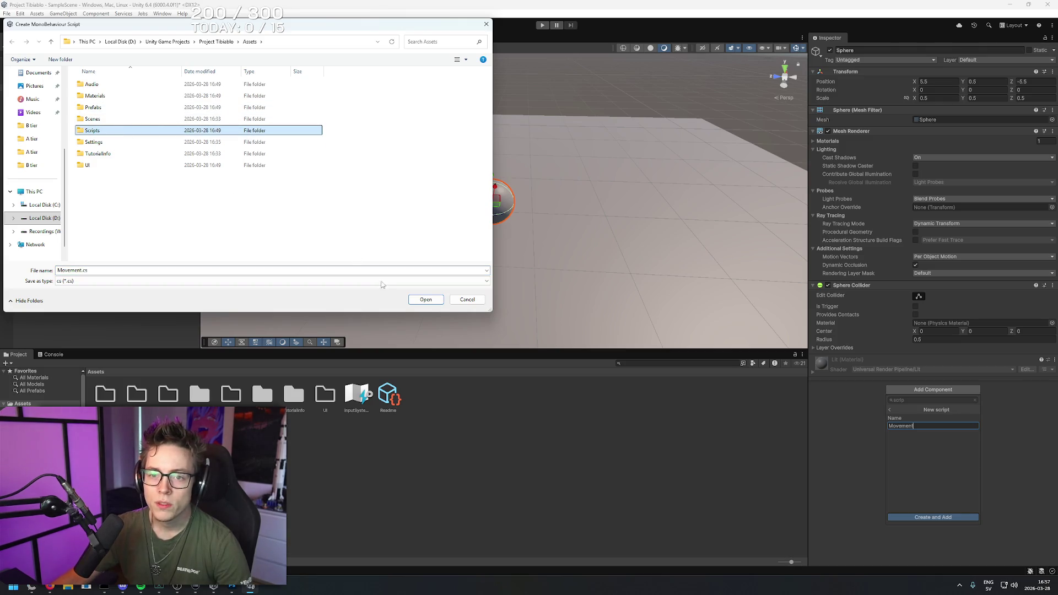
{"action": "double_click", "coordinate": [144, 132]}
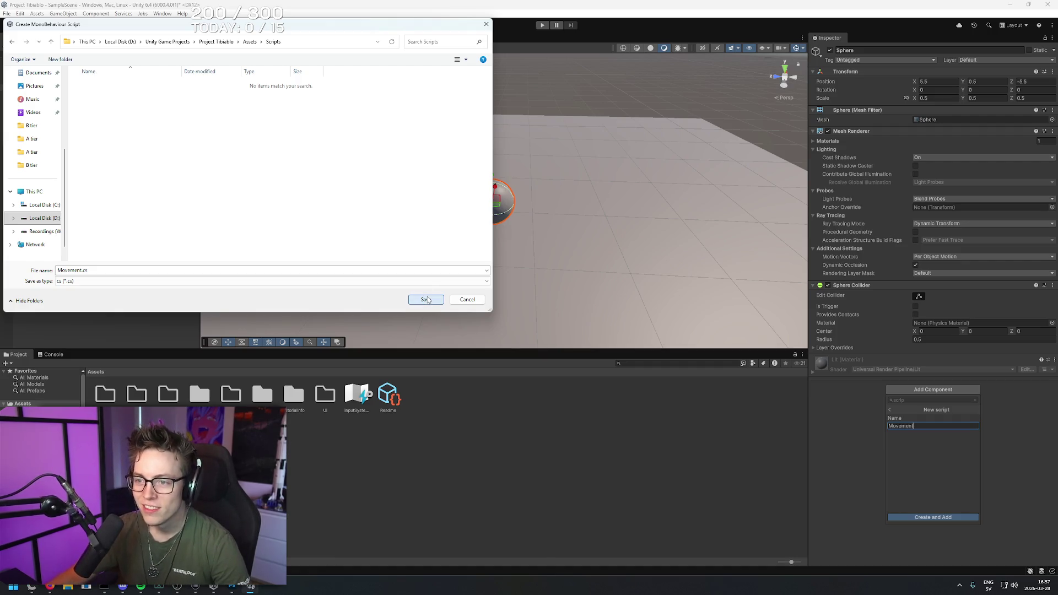
{"action": "left_click", "coordinate": [426, 299]}
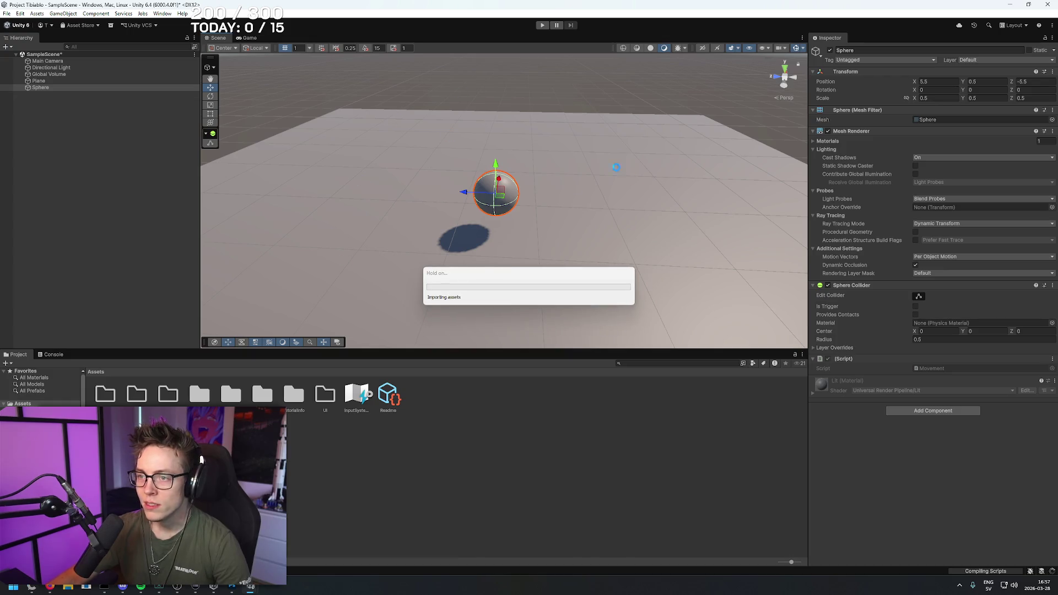
- Orbit the Scene view around the sphere, then switch to the Google Fonts page in Firefox
{"action": "mouse_move", "coordinate": [542, 266]}
{"action": "left_mouse_down"}
{"action": "mouse_move", "coordinate": [571, 314]}
{"action": "mouse_move", "coordinate": [576, 279]}
{"action": "mouse_move", "coordinate": [563, 270]}
{"action": "mouse_move", "coordinate": [562, 233]}
{"action": "mouse_move", "coordinate": [578, 233]}
{"action": "left_mouse_up"}
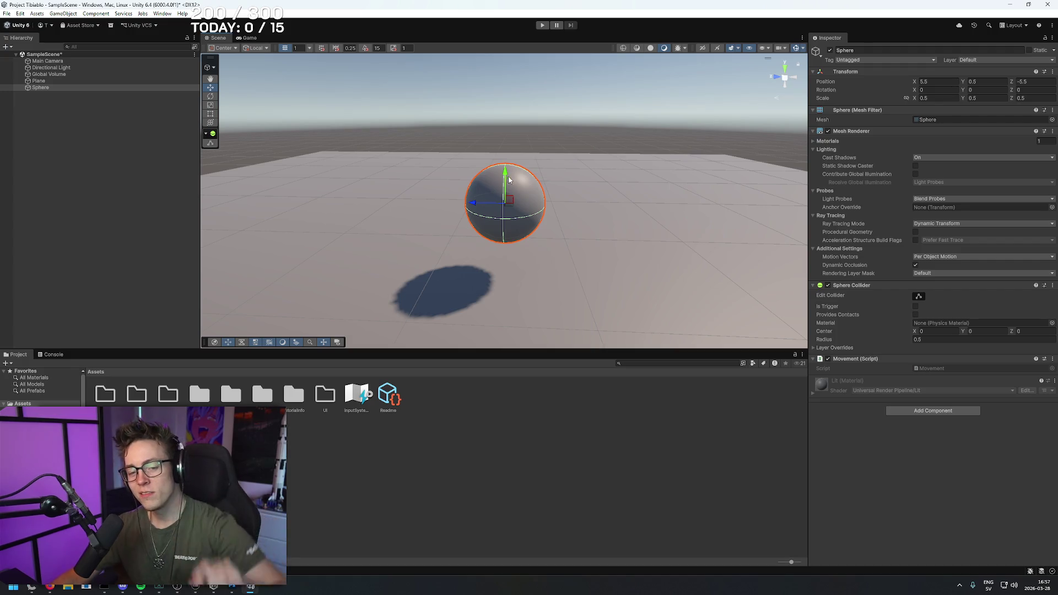
{"action": "mouse_move", "coordinate": [590, 216]}
{"action": "left_mouse_down"}
{"action": "mouse_move", "coordinate": [590, 194]}
{"action": "mouse_move", "coordinate": [589, 232]}
{"action": "left_mouse_up"}
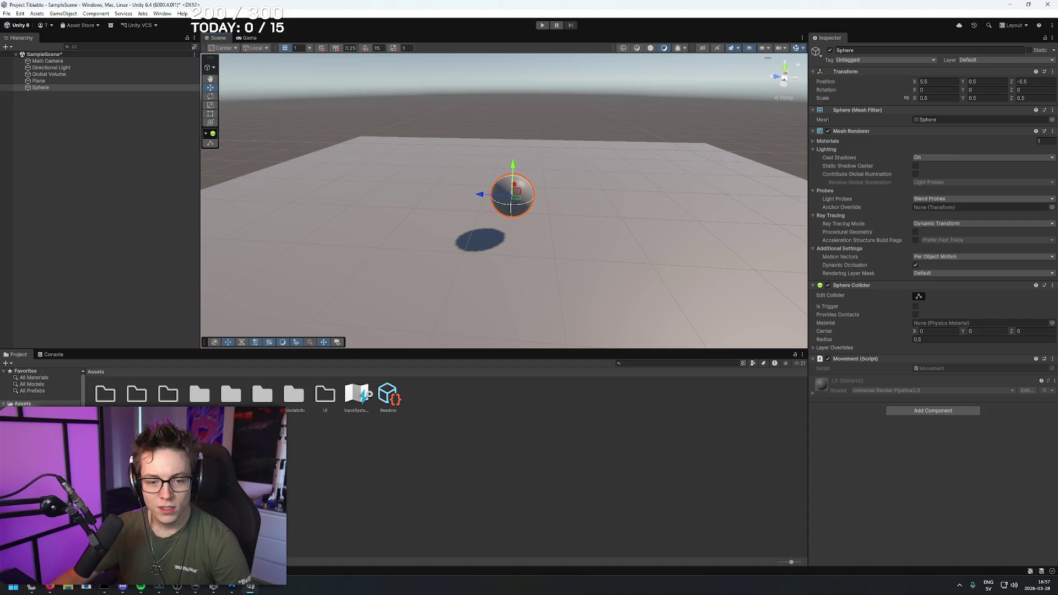
{"action": "key", "text": "alt+Tab"}
{"action": "right_click", "coordinate": [591, 4]}
{"action": "right_click", "coordinate": [521, 5]}
{"action": "left_click", "coordinate": [484, 3]}
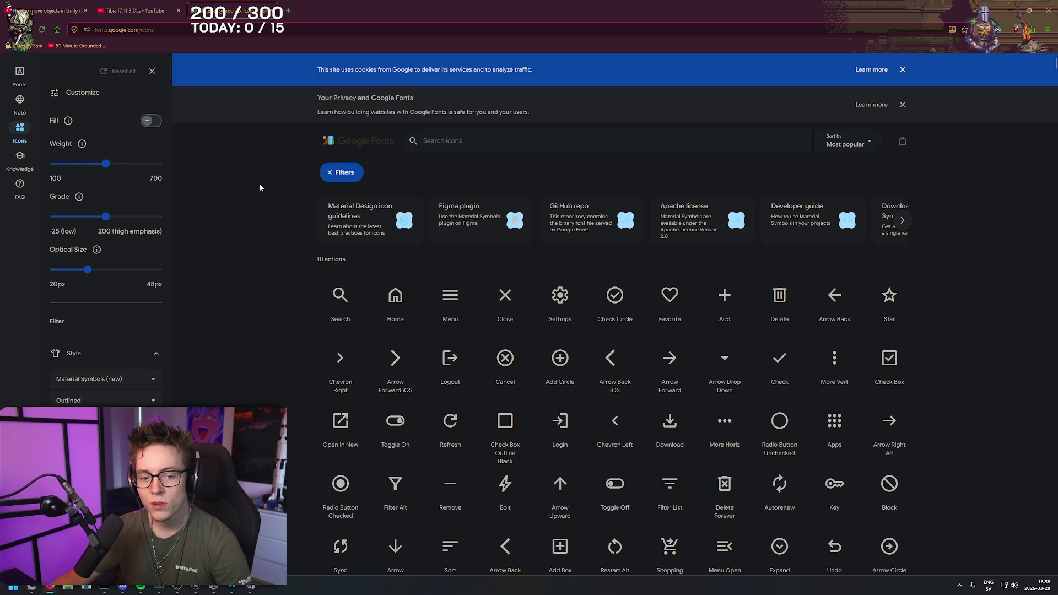
- Scroll the Material Symbols icon grid and bookmark the Google Fonts Icons page
{"action": "scroll", "coordinate": [256, 175], "scroll_direction": "down", "scroll_amount": 2}
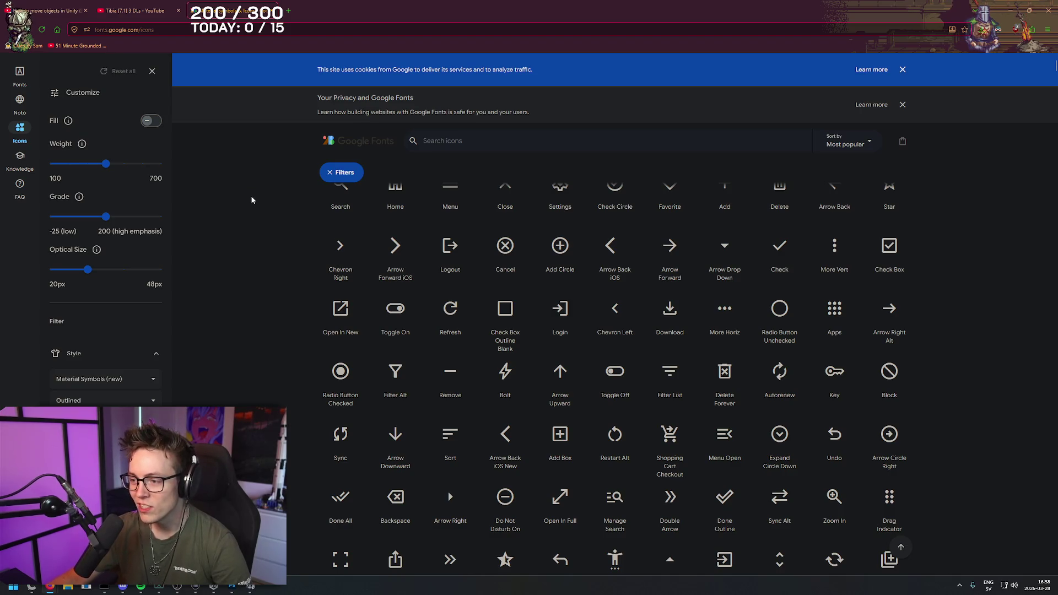
{"action": "scroll", "coordinate": [255, 207], "scroll_direction": "down", "scroll_amount": 10}
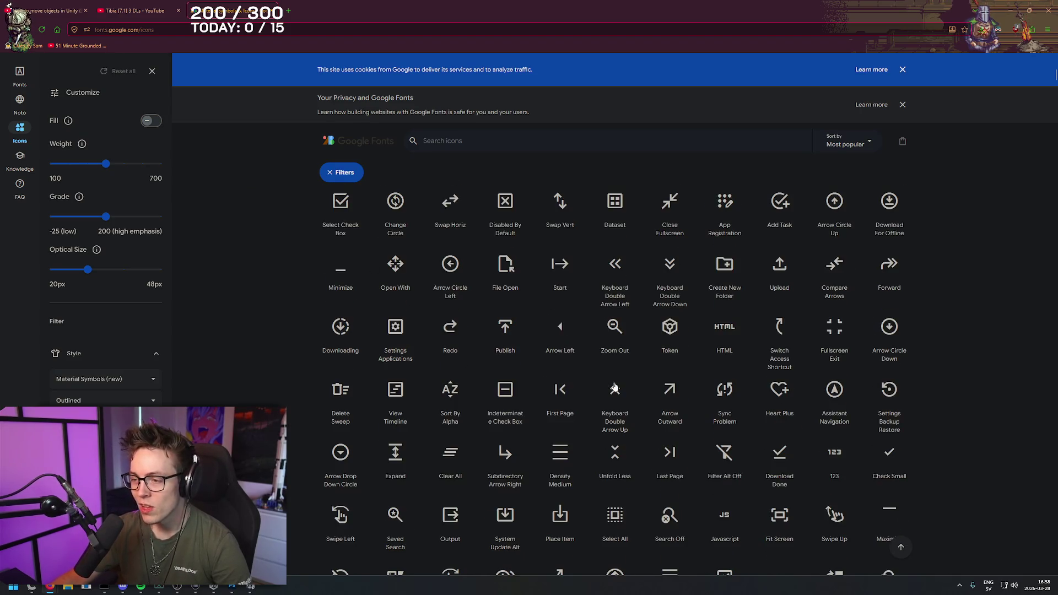
{"action": "scroll", "coordinate": [256, 280], "scroll_direction": "down", "scroll_amount": 10}
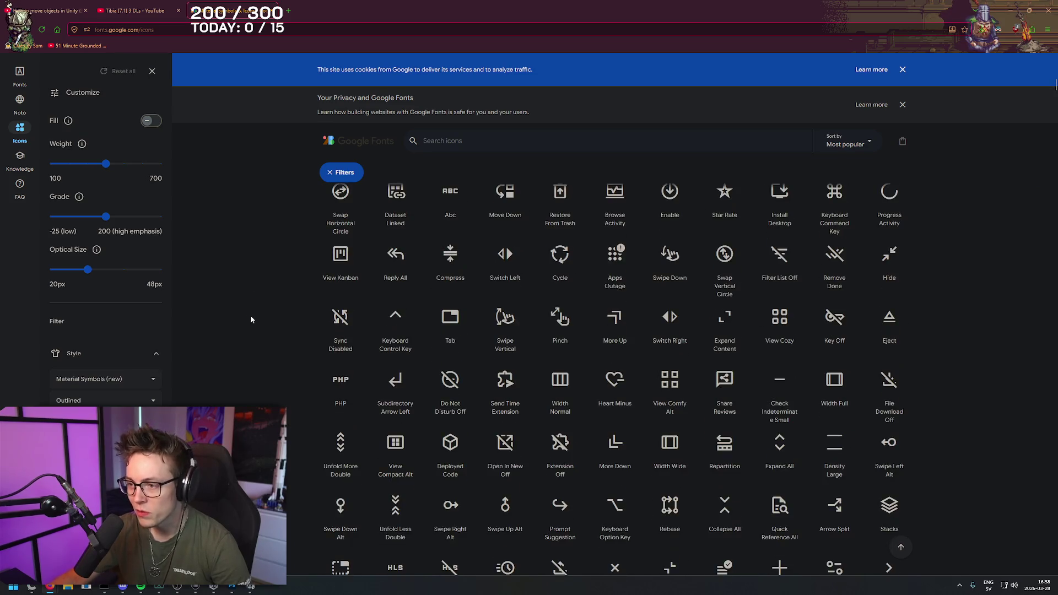
{"action": "scroll", "coordinate": [250, 319], "scroll_direction": "down", "scroll_amount": 3}
{"action": "left_click_drag", "start_coordinate": [75, 29], "coordinate": [118, 46]}
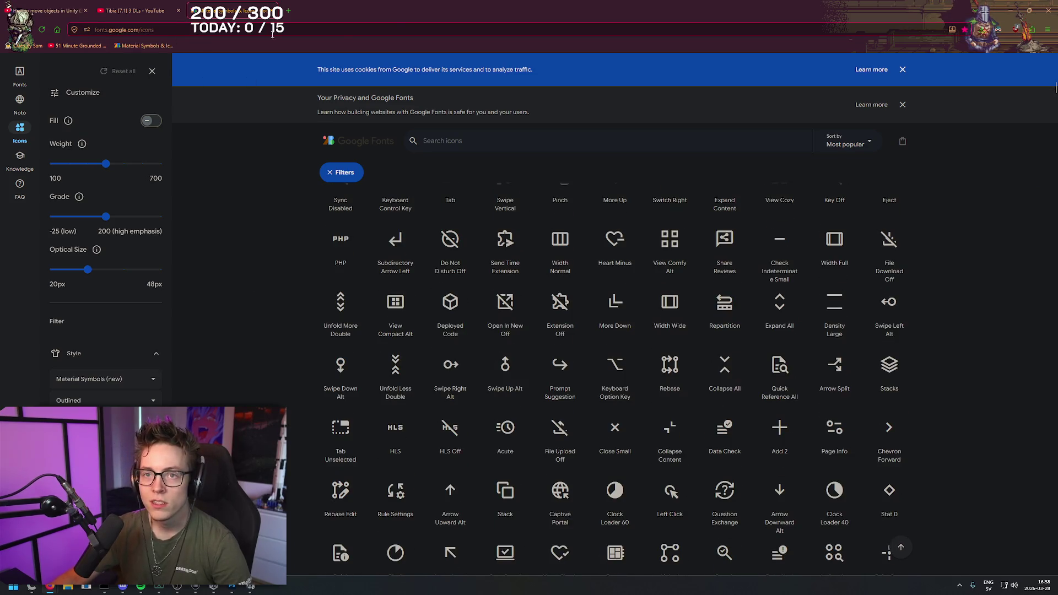
{"action": "right_click", "coordinate": [400, 4]}
{"action": "left_click", "coordinate": [312, 5]}
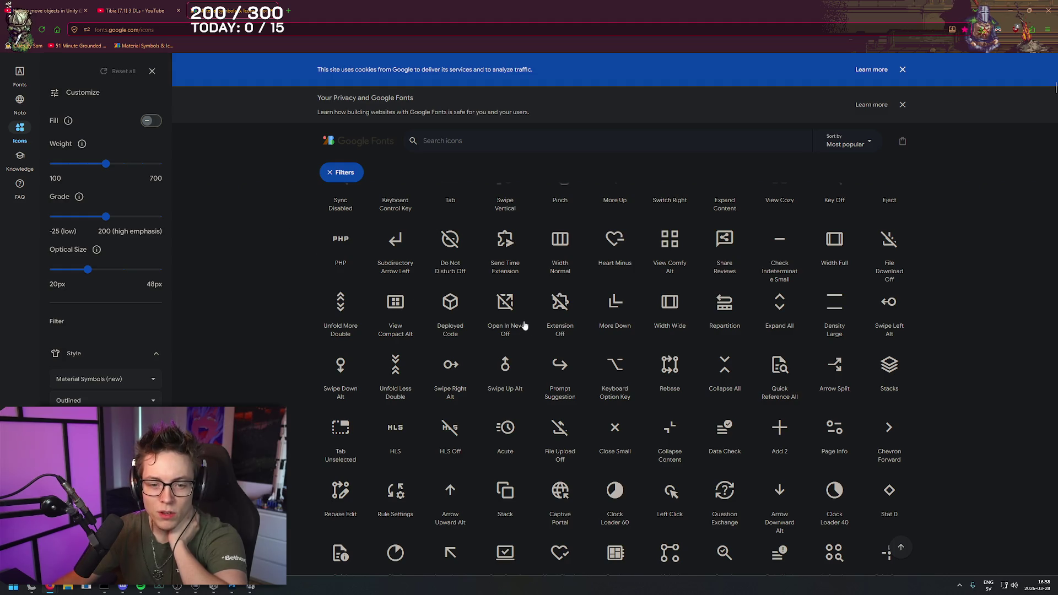
- Search the icons for 'material', then return to Unity and orbit around the sphere
{"action": "middle_click", "coordinate": [275, 298]}
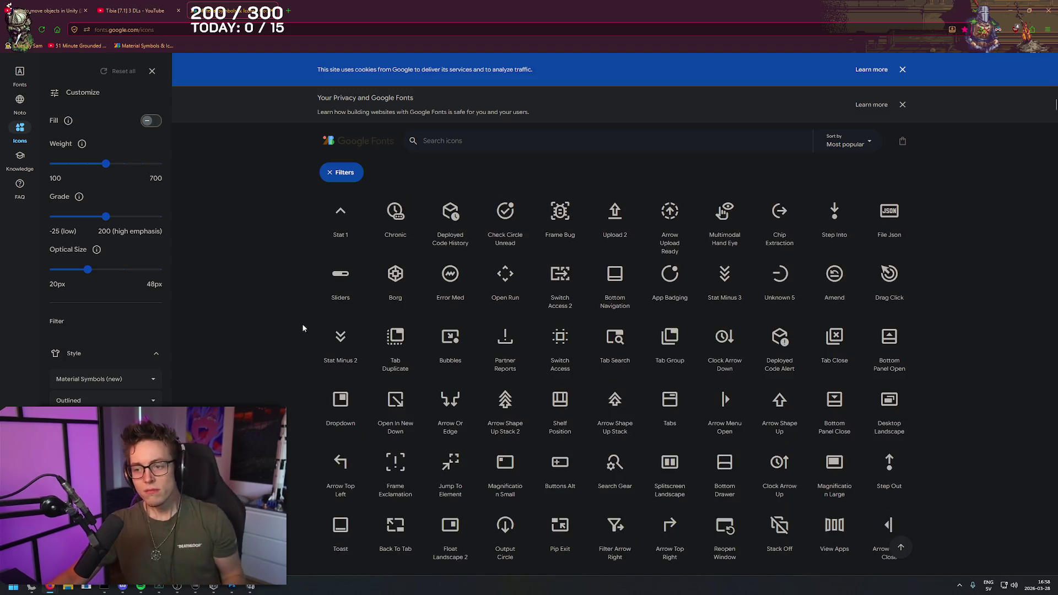
{"action": "left_click", "coordinate": [465, 144]}
{"action": "type", "text": "material"}
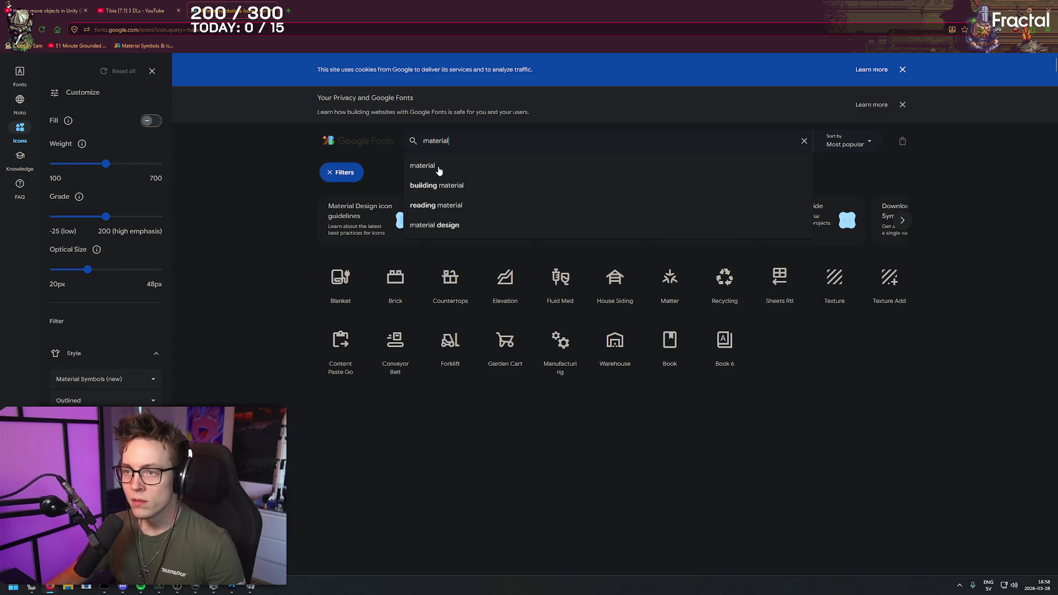
{"action": "left_click", "coordinate": [424, 165]}
{"action": "right_click", "coordinate": [899, 205]}
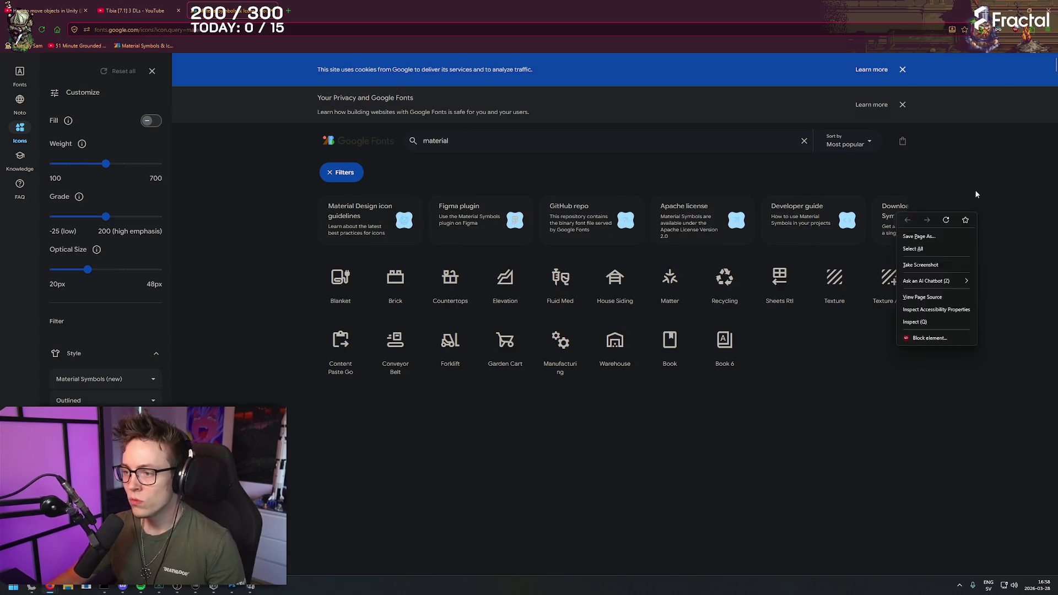
{"action": "left_click", "coordinate": [974, 187]}
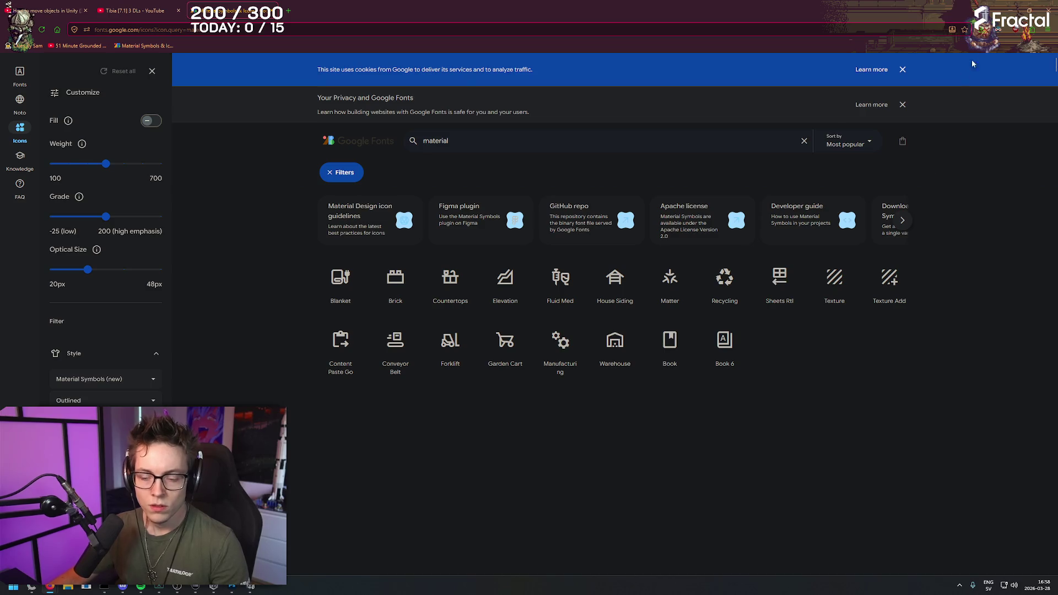
{"action": "key", "text": "alt+Tab"}
{"action": "mouse_move", "coordinate": [675, 160]}
{"action": "left_mouse_down"}
{"action": "mouse_move", "coordinate": [669, 146]}
{"action": "mouse_move", "coordinate": [684, 156]}
{"action": "mouse_move", "coordinate": [650, 154]}
{"action": "mouse_move", "coordinate": [682, 167]}
{"action": "left_mouse_up"}
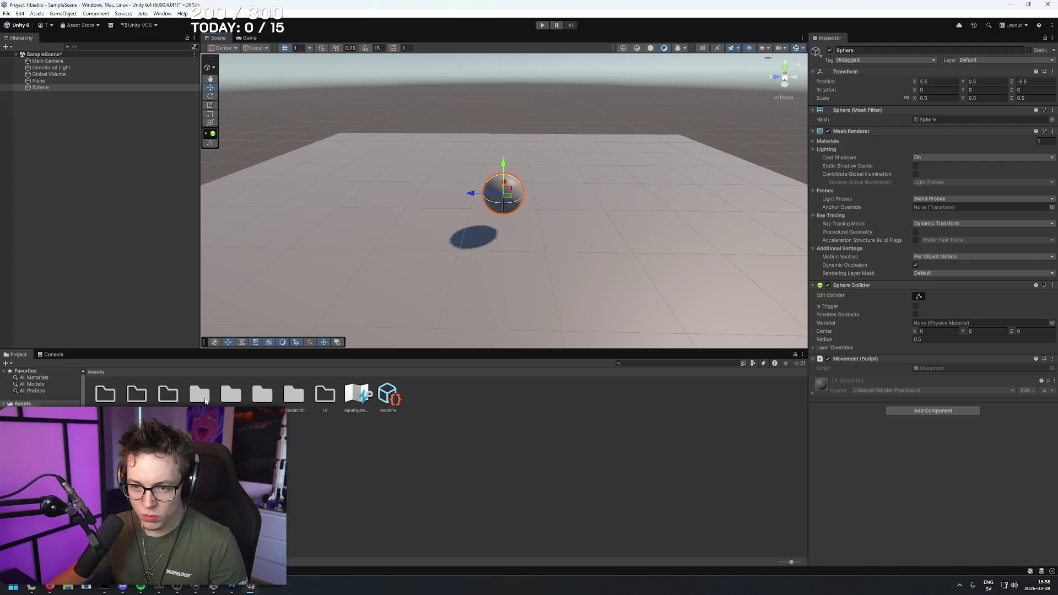
- Open Movement.cs from the Scripts folder in Visual Studio 2022, skipping sign-in
{"action": "double_click", "coordinate": [232, 392]}
{"action": "left_click", "coordinate": [114, 405]}
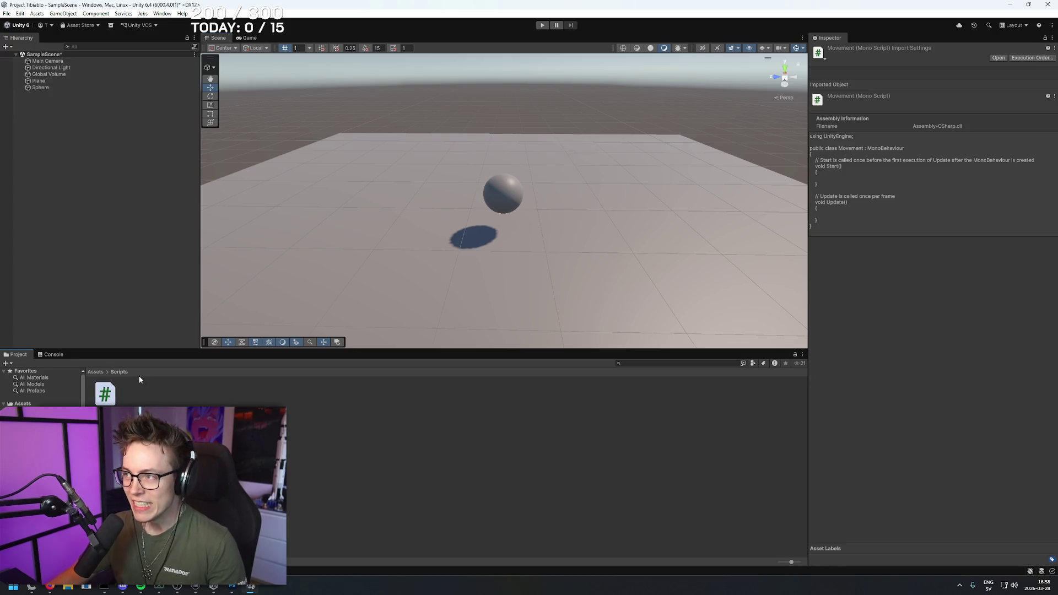
{"action": "double_click", "coordinate": [109, 393]}
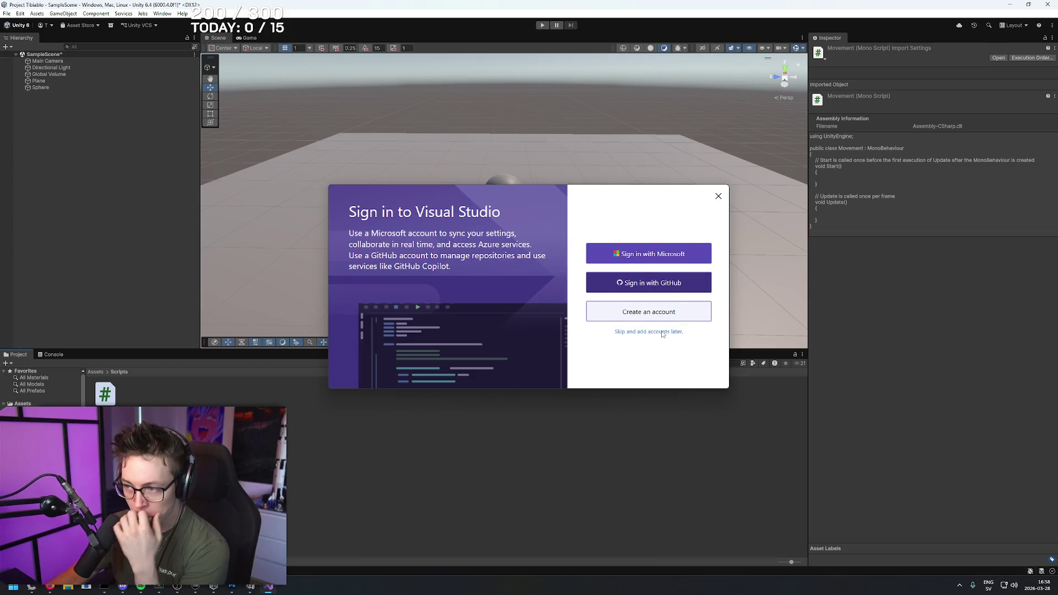
{"action": "left_click", "coordinate": [662, 332]}
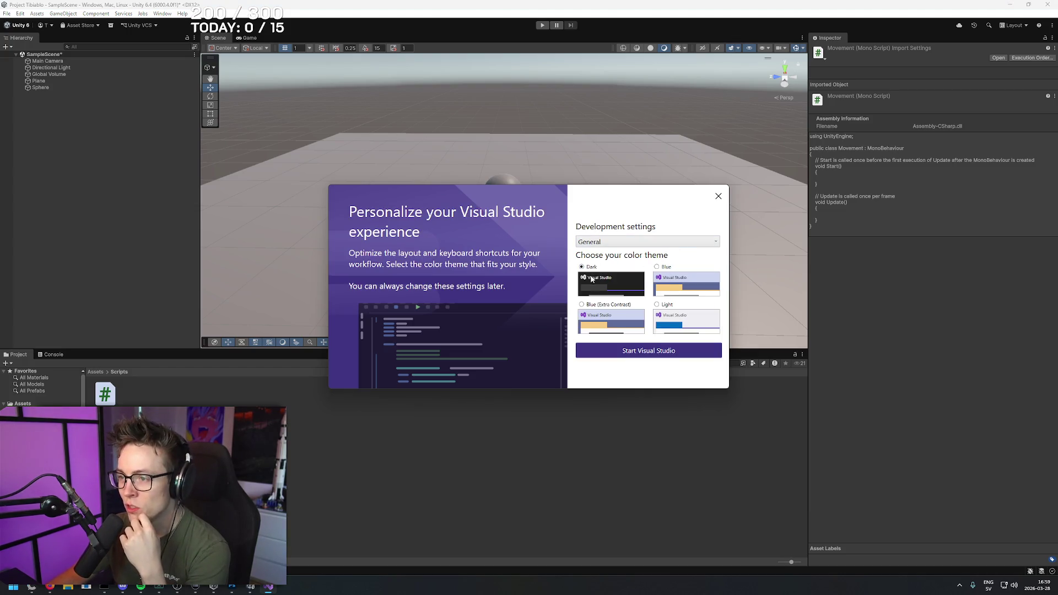
- Choose Visual C# development settings, keep the Dark theme, and start Visual Studio 2022
{"action": "left_click", "coordinate": [646, 240]}
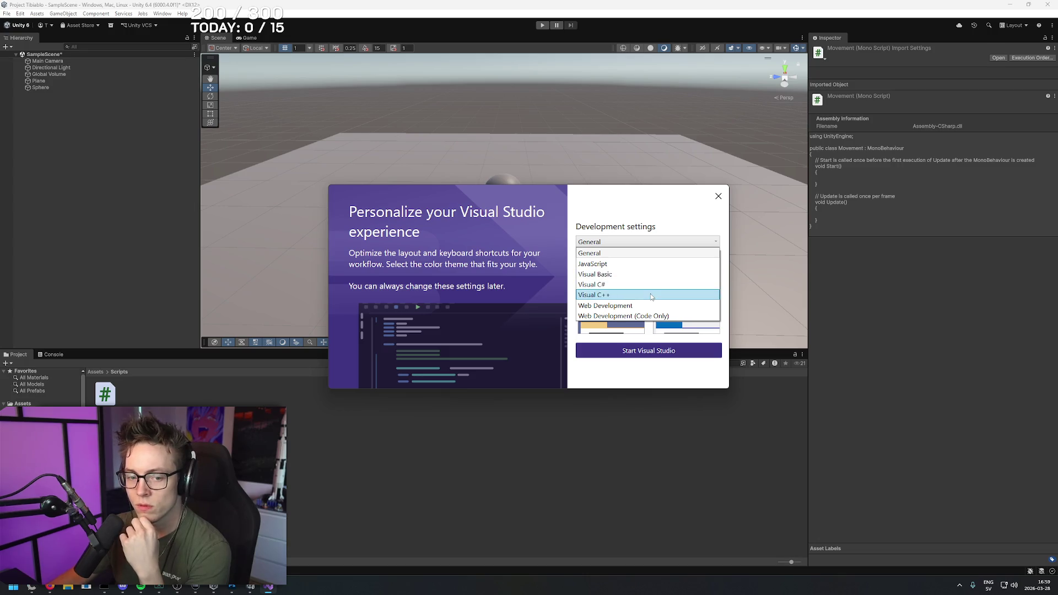
{"action": "left_click", "coordinate": [650, 284]}
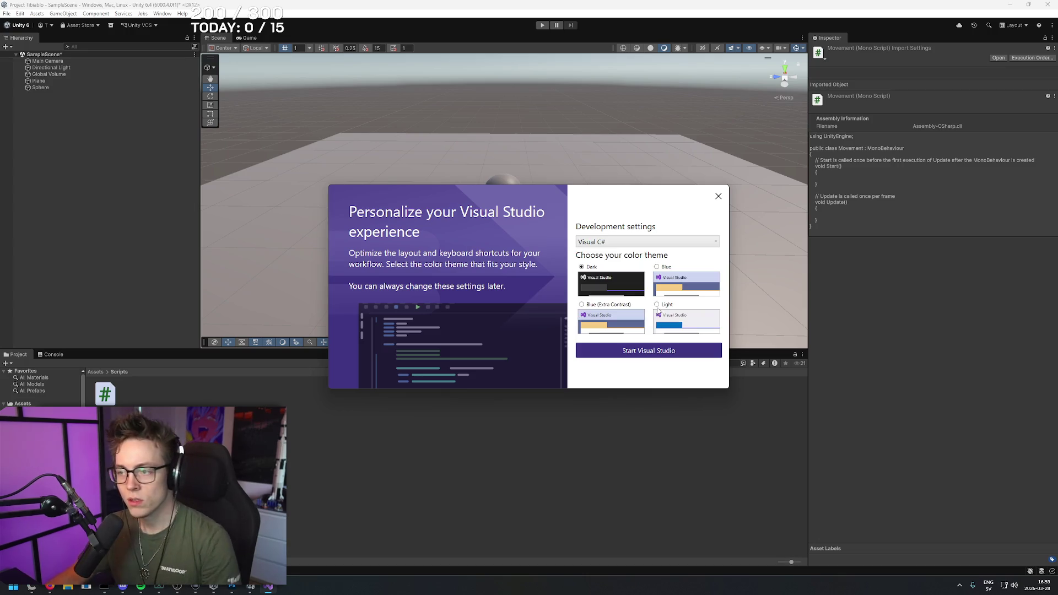
{"action": "left_click", "coordinate": [654, 356]}
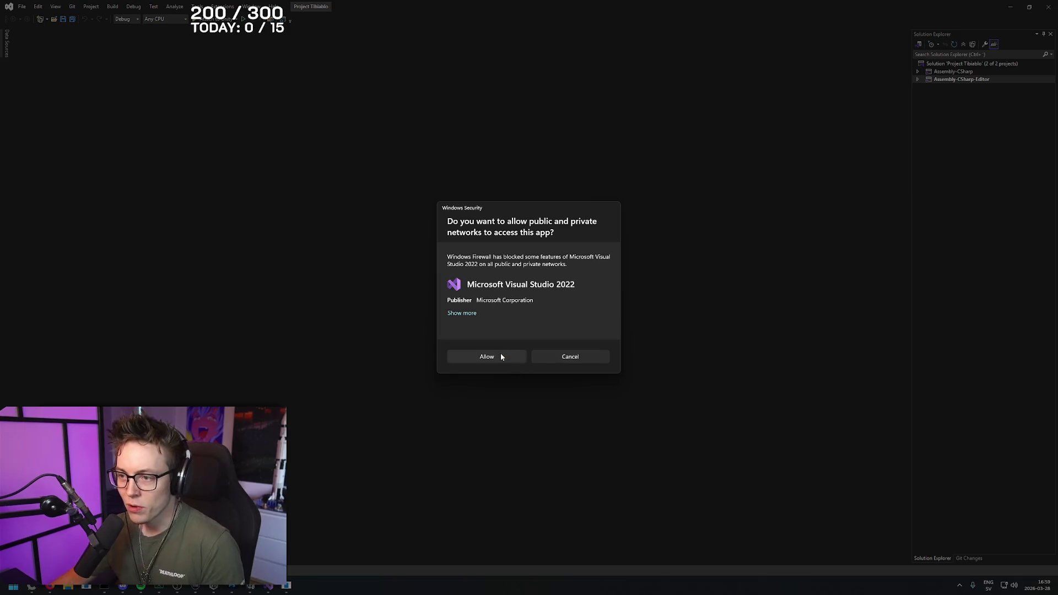
- Allow Visual Studio network access through the firewall prompt
{"action": "left_click", "coordinate": [499, 355]}
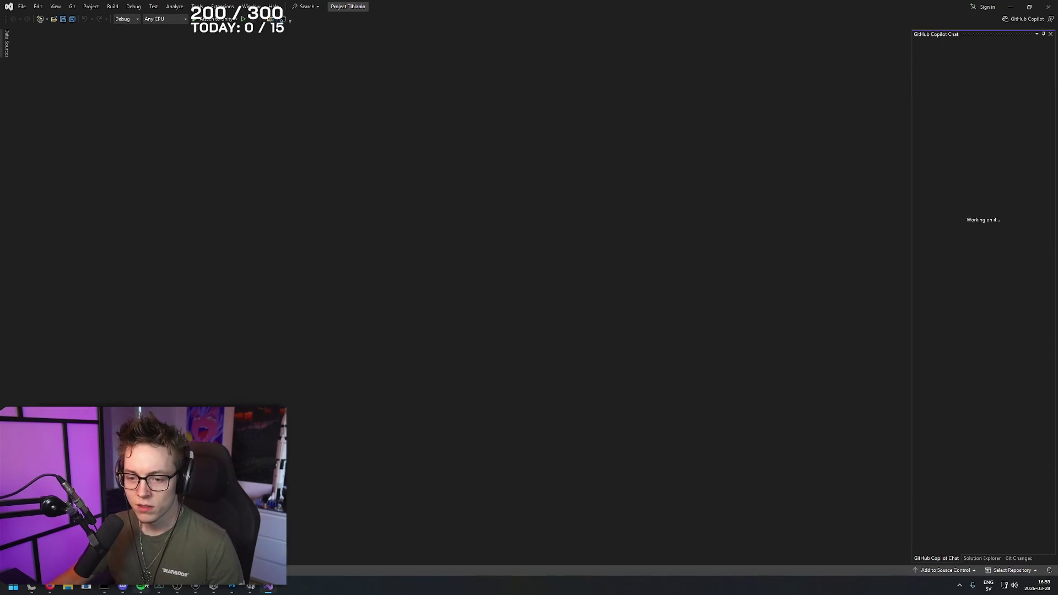
{"action": "left_click", "coordinate": [146, 585]}
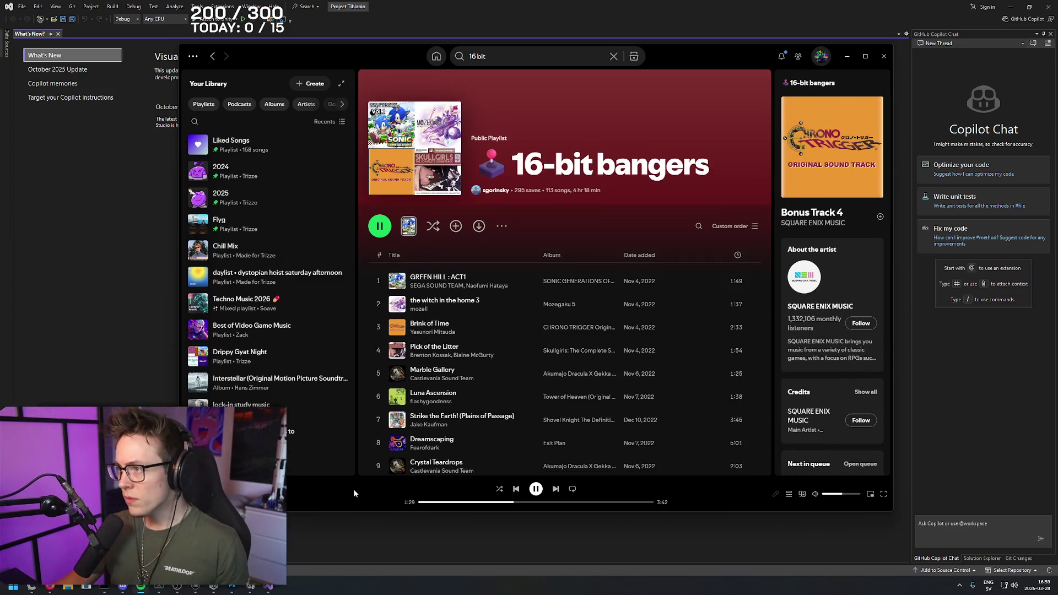
{"action": "left_click", "coordinate": [847, 57]}
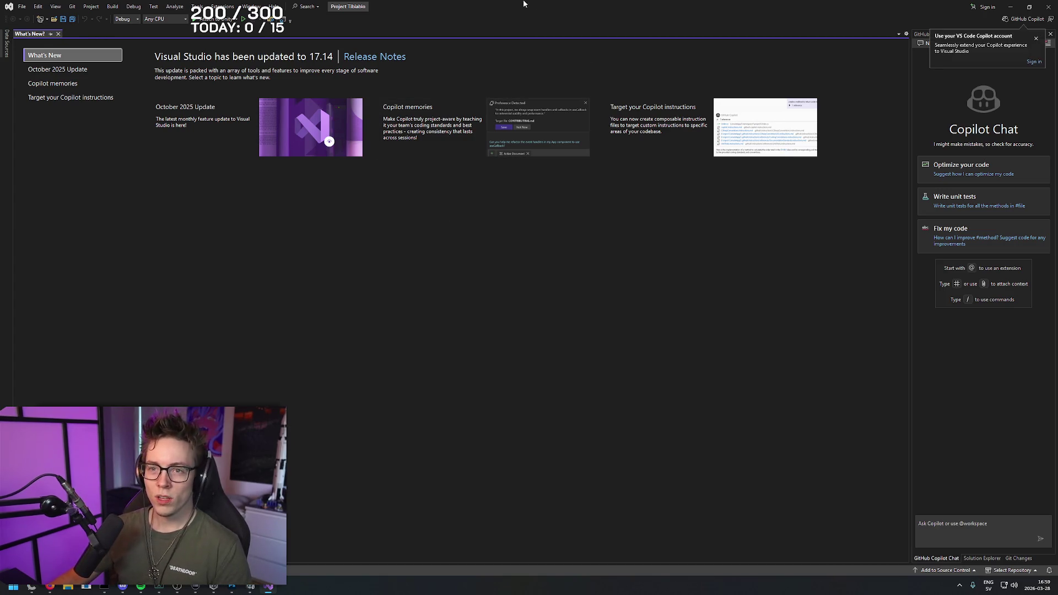
- Dismiss the Copilot sign-in notice and What's New page, then bring up File > New
{"action": "left_click", "coordinate": [1036, 38]}
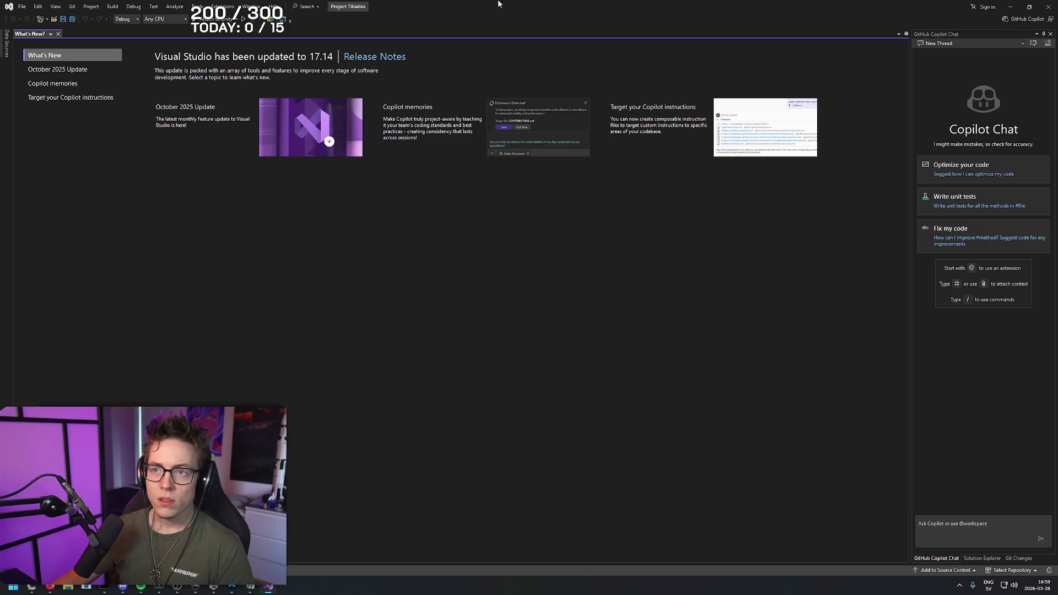
{"action": "left_click", "coordinate": [58, 34]}
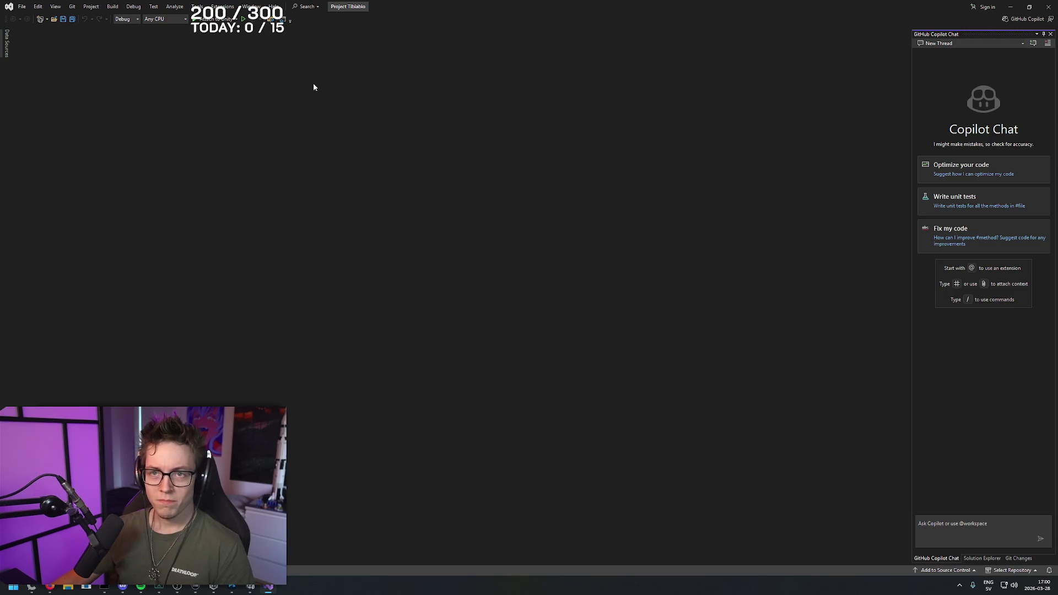
{"action": "left_click", "coordinate": [21, 8]}
{"action": "mouse_move", "coordinate": [83, 16]}
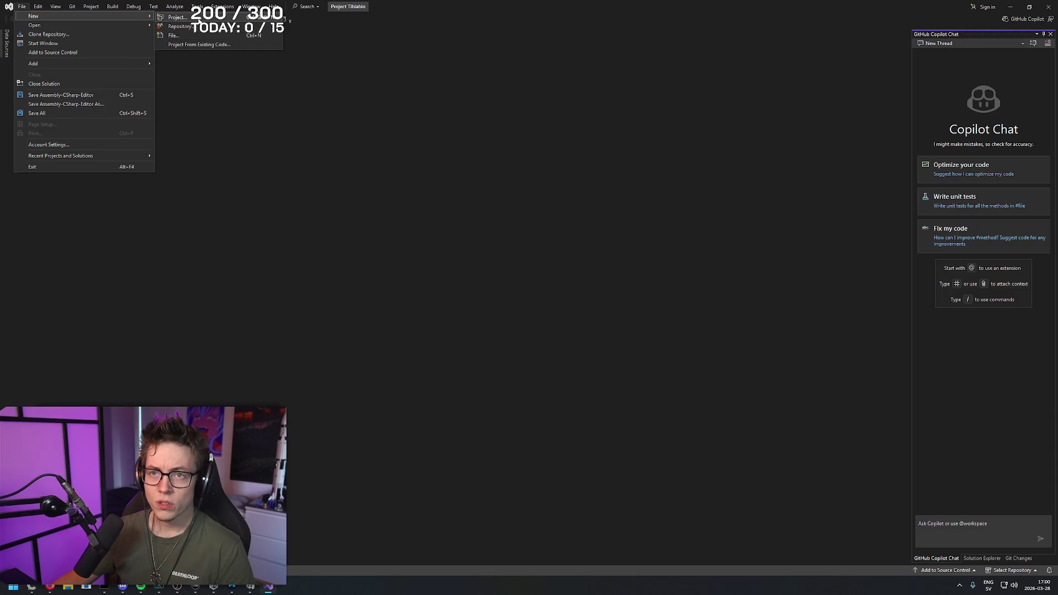
{"action": "left_click", "coordinate": [177, 17]}
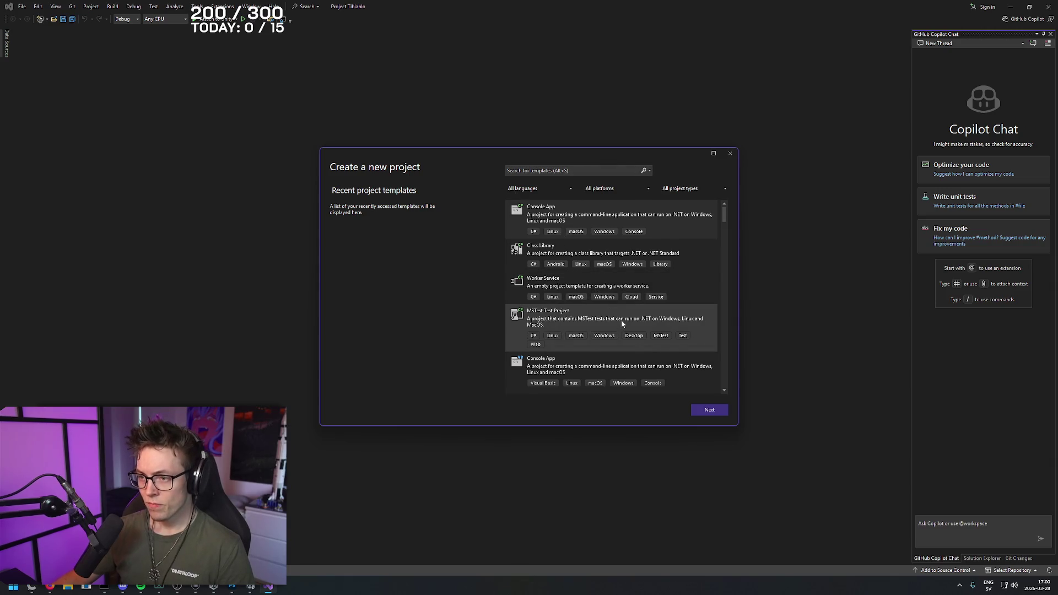
{"action": "scroll", "coordinate": [616, 328], "scroll_direction": "down", "scroll_amount": 4}
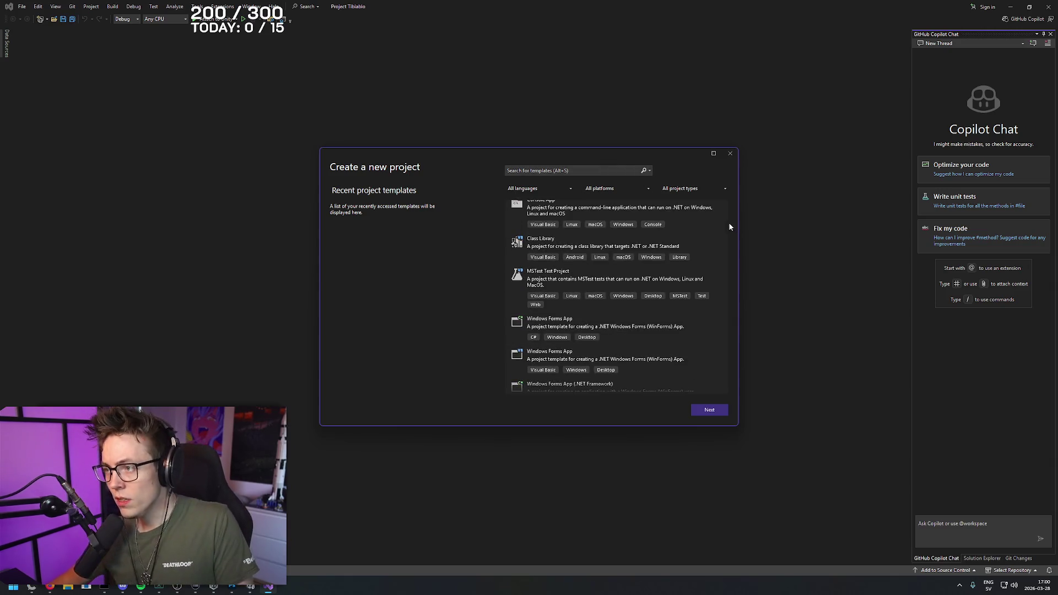
{"action": "left_click_drag", "start_coordinate": [729, 222], "coordinate": [733, 318]}
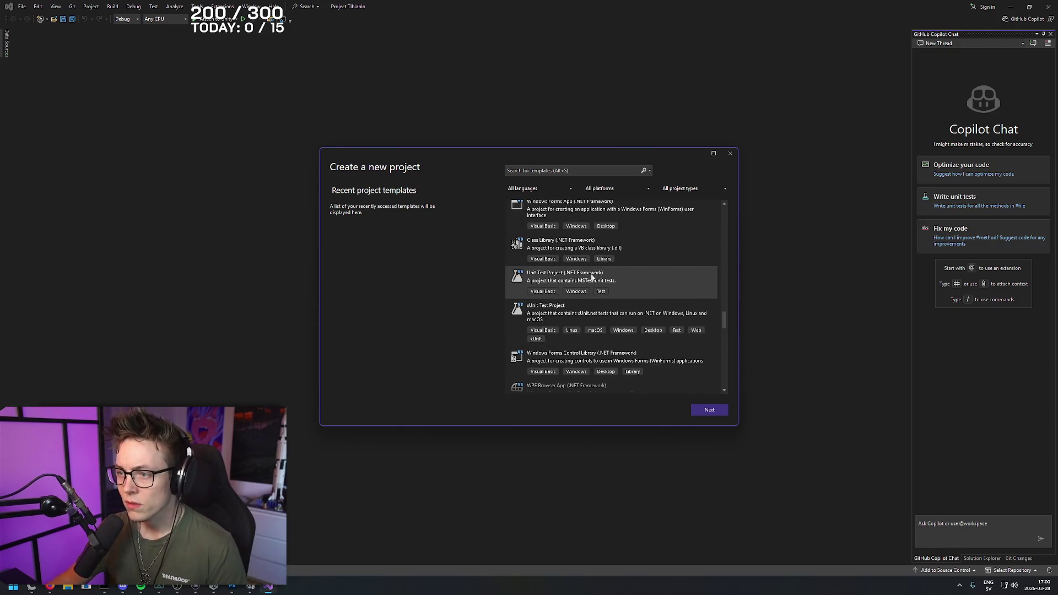
{"action": "scroll", "coordinate": [646, 287], "scroll_direction": "down", "scroll_amount": 2}
{"action": "mouse_move", "coordinate": [724, 326]}
{"action": "left_mouse_down"}
{"action": "mouse_move", "coordinate": [729, 394]}
{"action": "mouse_move", "coordinate": [705, 213]}
{"action": "left_mouse_up"}
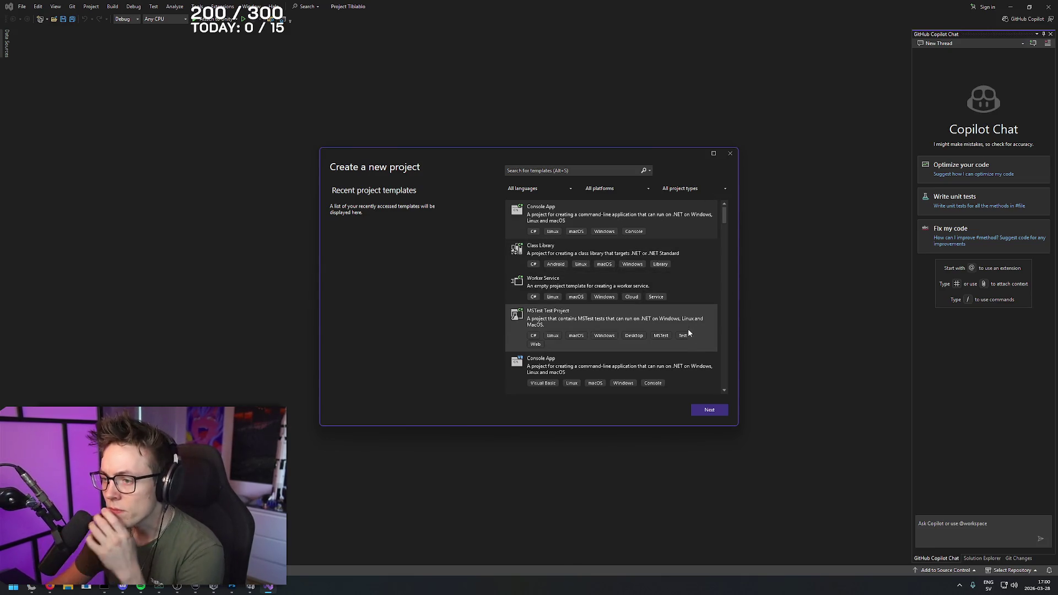
{"action": "scroll", "coordinate": [688, 331], "scroll_direction": "down", "scroll_amount": 1}
{"action": "left_click", "coordinate": [587, 170]}
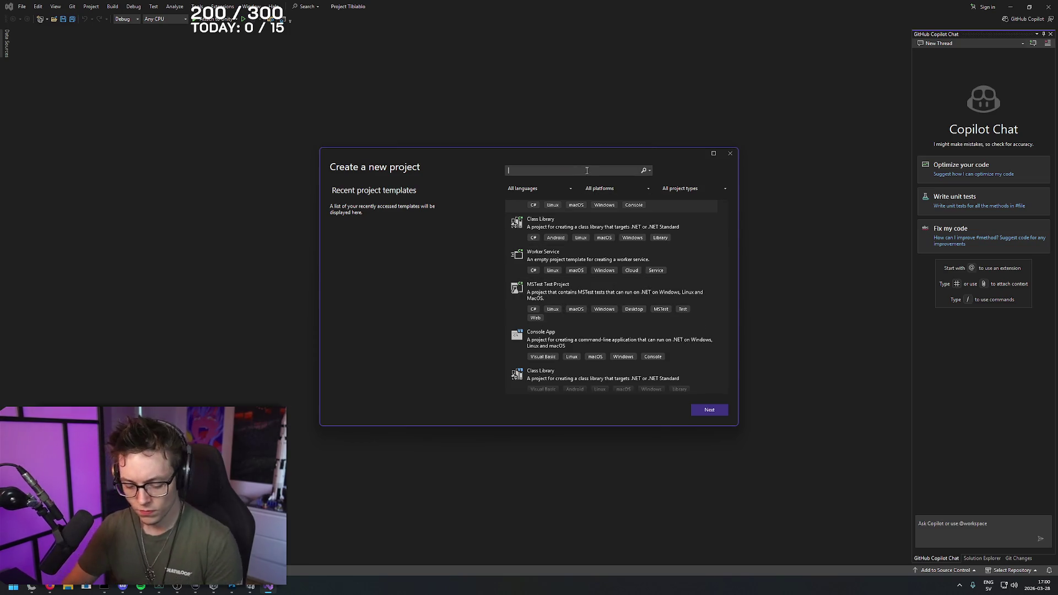
{"action": "type", "text": "unity"}
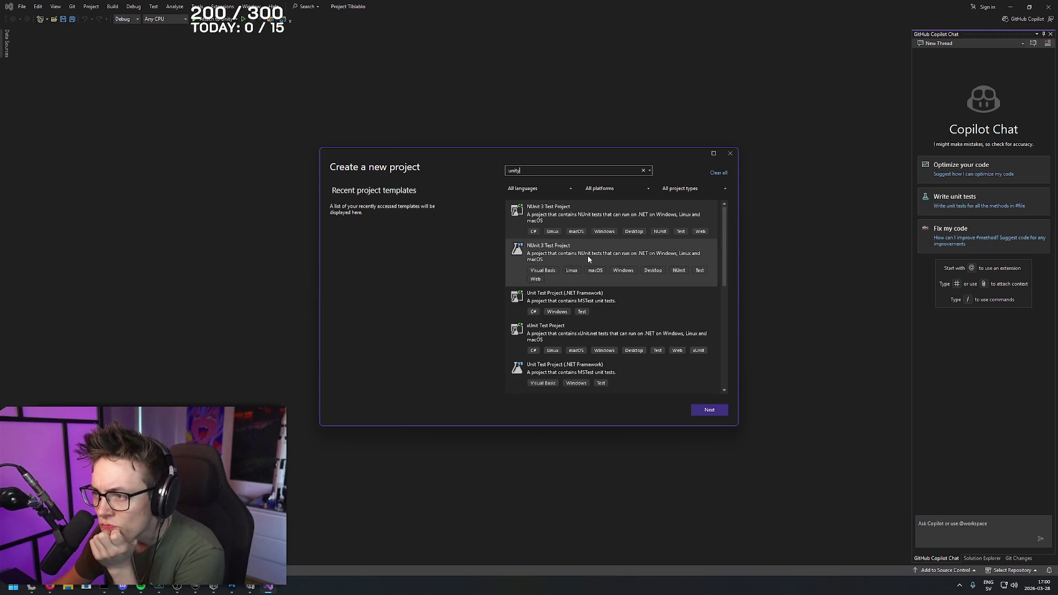
{"action": "left_click", "coordinate": [587, 170]}
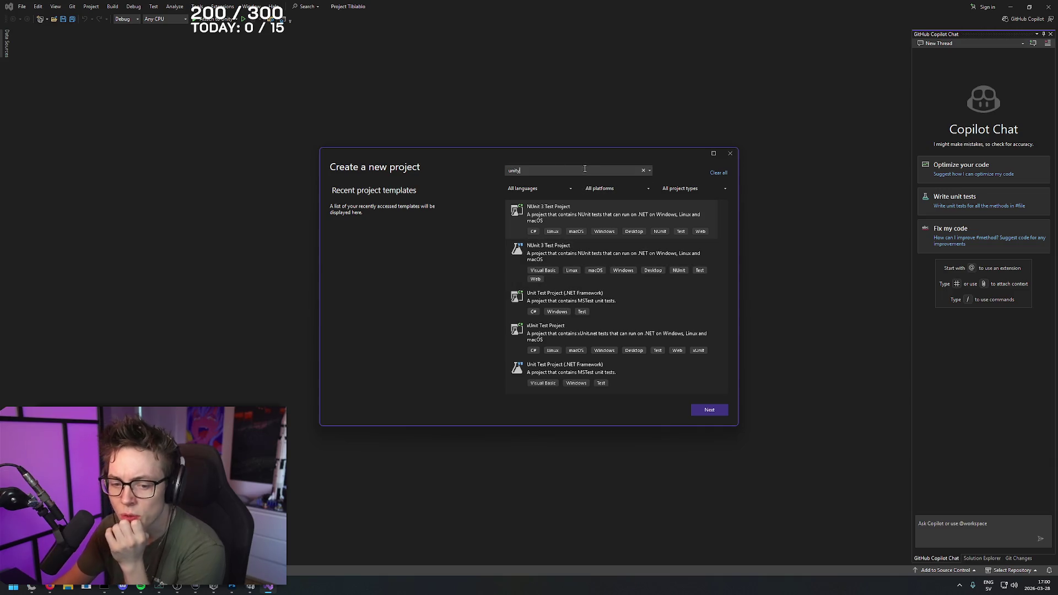
{"action": "key", "text": "BackSpace"}
{"action": "left_click", "coordinate": [730, 153]}
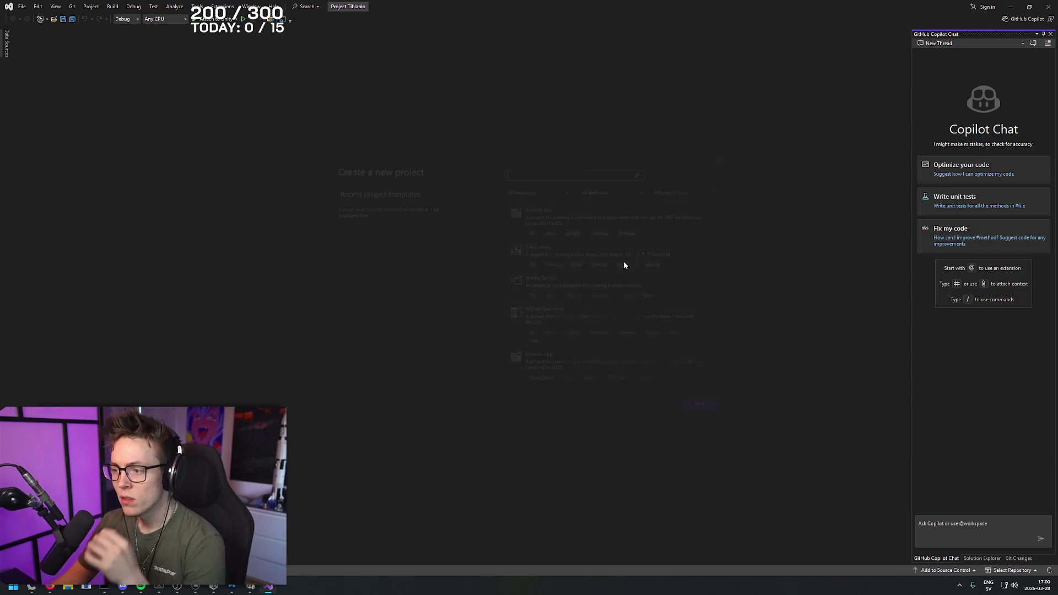
- Open Movement.cs from Unity's Project window and begin typing transform.position inside Start()
{"action": "left_click", "coordinate": [250, 587]}
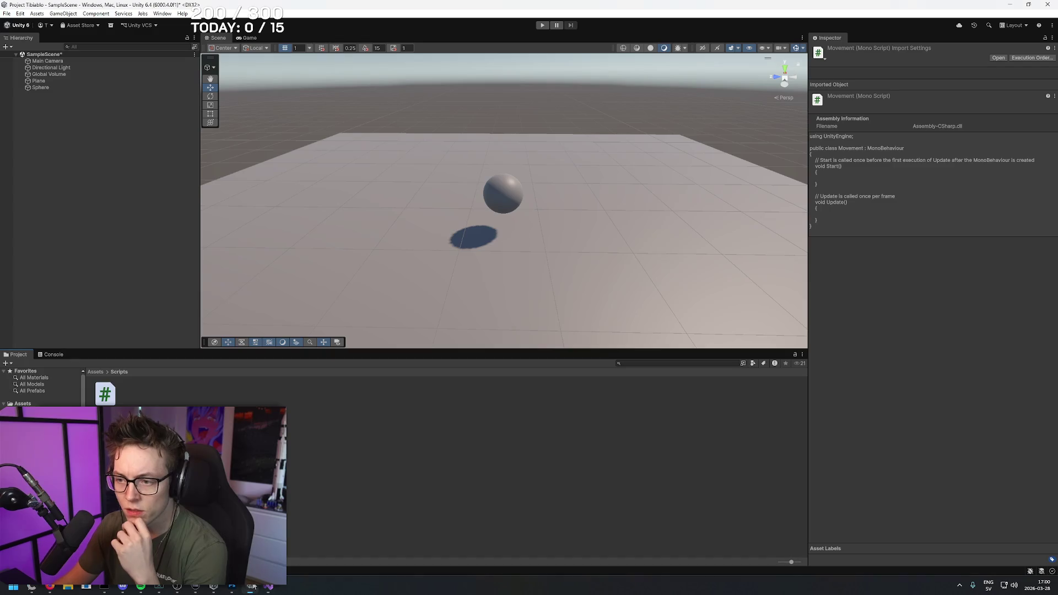
{"action": "right_click", "coordinate": [108, 398]}
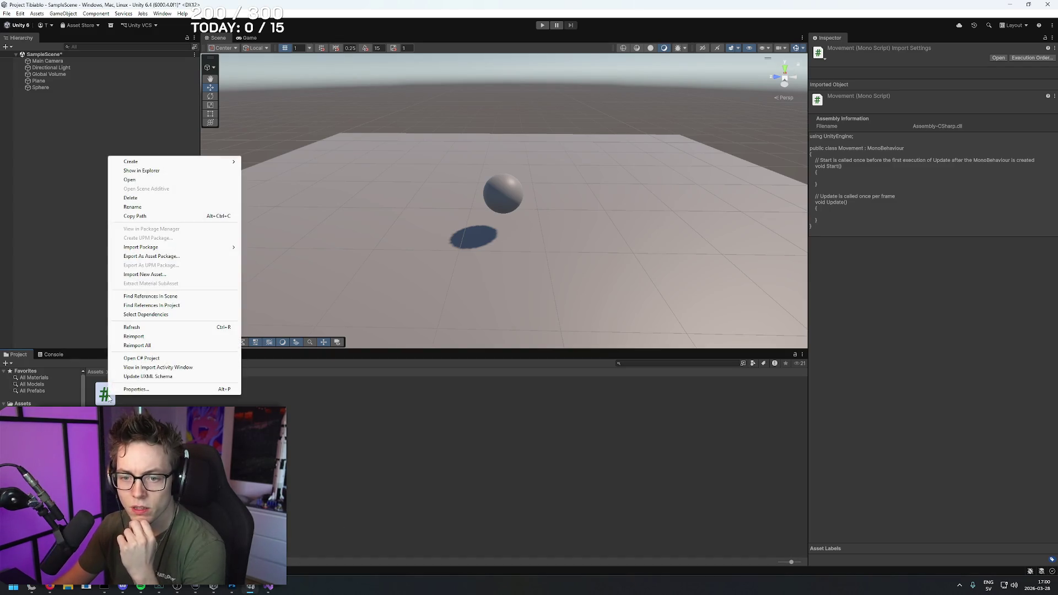
{"action": "left_click", "coordinate": [157, 181]}
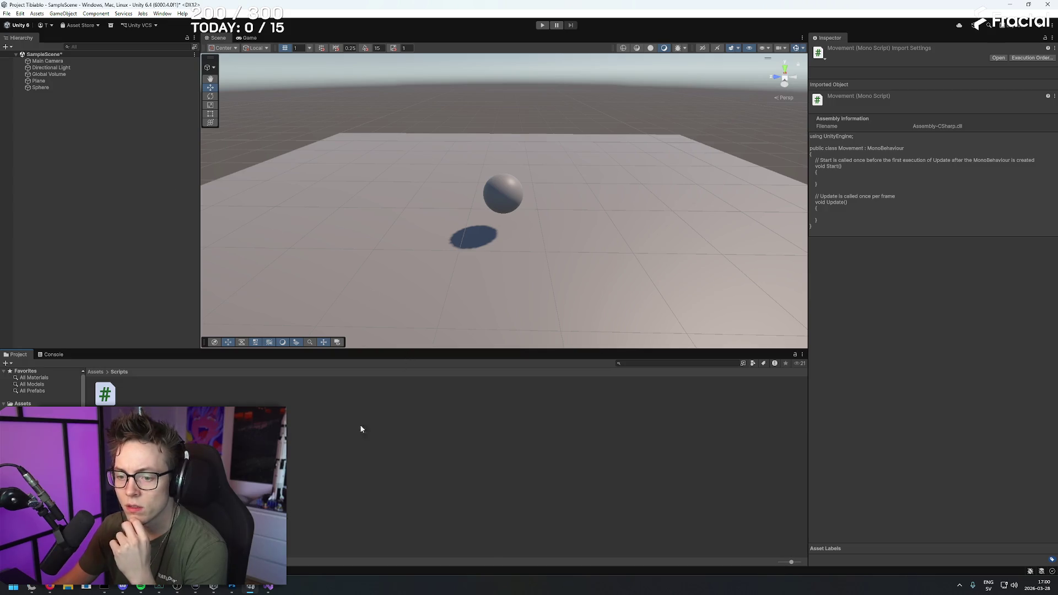
{"action": "left_click", "coordinate": [265, 589]}
{"action": "left_click", "coordinate": [252, 101]}
{"action": "type", "text": "transform.position"}
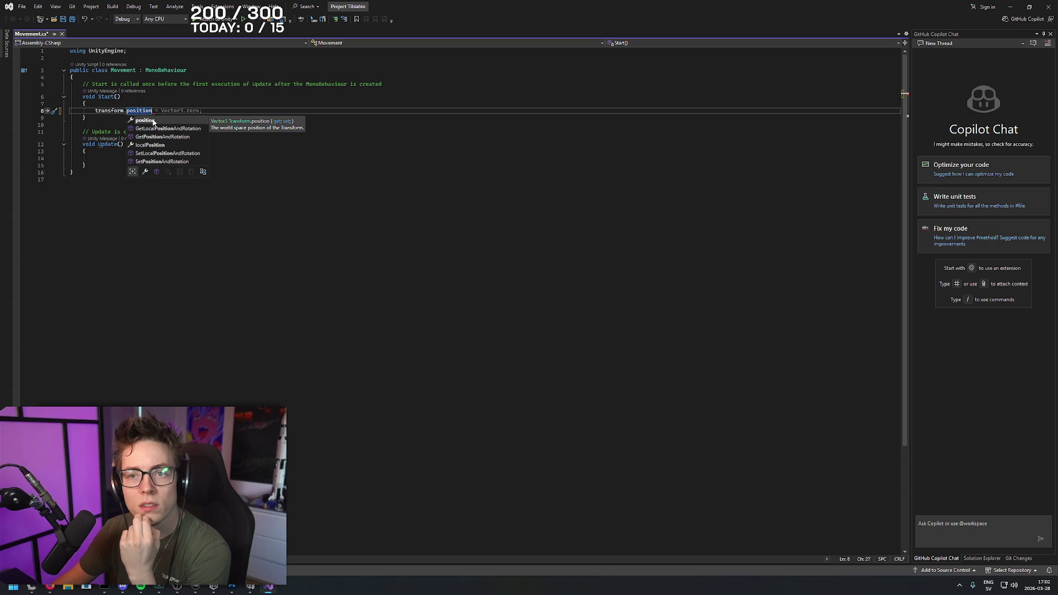
- Complete the Start() line as transform.position = Vector3.right, then switch to a new Firefox tab
{"action": "key", "text": "Escape"}
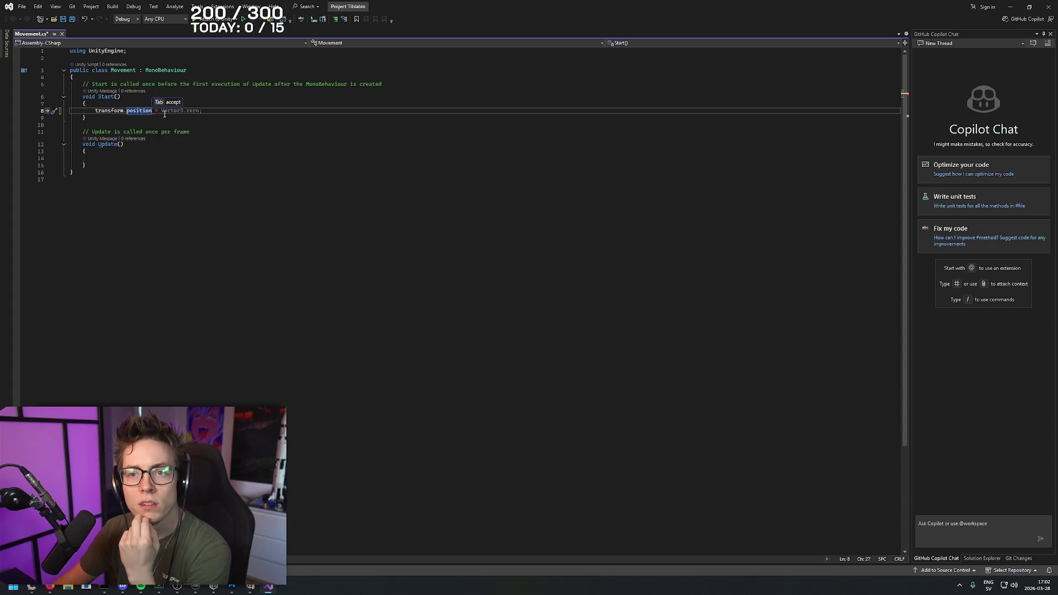
{"action": "type", "text": " = 1,"}
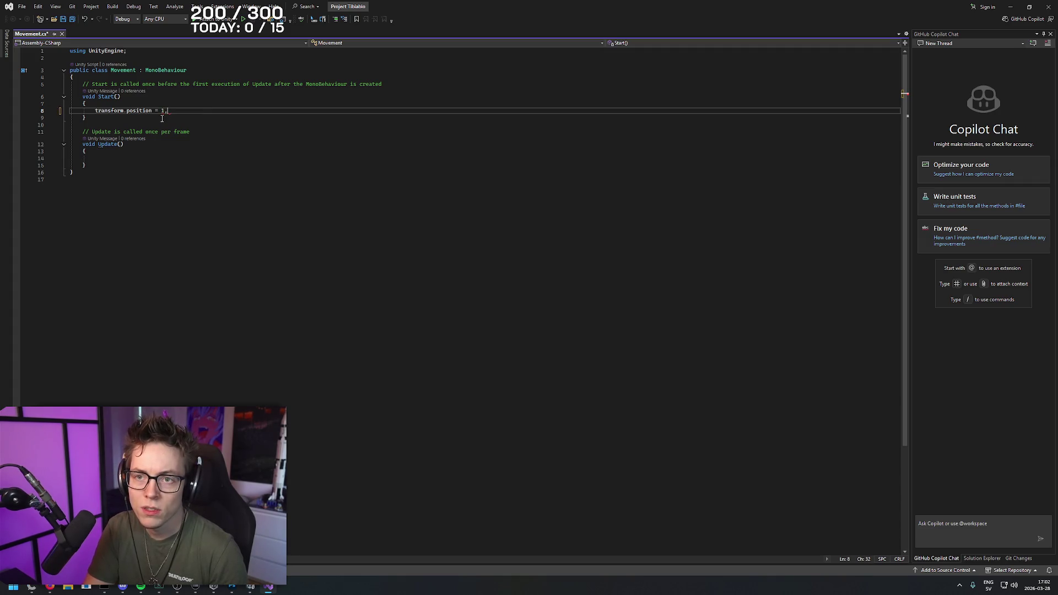
{"action": "key", "text": "BackSpace"}
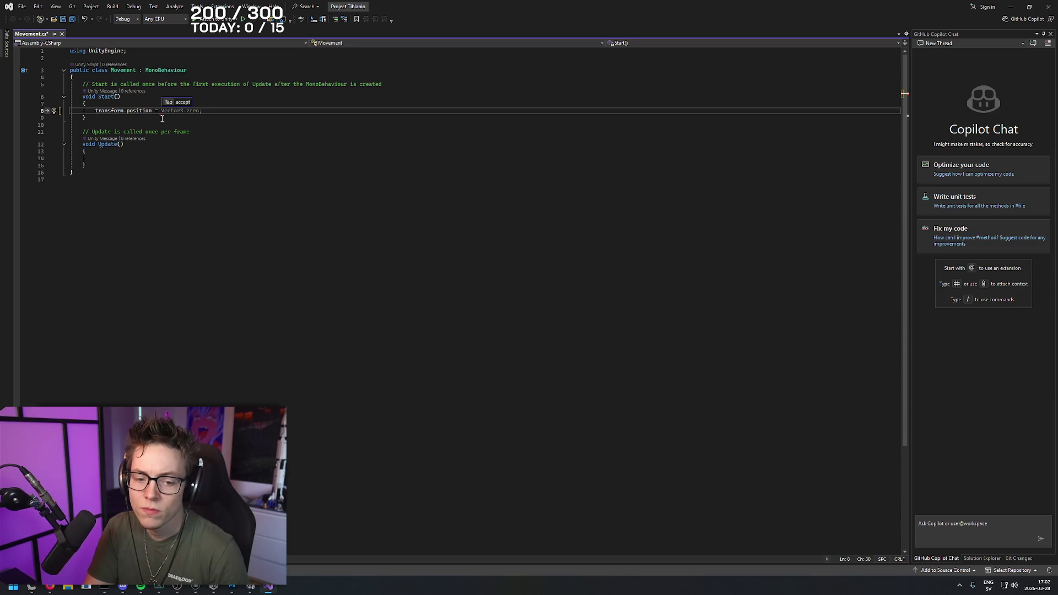
{"action": "type", "text": "1,"}
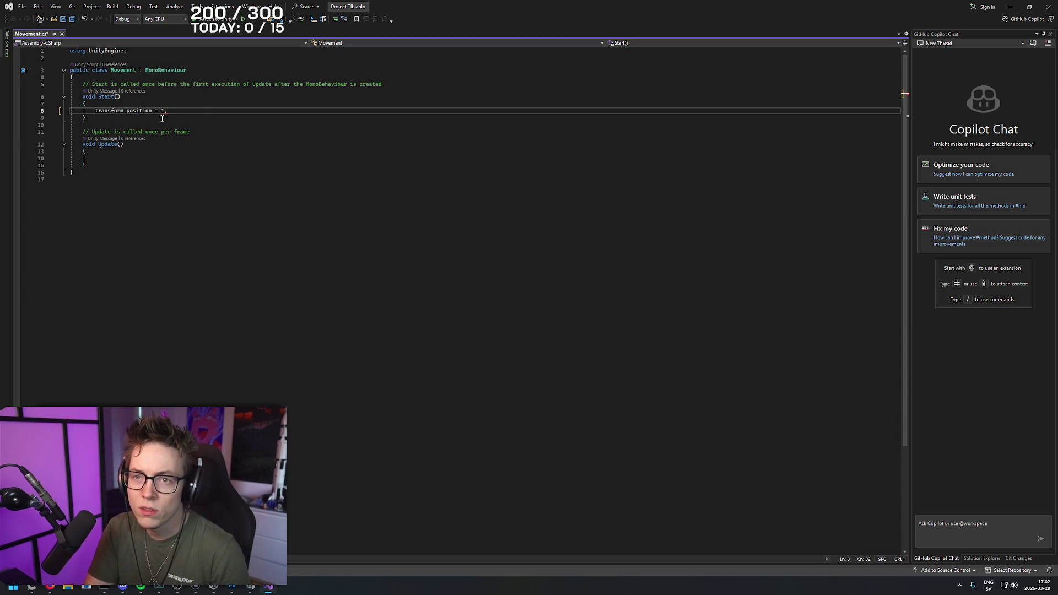
{"action": "type", "text": "0,0"}
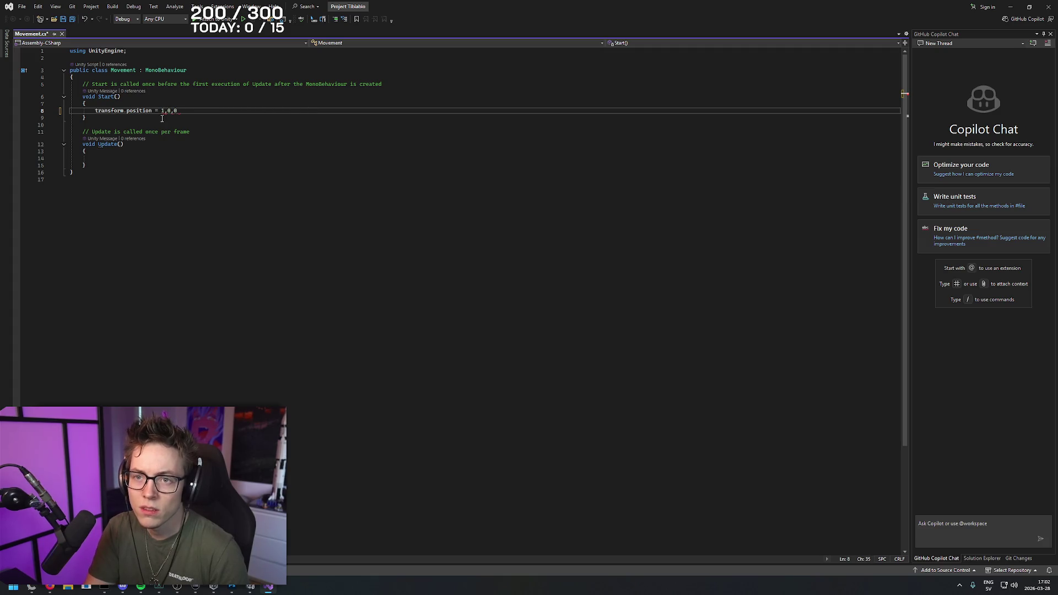
{"action": "key", "text": "BackSpace"}
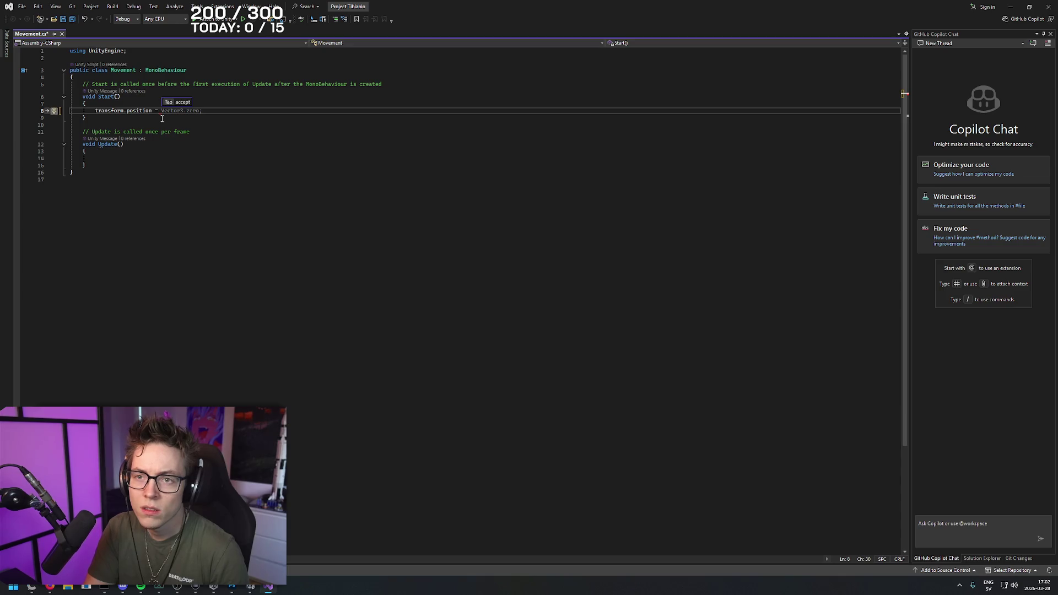
{"action": "type", "text": "Vector"}
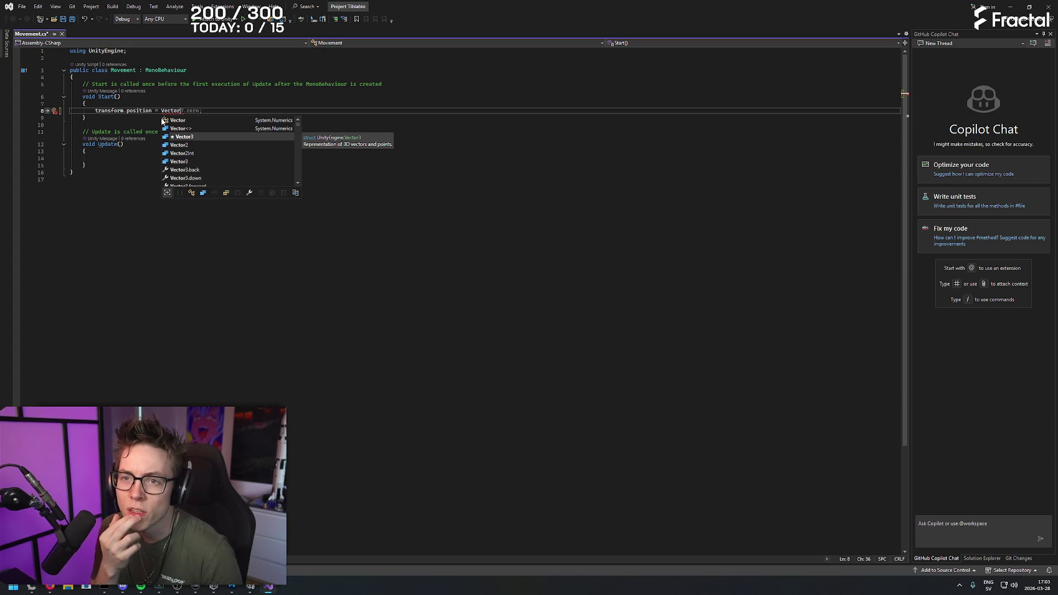
{"action": "type", "text": "3."}
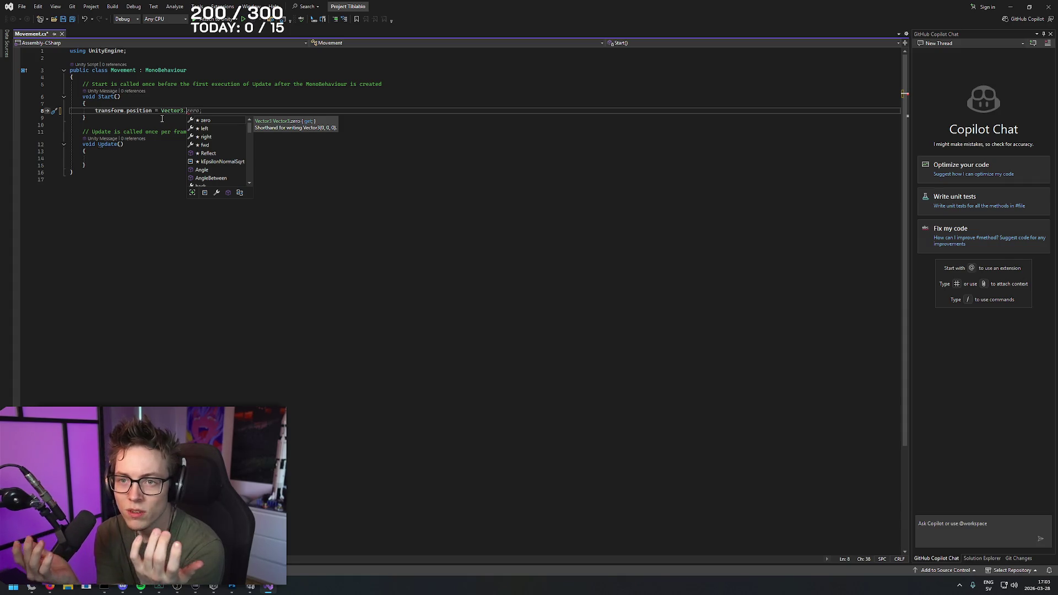
{"action": "type", "text": "right"}
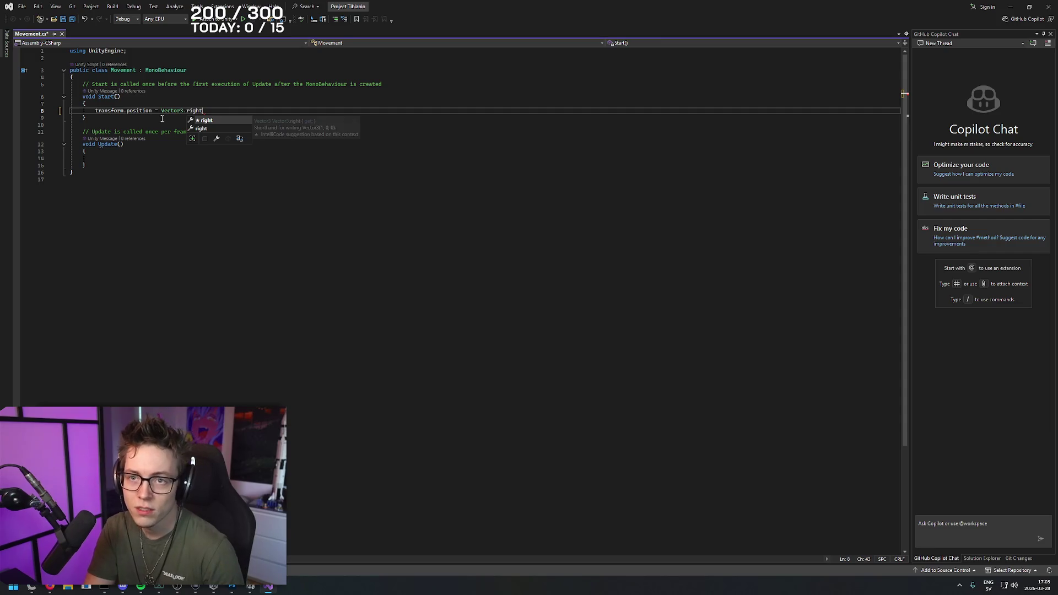
{"action": "key", "text": "Escape"}
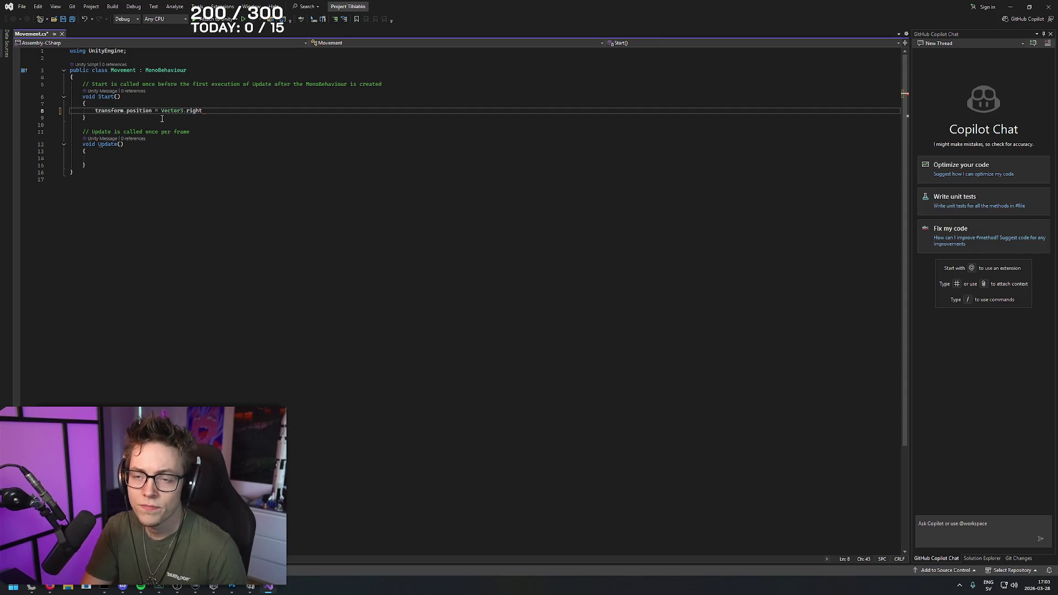
{"action": "type", "text": "."}
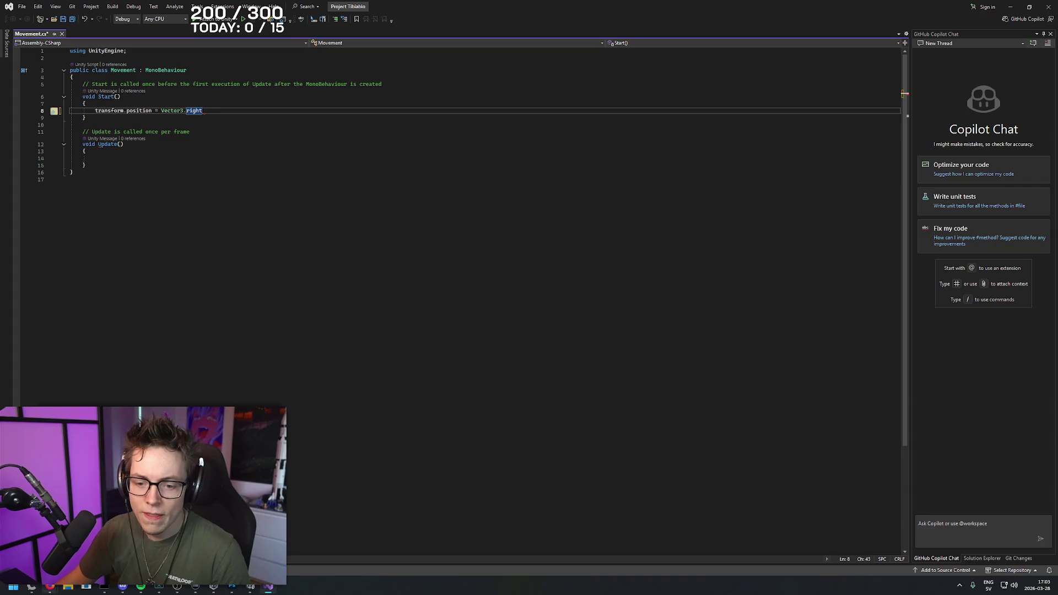
{"action": "key", "text": "alt+Tab"}
{"action": "key", "text": "ctrl+t"}
- Search 'transform.position unity' and read the Scripting API page for Transform.position
{"action": "type", "text": "transform."}
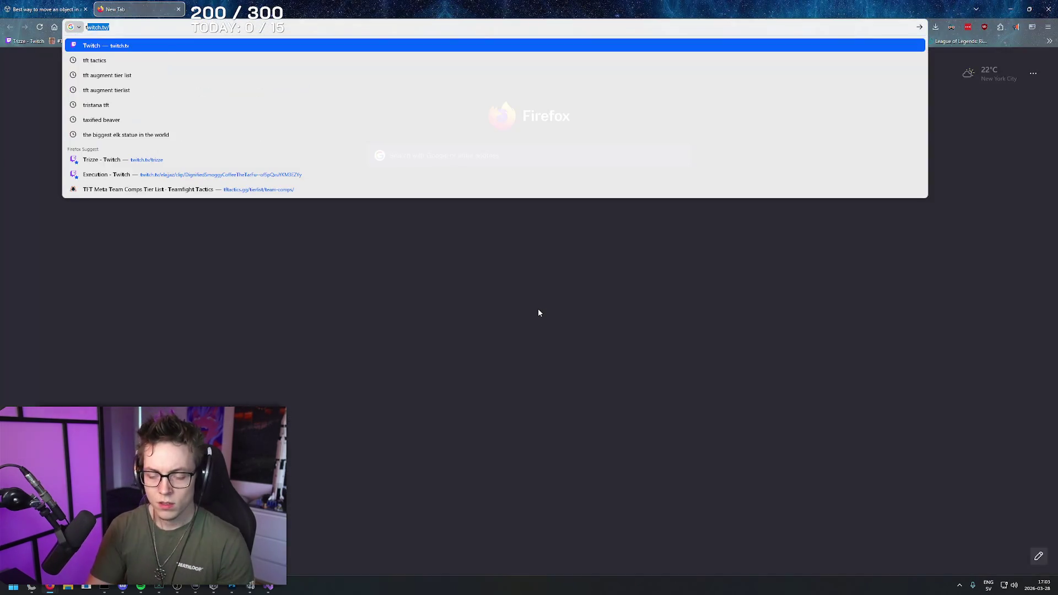
{"action": "type", "text": "tion unity"}
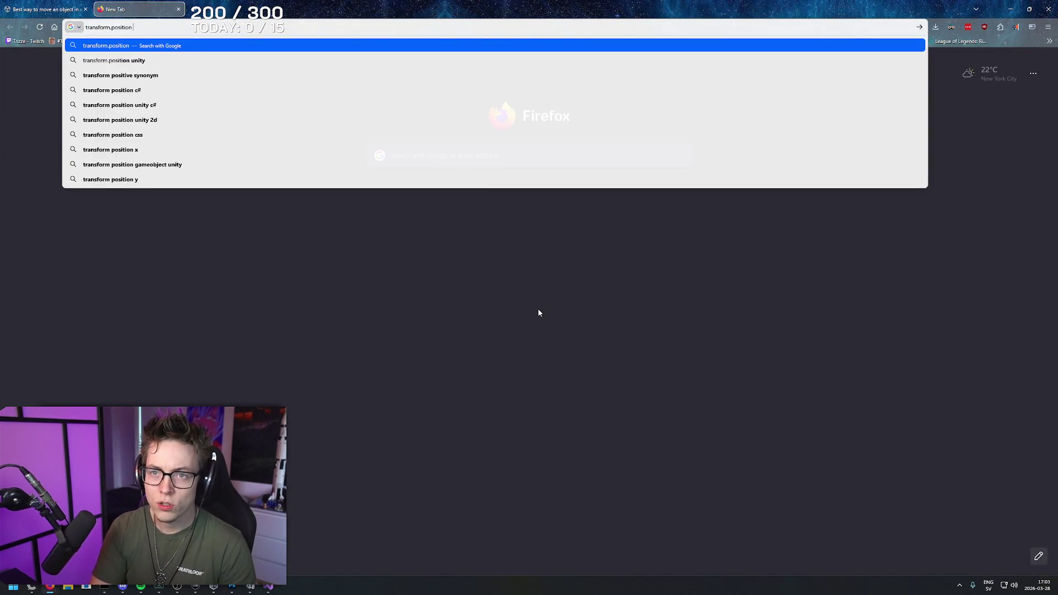
{"action": "key", "text": "Return"}
{"action": "left_click", "coordinate": [179, 139]}
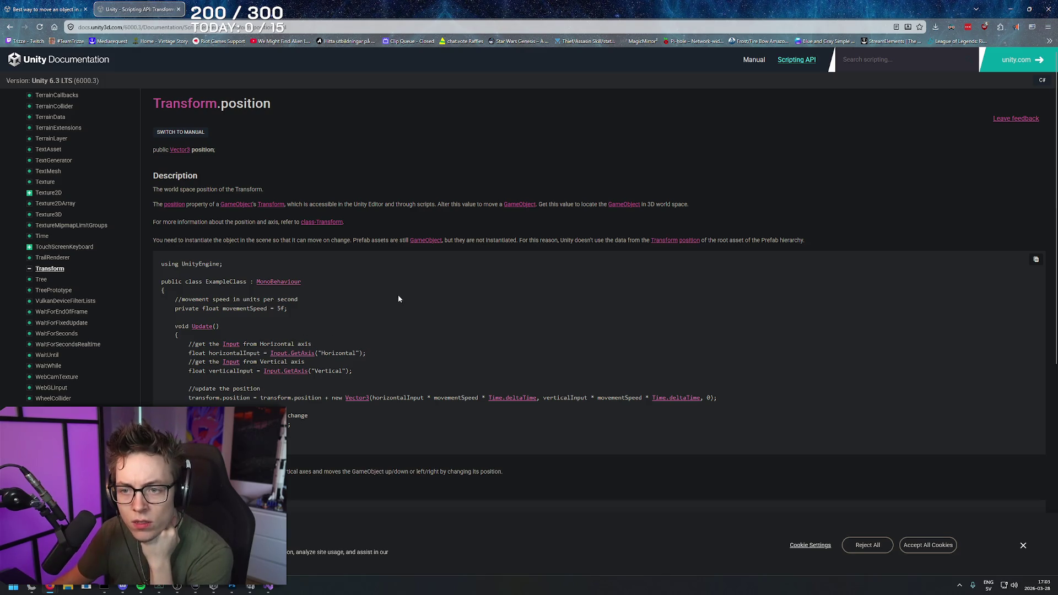
{"action": "scroll", "coordinate": [399, 298], "scroll_direction": "down", "scroll_amount": 4}
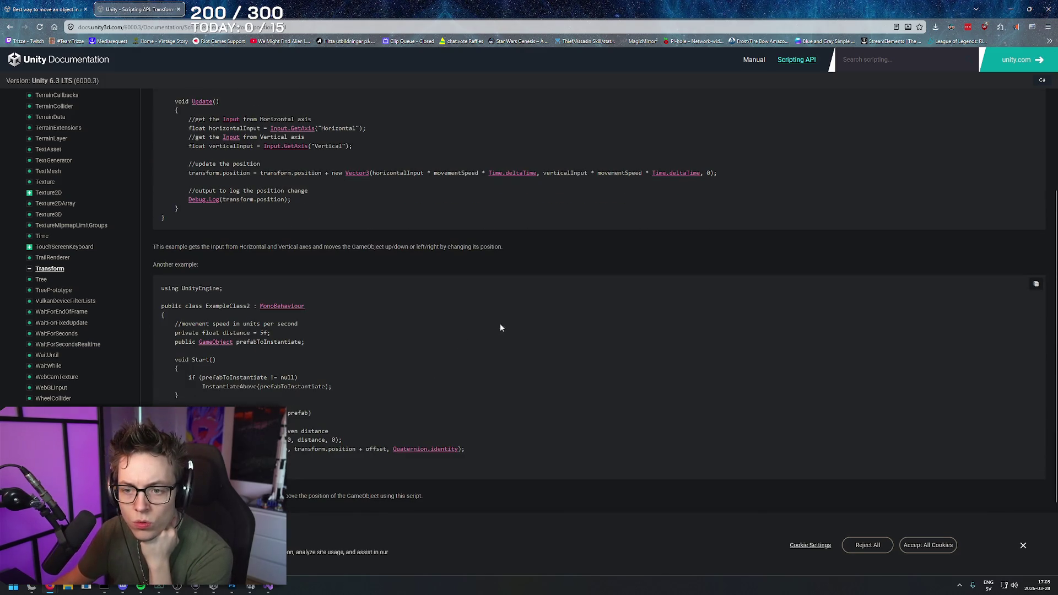
{"action": "scroll", "coordinate": [546, 386], "scroll_direction": "down", "scroll_amount": 2}
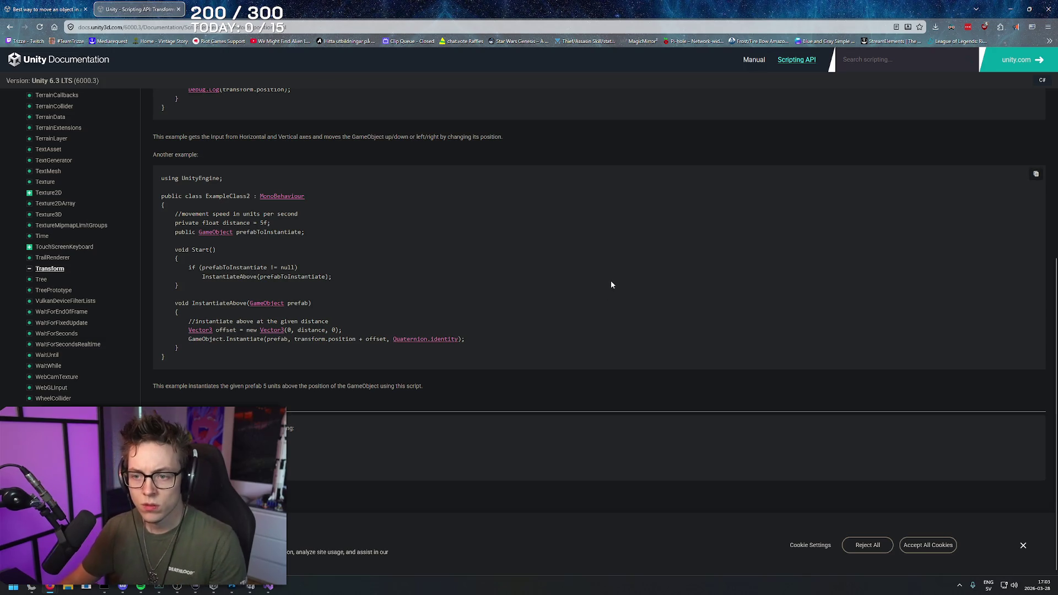
- Read the Unity Discussions thread on transform.position and Vector, then return to Movement.cs
{"action": "key", "text": "alt+Left"}
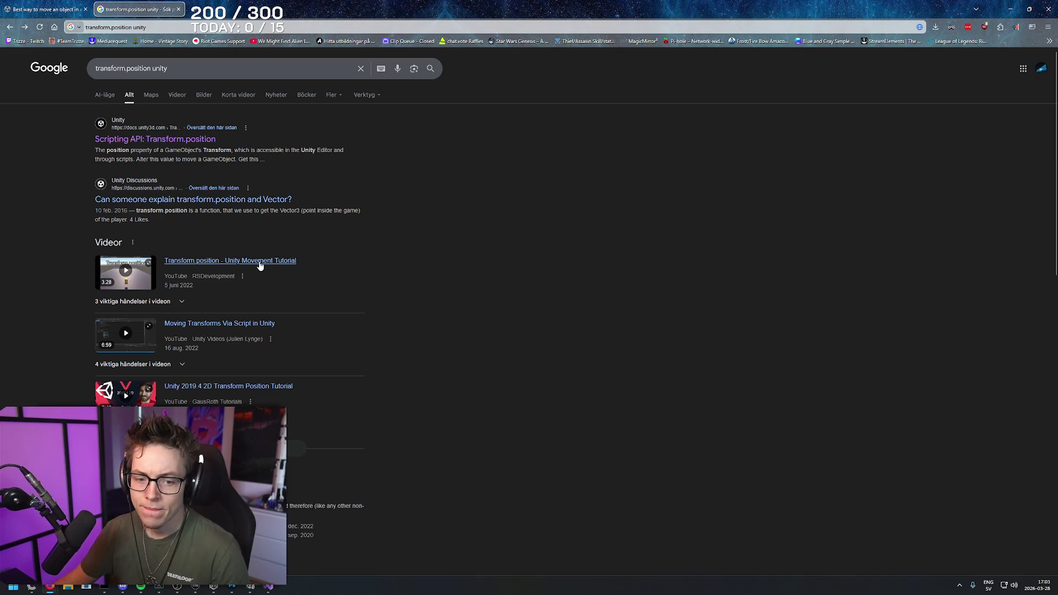
{"action": "right_click", "coordinate": [535, 175]}
{"action": "left_click", "coordinate": [530, 168]}
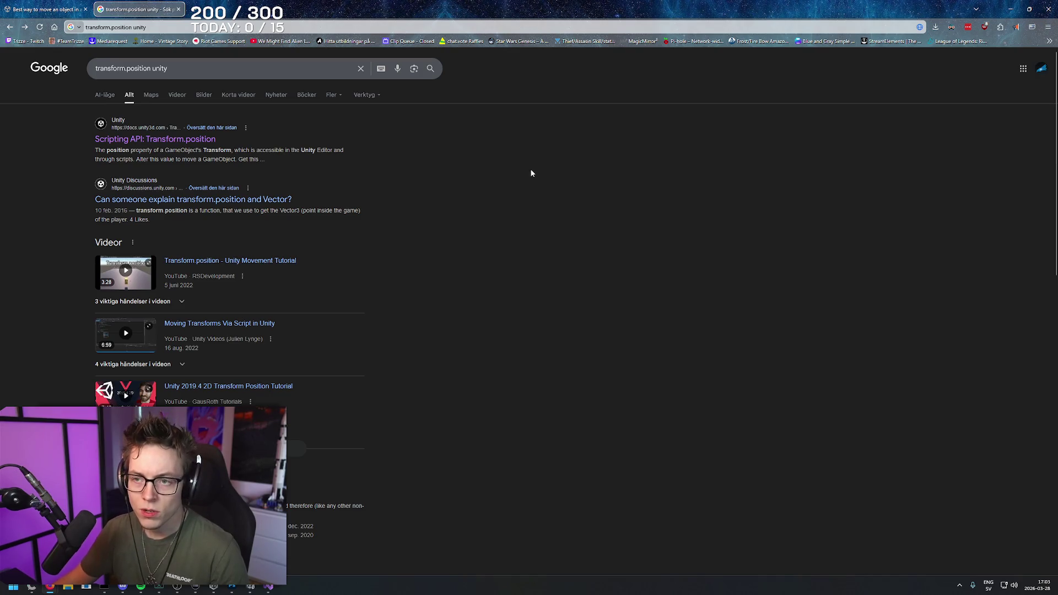
{"action": "right_click", "coordinate": [512, 143]}
{"action": "left_click", "coordinate": [491, 139]}
{"action": "right_click", "coordinate": [500, 174]}
{"action": "left_click", "coordinate": [499, 171]}
{"action": "left_click_drag", "start_coordinate": [488, 157], "coordinate": [449, 157]}
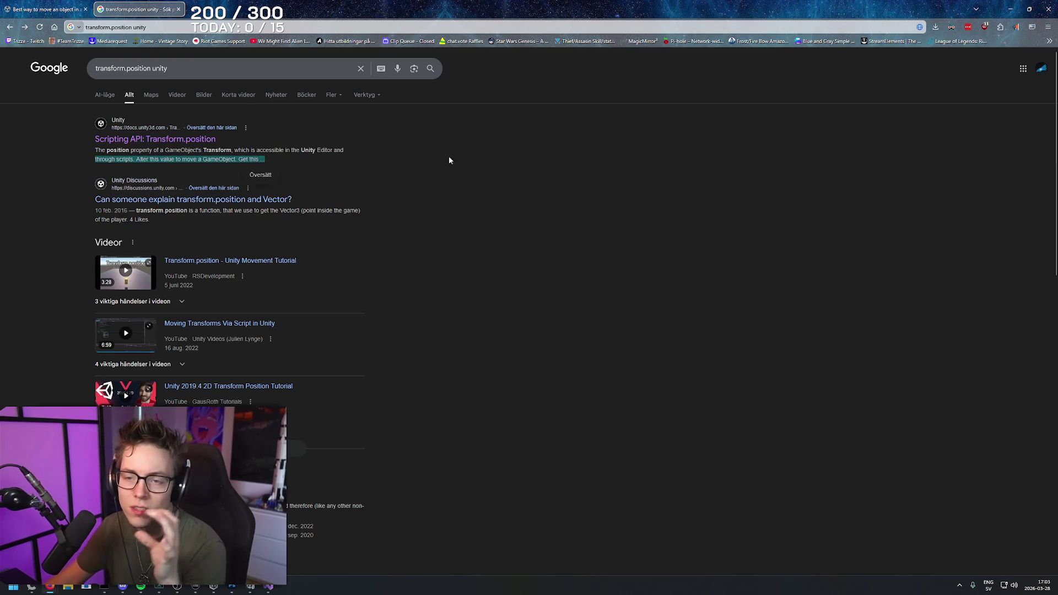
{"action": "left_click", "coordinate": [265, 204]}
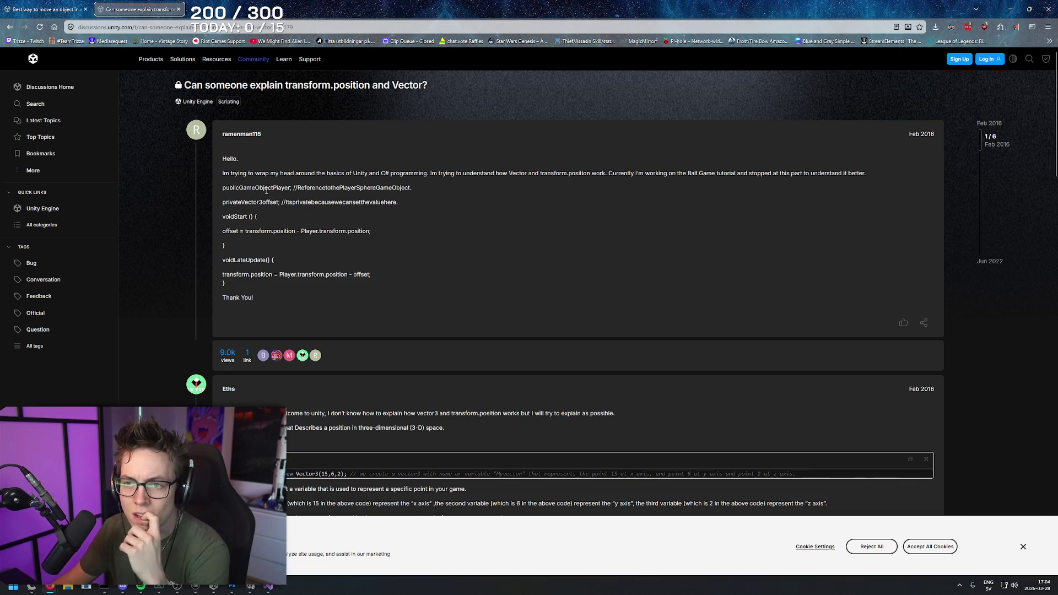
{"action": "scroll", "coordinate": [448, 229], "scroll_direction": "down", "scroll_amount": 5}
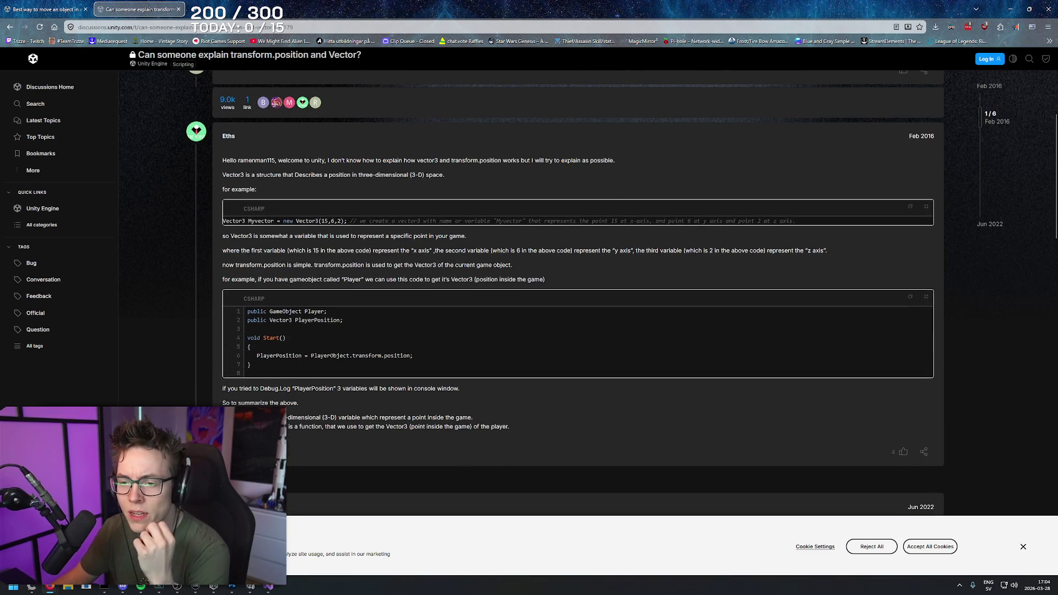
{"action": "left_click", "coordinate": [268, 586]}
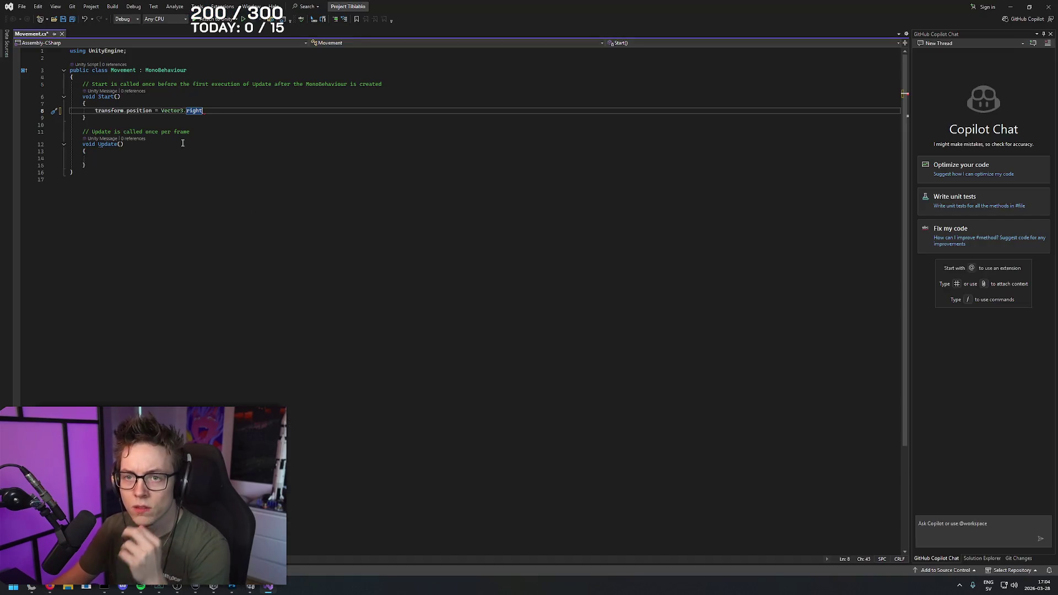
- Prefix line 8 with 'Player.Position =' after checking the forum's example code
{"action": "key", "text": "Home"}
{"action": "type", "text": "Player.Position ="}
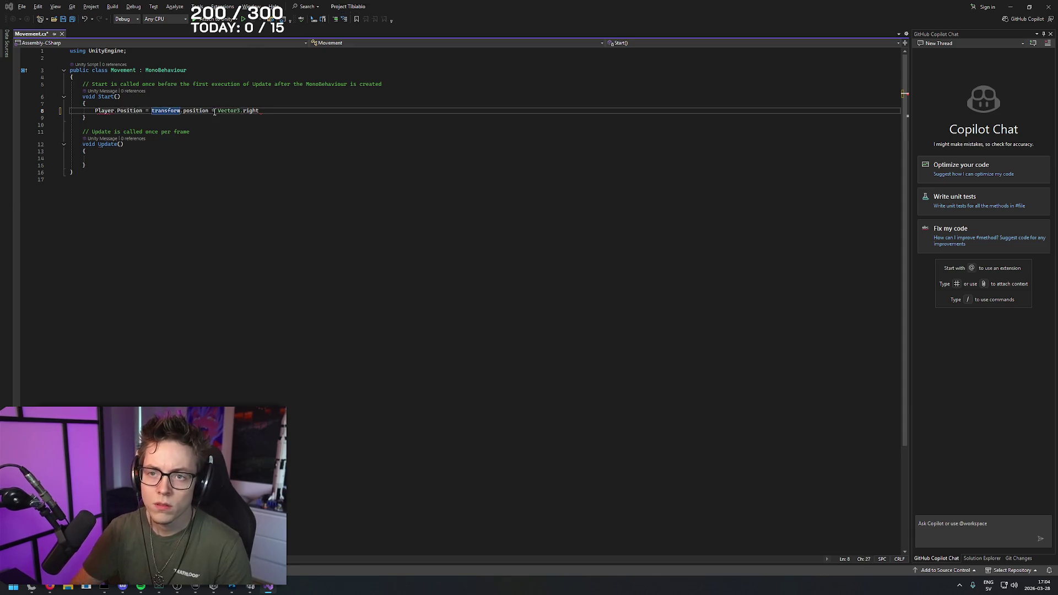
{"action": "key", "text": "alt+Tab"}
{"action": "left_click_drag", "start_coordinate": [301, 355], "coordinate": [258, 358]}
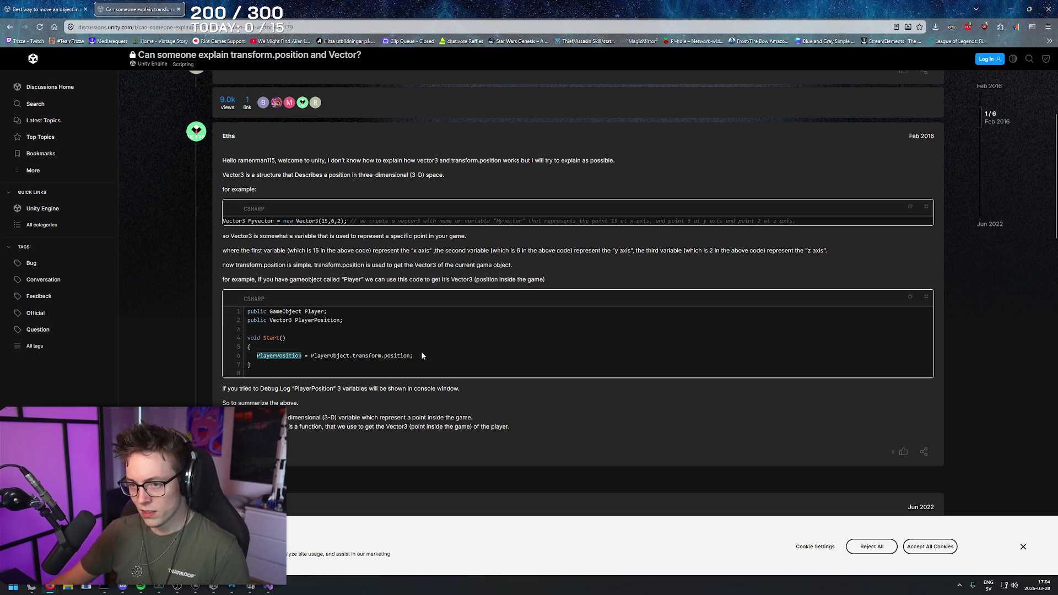
{"action": "key", "text": "alt+Tab"}
- Open a blank line above the Player.Position line, then switch to a new Firefox tab
{"action": "left_click", "coordinate": [414, 107]}
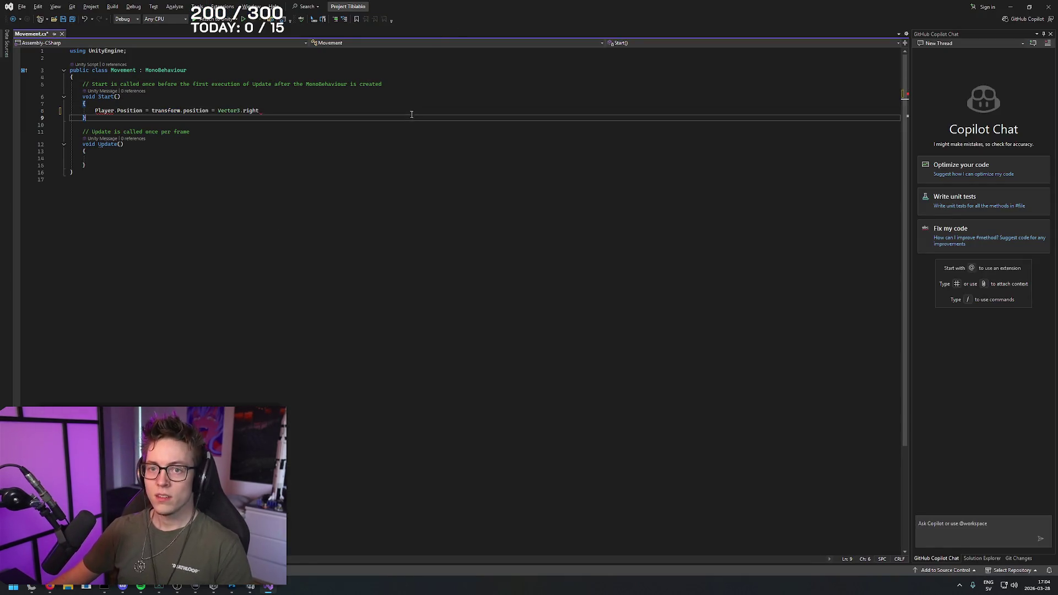
{"action": "left_click", "coordinate": [417, 117]}
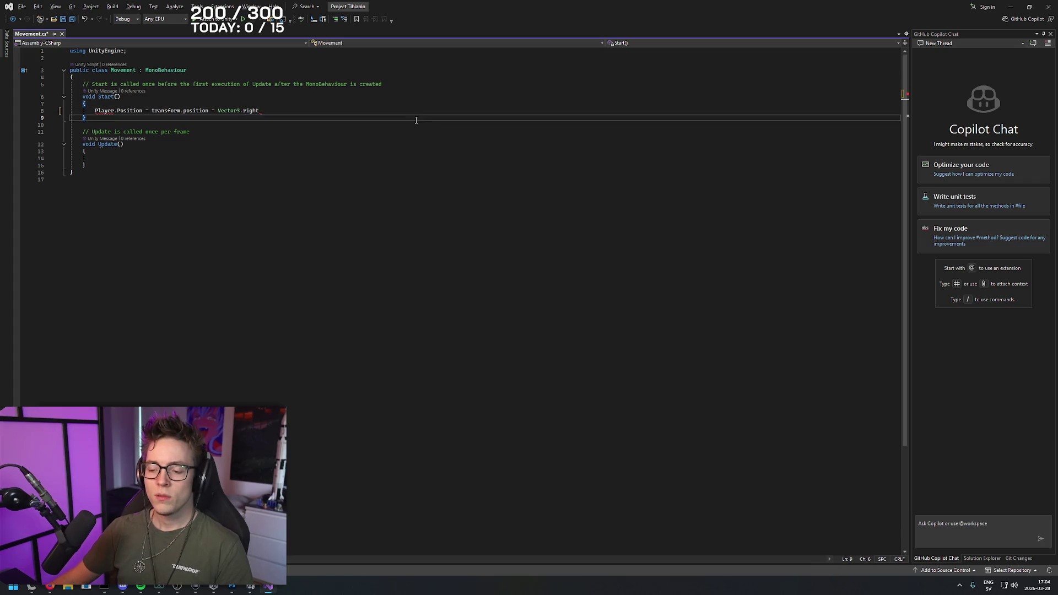
{"action": "key", "text": "Up"}
{"action": "key", "text": "Up"}
{"action": "key", "text": "End"}
{"action": "key", "text": "Return"}
{"action": "key", "text": "Return"}
{"action": "key", "text": "Return"}
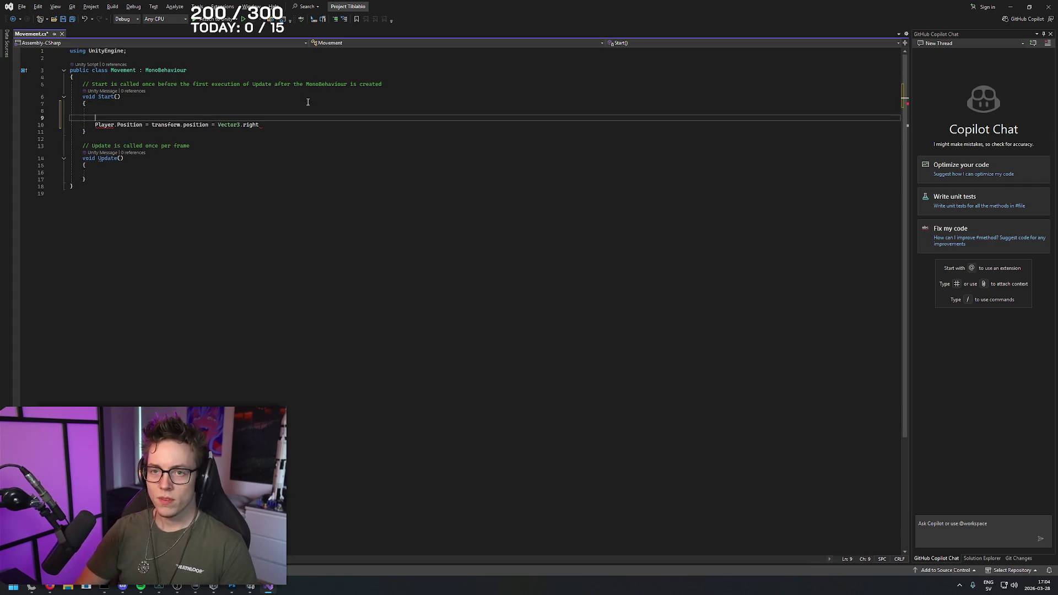
{"action": "key", "text": "Up"}
{"action": "key", "text": "Up"}
{"action": "key", "text": "Up"}
{"action": "key", "text": "Up"}
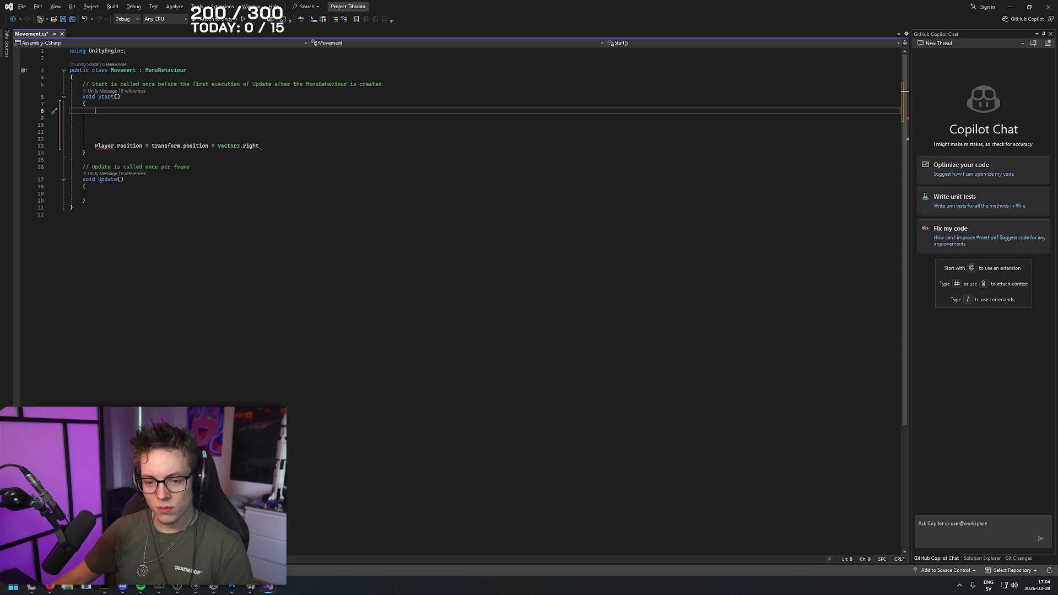
{"action": "key", "text": "alt+Tab"}
{"action": "key", "text": "ctrl+t"}
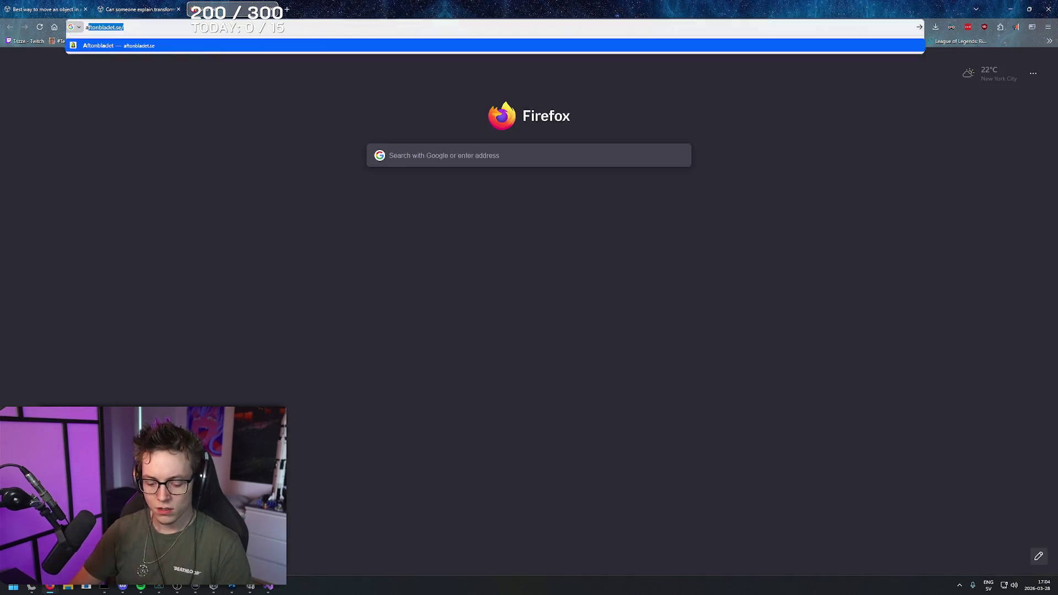
- Google 'array programming', then 'is an array several vectors', and begin typing PlayPos in Movement.cs
{"action": "type", "text": "array programming"}
{"action": "key", "text": "Return"}
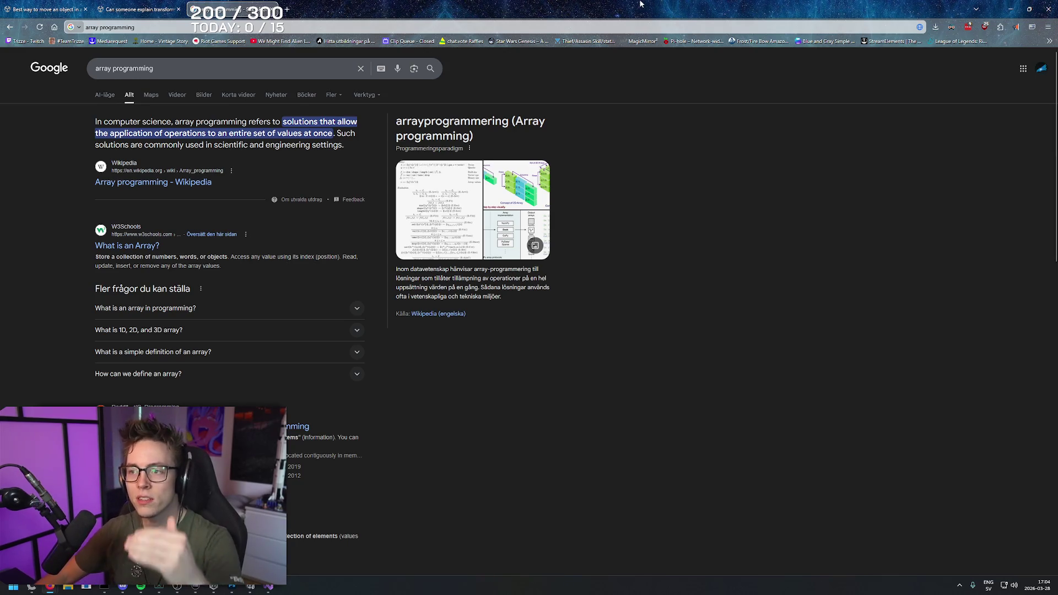
{"action": "left_click", "coordinate": [221, 68]}
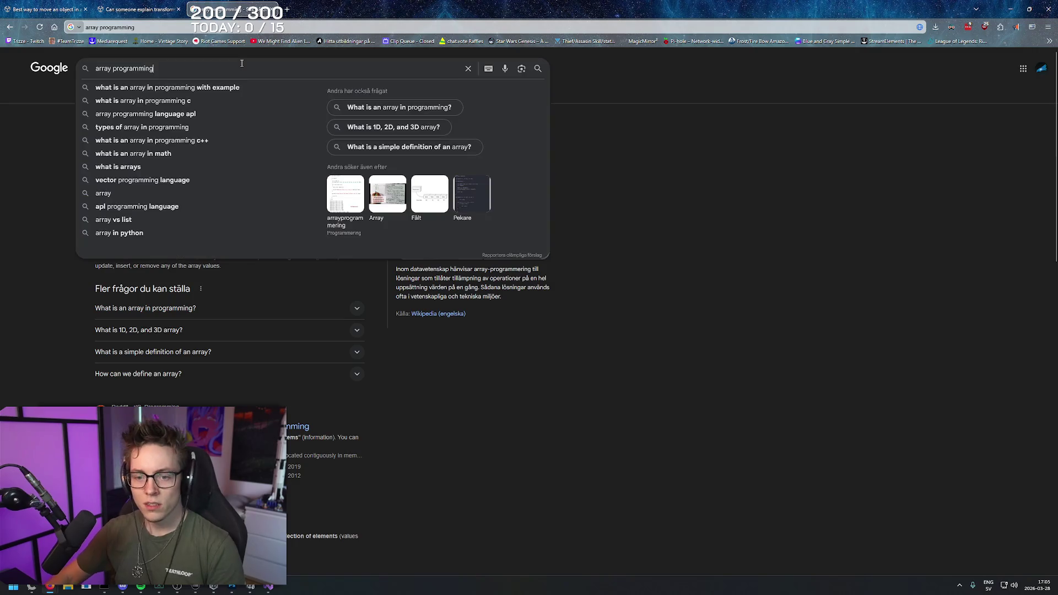
{"action": "key", "text": "ctrl+a"}
{"action": "type", "text": "is an array several vectors"}
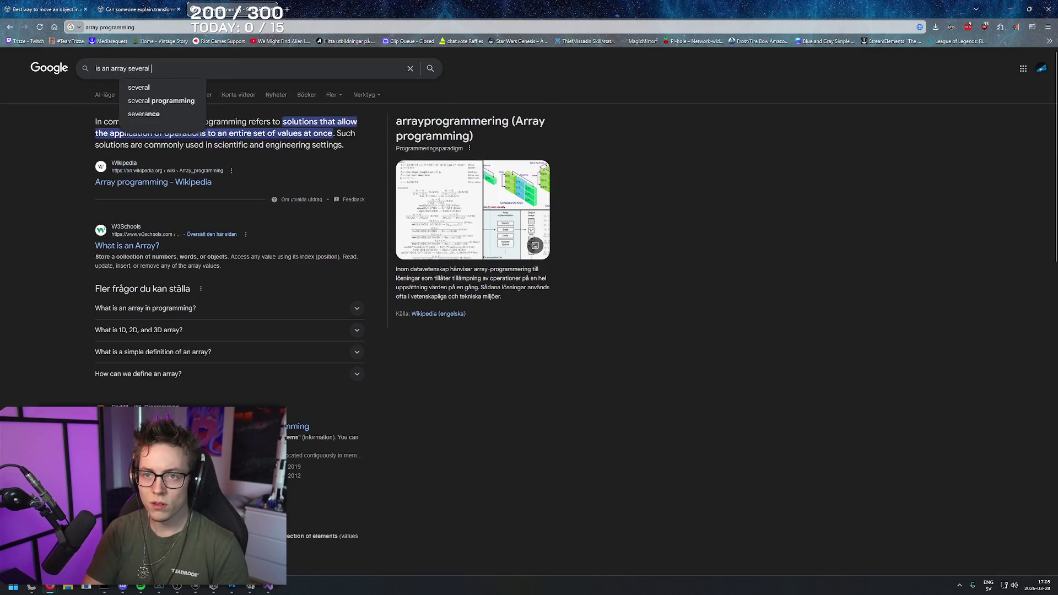
{"action": "key", "text": "Return"}
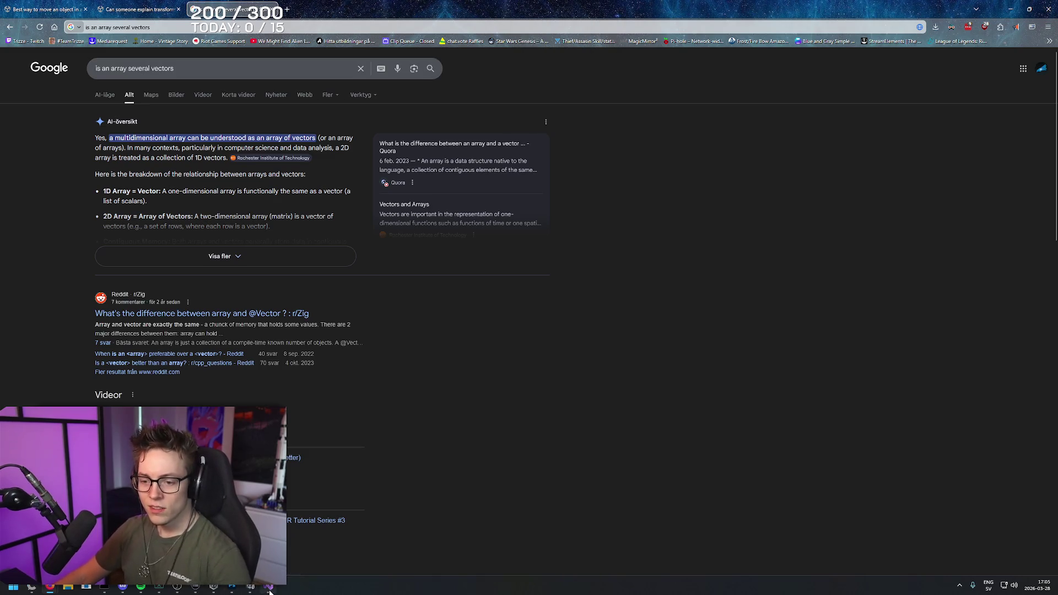
{"action": "key", "text": "alt+Tab"}
{"action": "type", "text": "PlayPos"}
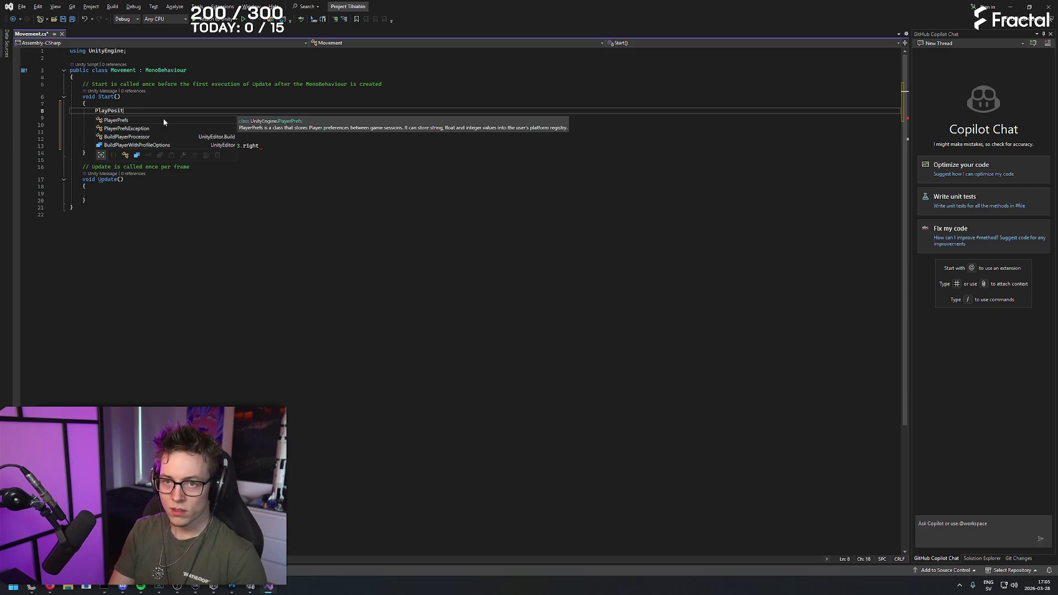
{"action": "type", "text": "."}
- Write the line 'Player.Position = (x,y,z)', rejecting the wrong autocompletions
{"action": "key", "text": "BackSpace"}
{"action": "key", "text": "BackSpace"}
{"action": "key", "text": "BackSpace"}
{"action": "type", "text": ".Position = (x,y,z"}
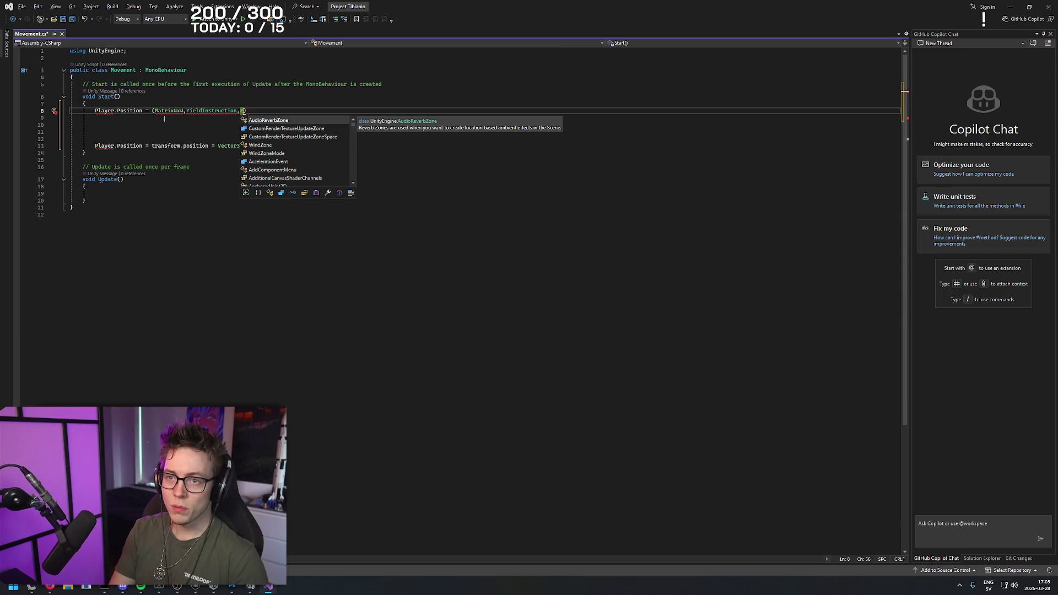
{"action": "key", "text": "BackSpace"}
{"action": "key", "text": "BackSpace"}
{"action": "key", "text": "BackSpace"}
{"action": "type", "text": "x,y"}
{"action": "key", "text": "BackSpace"}
{"action": "key", "text": "BackSpace"}
{"action": "key", "text": "BackSpace"}
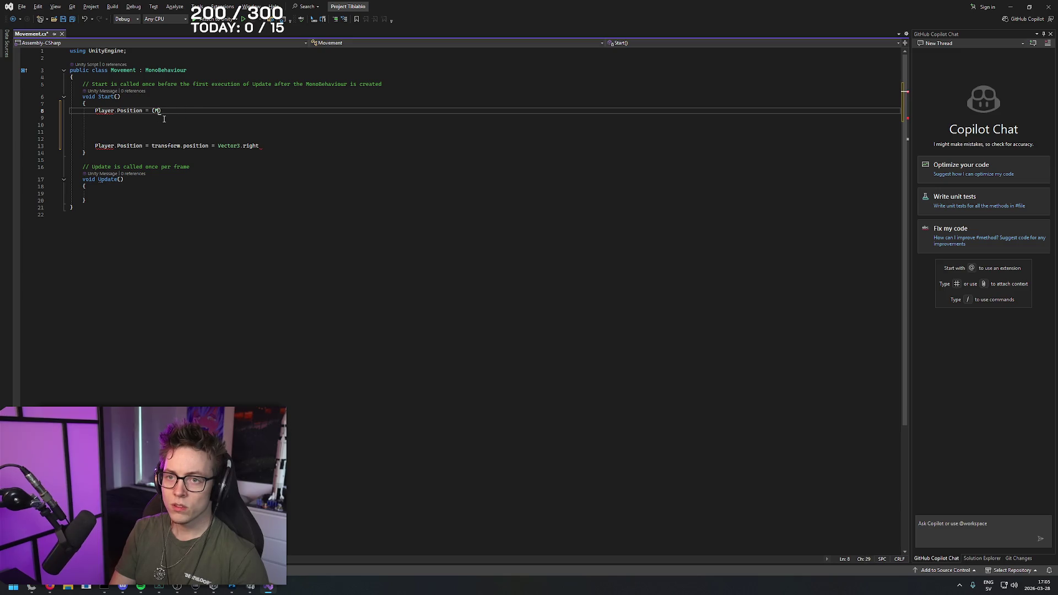
{"action": "type", "text": "x"}
{"action": "key", "text": "Escape"}
{"action": "type", "text": ",y"}
{"action": "key", "text": "Escape"}
{"action": "type", "text": ",z"}
{"action": "key", "text": "Escape"}
- Add 'when -> y++' on line 11, then bring the browser back to front
{"action": "left_click", "coordinate": [163, 118]}
{"action": "key", "text": "Down"}
{"action": "key", "text": "Down"}
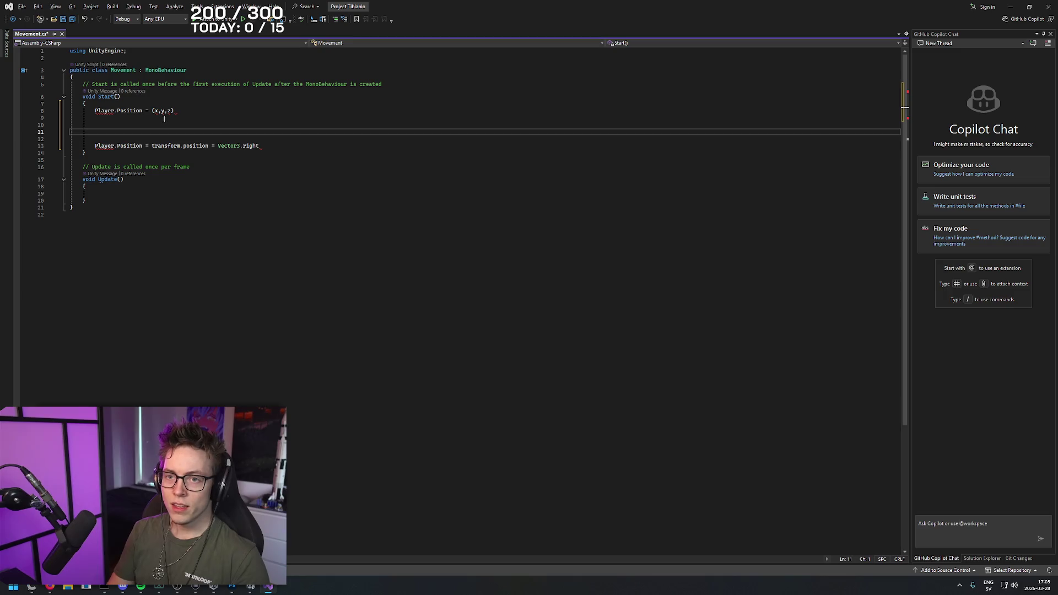
{"action": "type", "text": "when ->"}
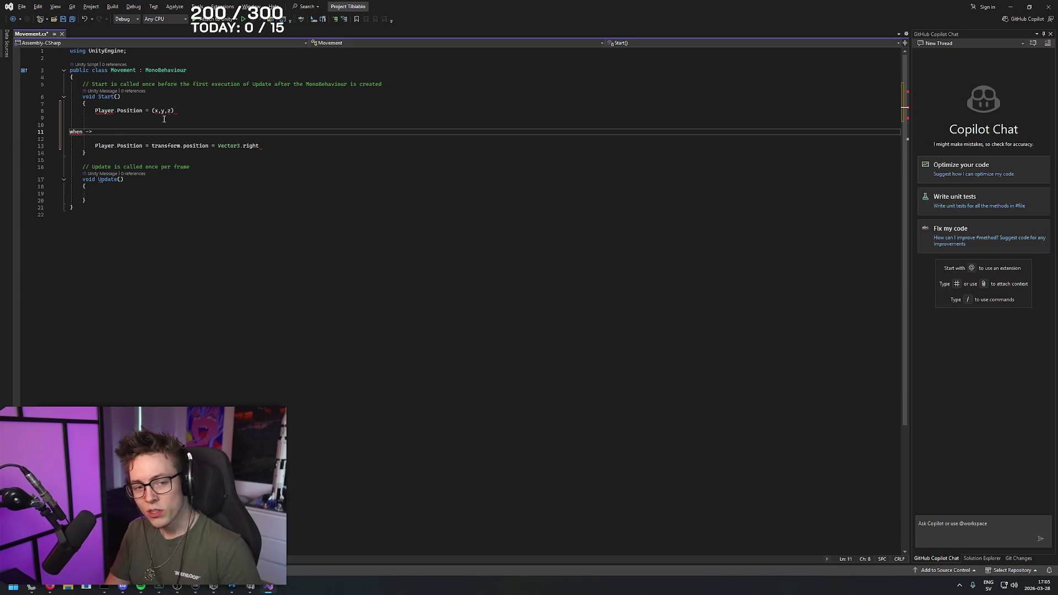
{"action": "scroll", "coordinate": [304, 115], "scroll_direction": "up", "scroll_amount": 8}
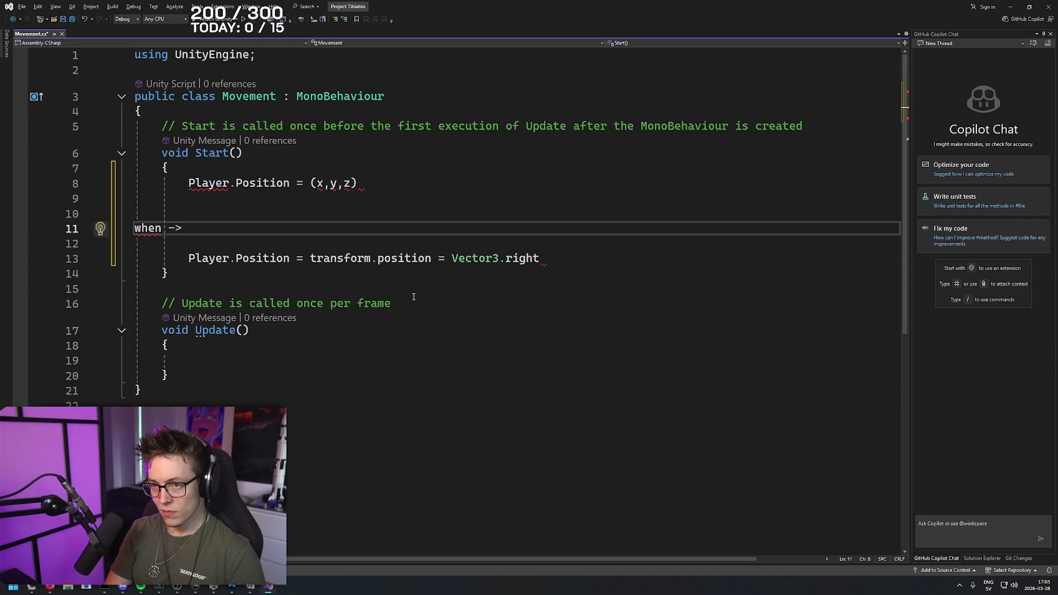
{"action": "type", "text": " y"}
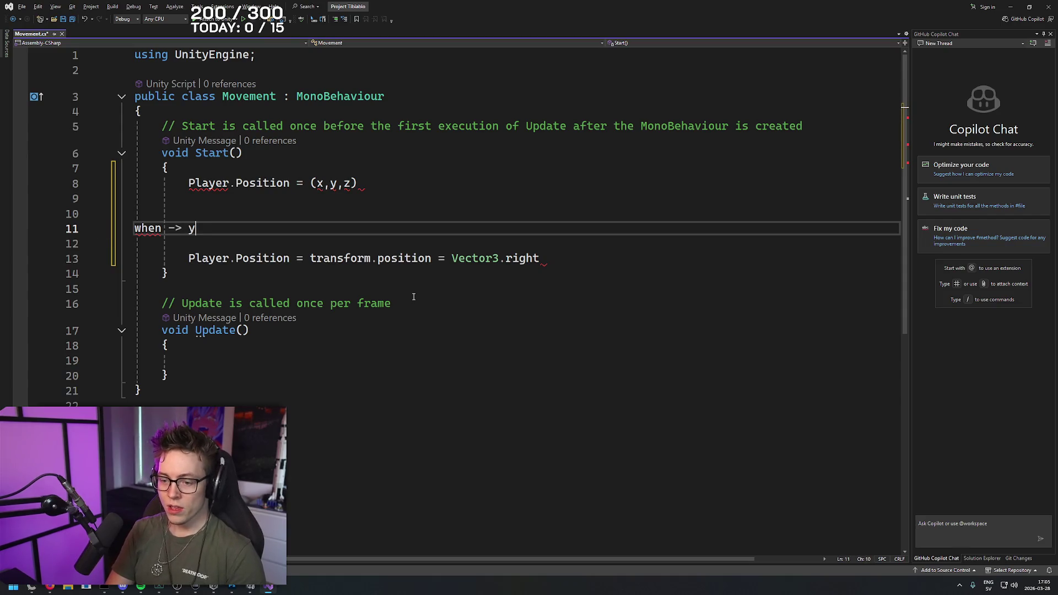
{"action": "type", "text": "+1"}
{"action": "key", "text": "BackSpace"}
{"action": "type", "text": "+"}
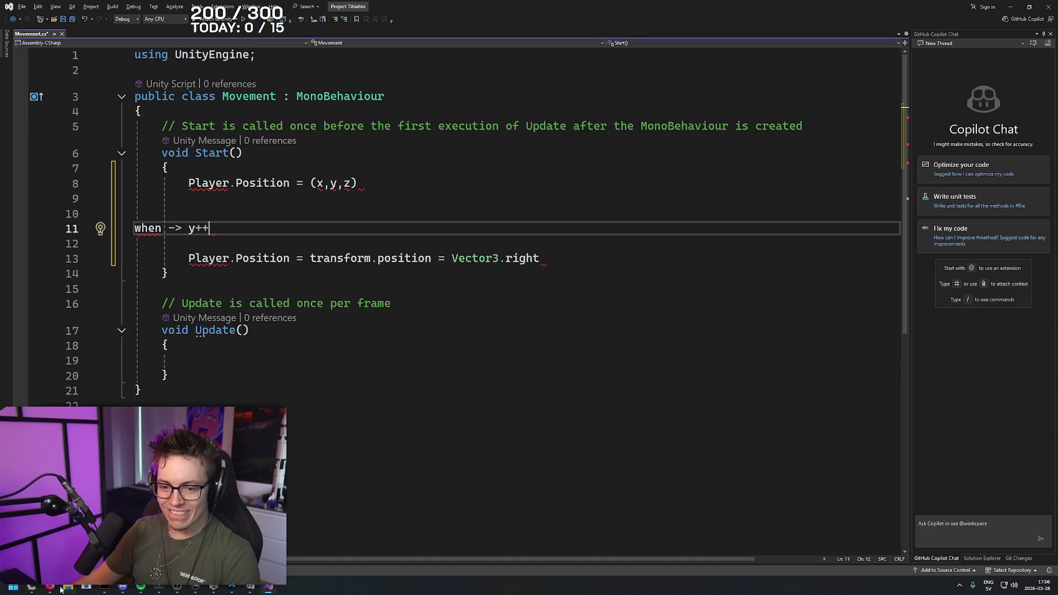
{"action": "left_click", "coordinate": [55, 587]}
{"action": "left_click", "coordinate": [52, 587]}
- Google 'how to create a vector in c#' and open the Stack Overflow question on it
{"action": "key", "text": "ctrl+t"}
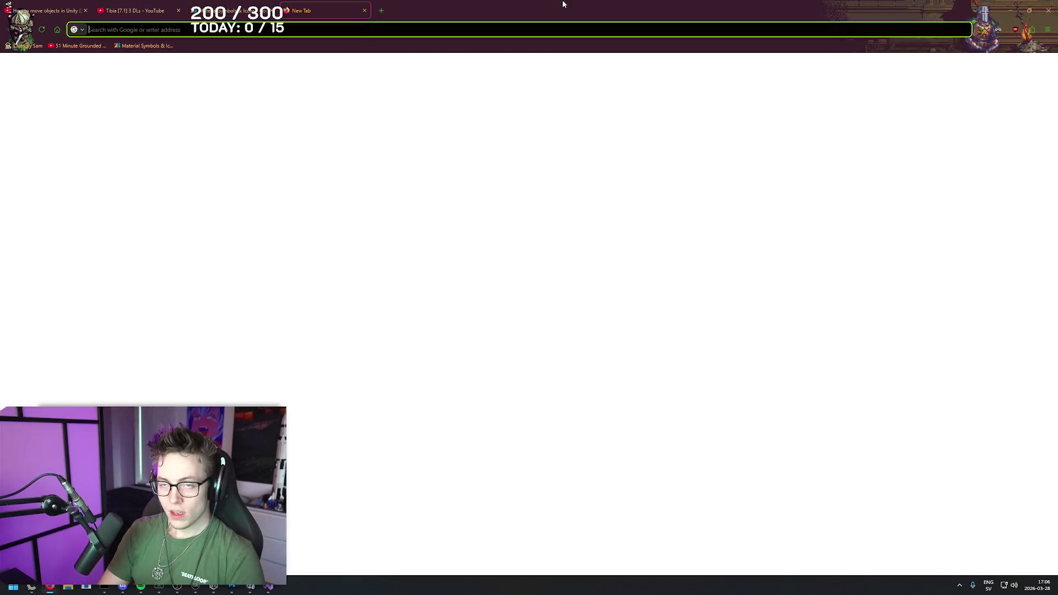
{"action": "type", "text": "how to "}
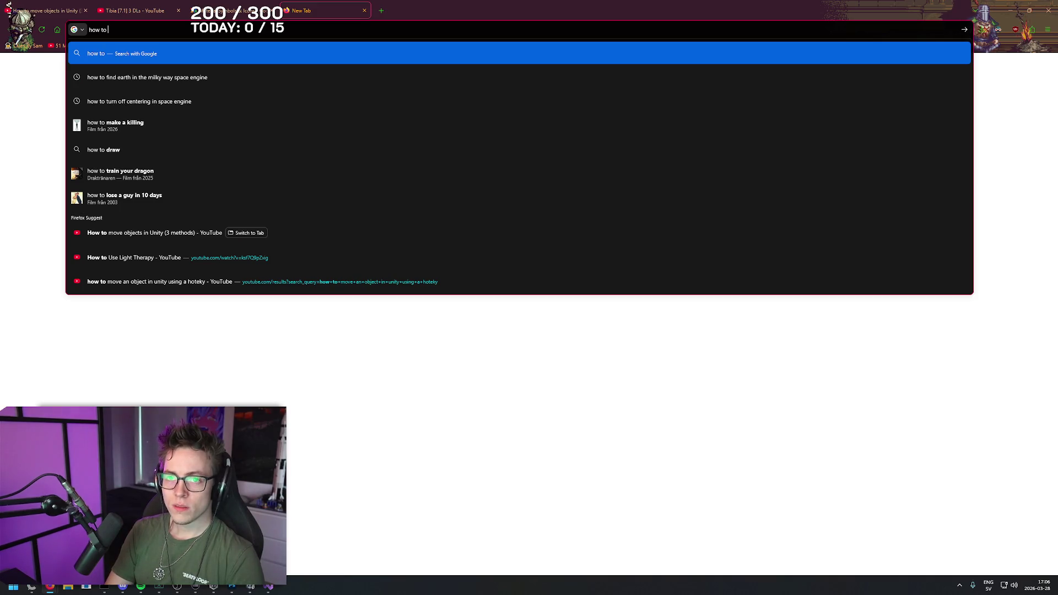
{"action": "type", "text": "create a "}
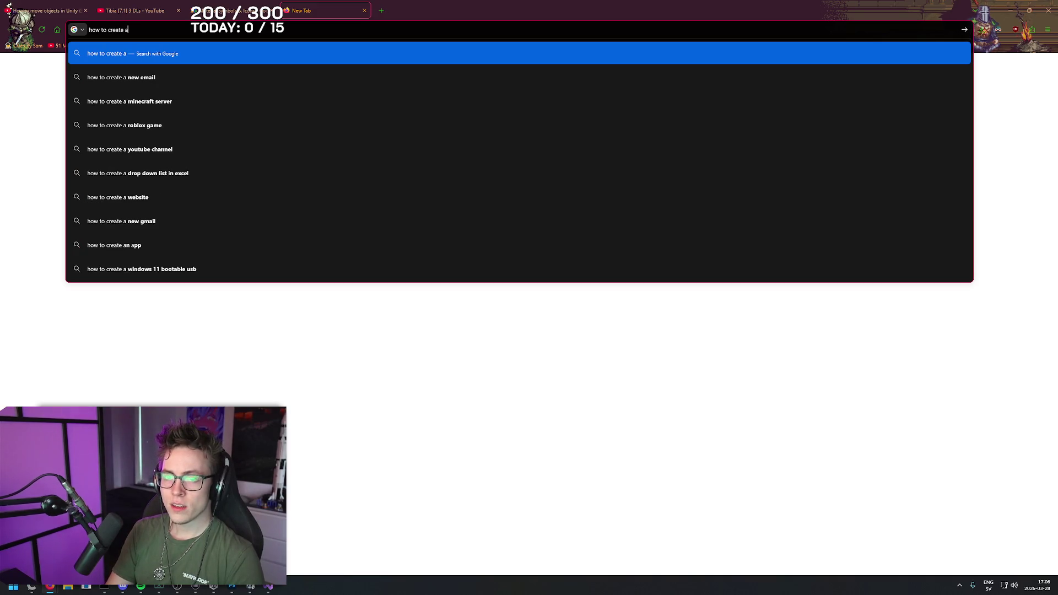
{"action": "type", "text": "vector "}
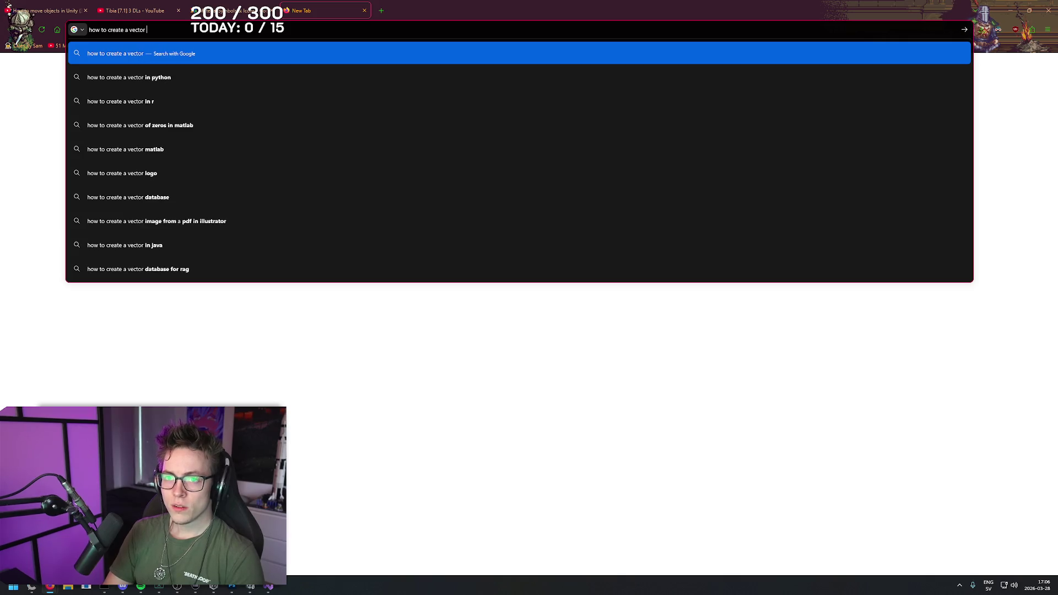
{"action": "type", "text": "in unity"}
{"action": "key", "text": "Return"}
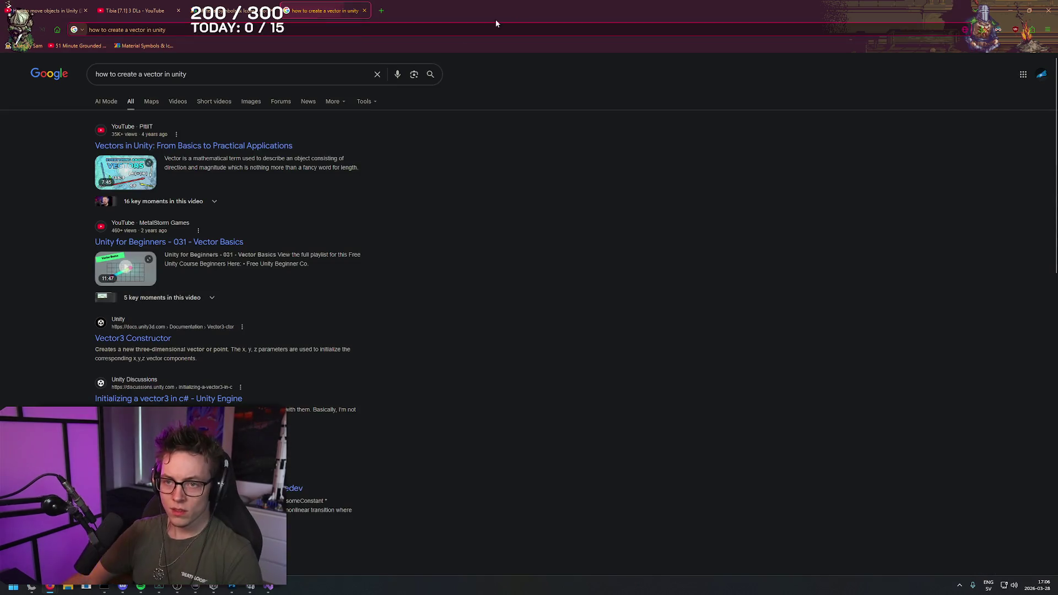
{"action": "left_click", "coordinate": [217, 66]}
{"action": "key", "text": "BackSpace"}
{"action": "key", "text": "BackSpace"}
{"action": "key", "text": "BackSpace"}
{"action": "type", "text": "cs&"}
{"action": "key", "text": "BackSpace"}
{"action": "key", "text": "BackSpace"}
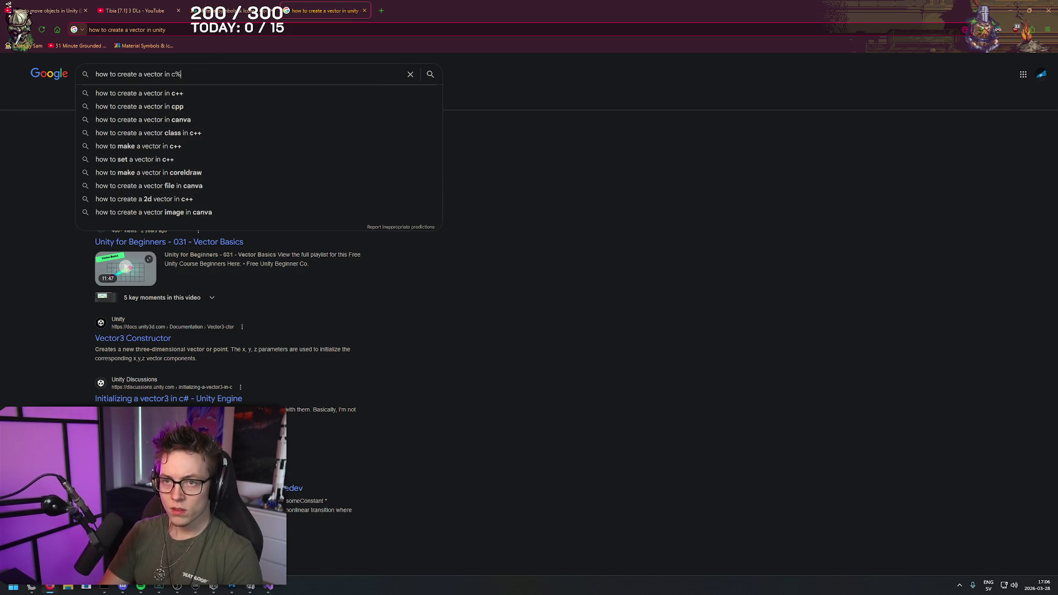
{"action": "type", "text": "#"}
{"action": "key", "text": "Return"}
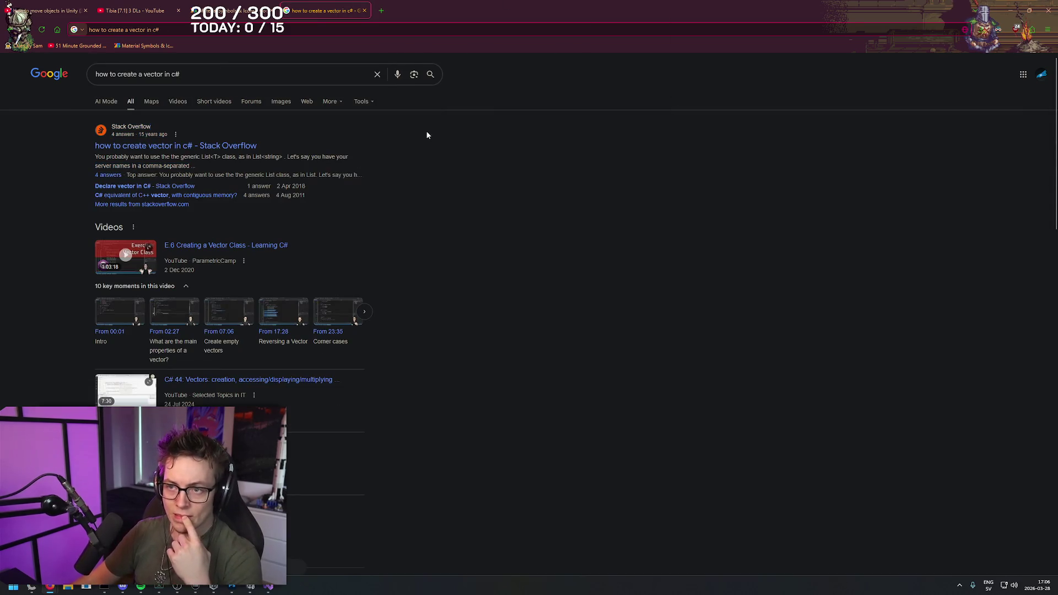
{"action": "left_click", "coordinate": [178, 146]}
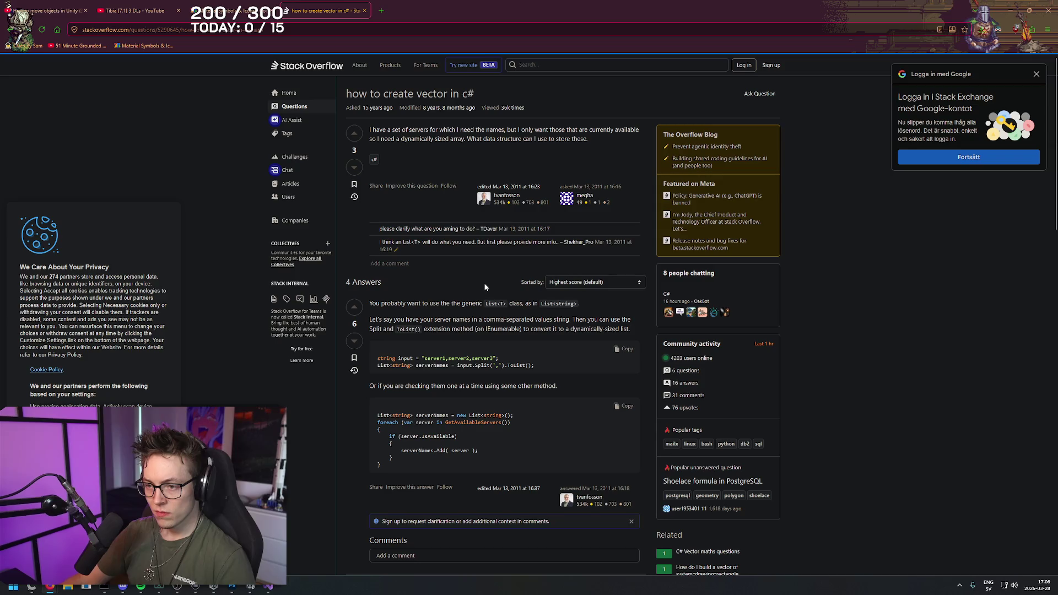
- Read the first Stack Overflow answer's string-input code line, then return to Movement.cs in Visual Studio
{"action": "scroll", "coordinate": [484, 283], "scroll_direction": "down", "scroll_amount": 1}
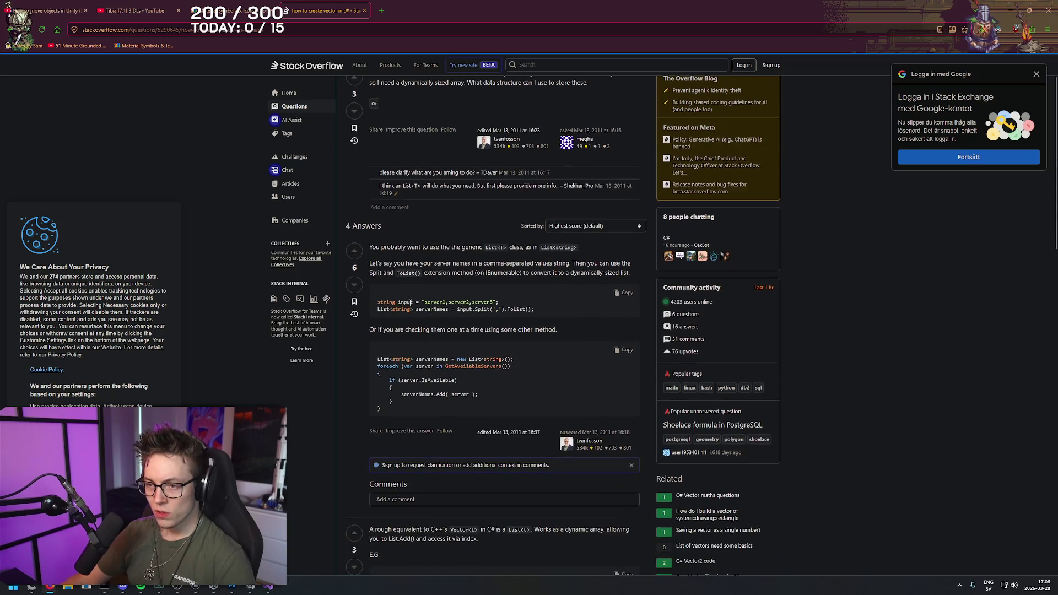
{"action": "left_click_drag", "start_coordinate": [374, 301], "coordinate": [497, 303]}
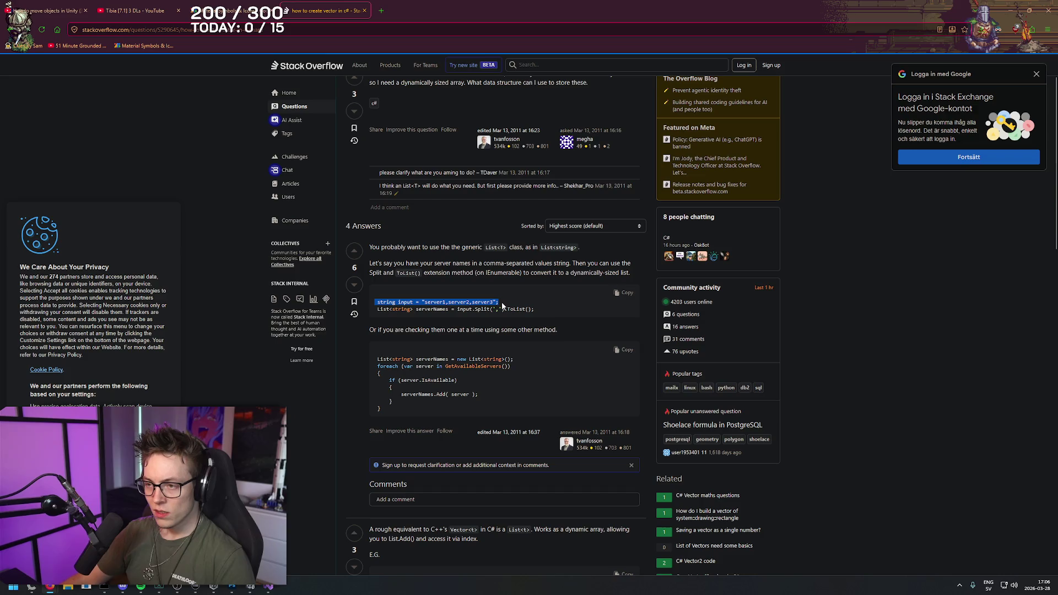
{"action": "left_click", "coordinate": [502, 303]}
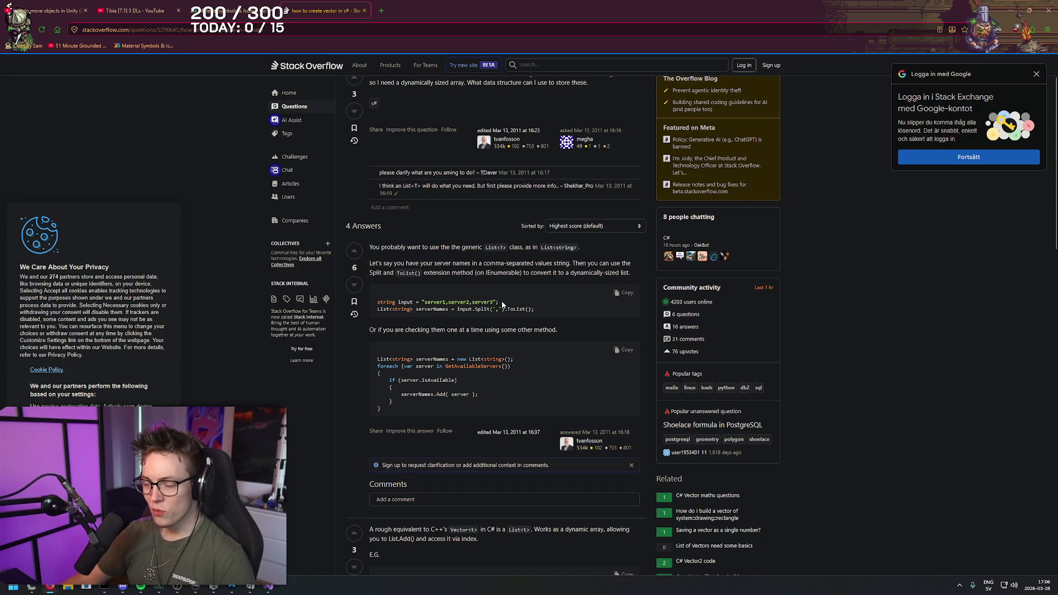
{"action": "scroll", "coordinate": [514, 345], "scroll_direction": "down", "scroll_amount": 1}
{"action": "scroll", "coordinate": [515, 349], "scroll_direction": "down", "scroll_amount": 1}
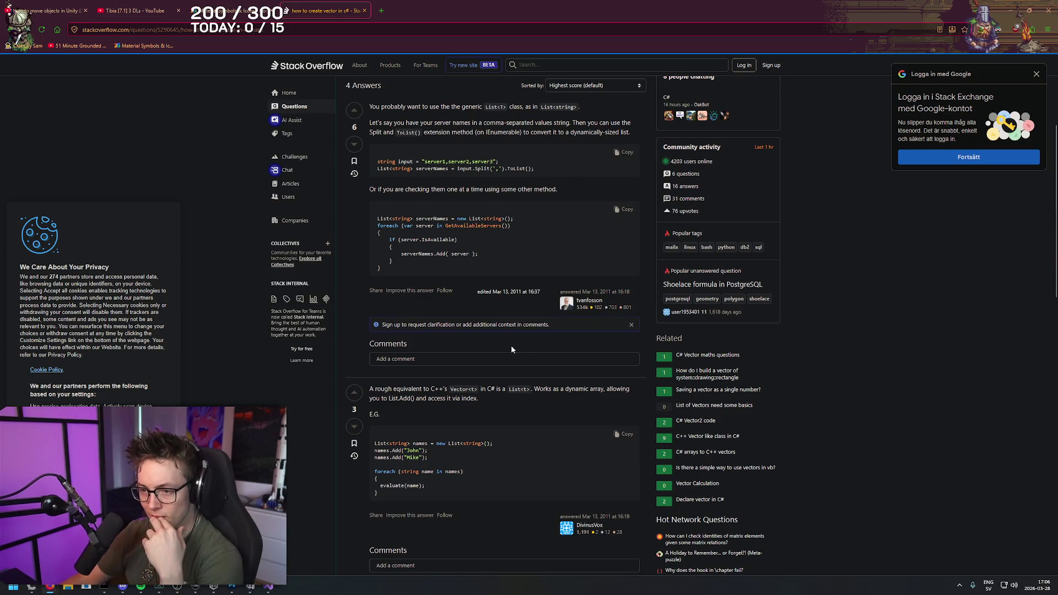
{"action": "scroll", "coordinate": [533, 187], "scroll_direction": "up", "scroll_amount": 1}
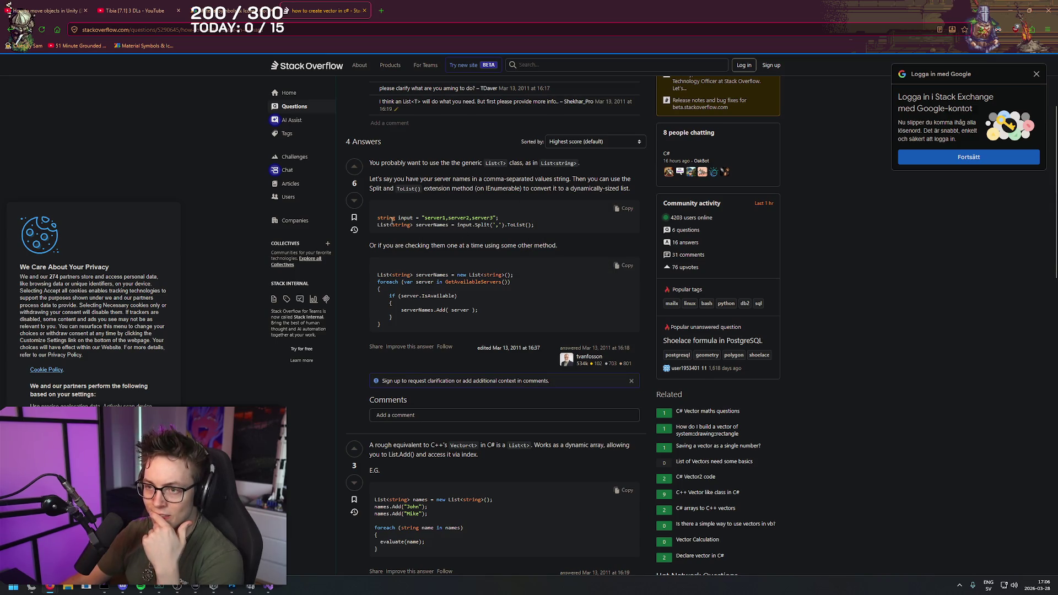
{"action": "left_click_drag", "start_coordinate": [378, 218], "coordinate": [500, 220]}
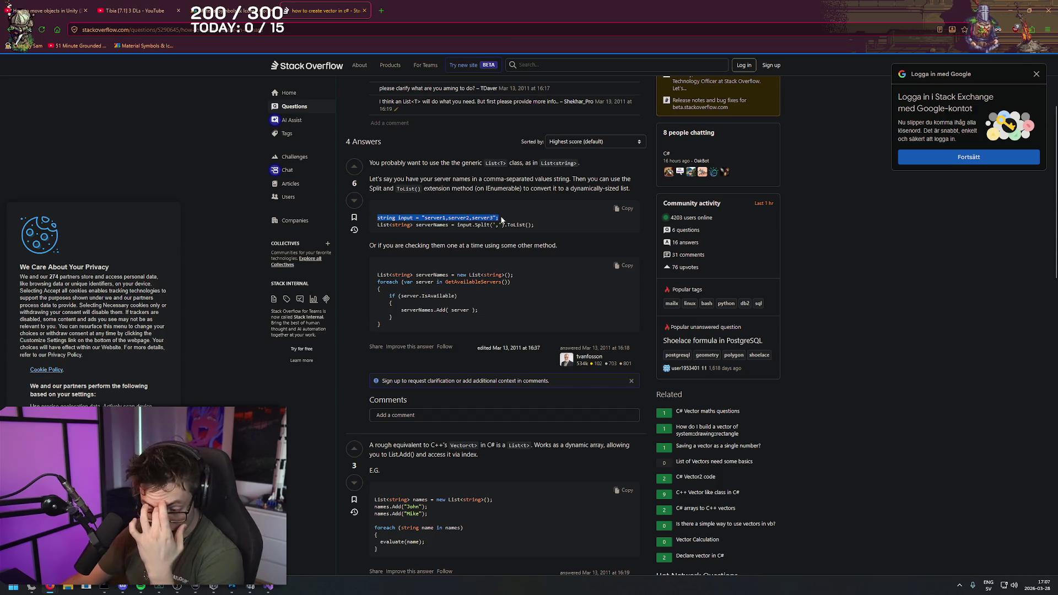
{"action": "left_click", "coordinate": [495, 147]}
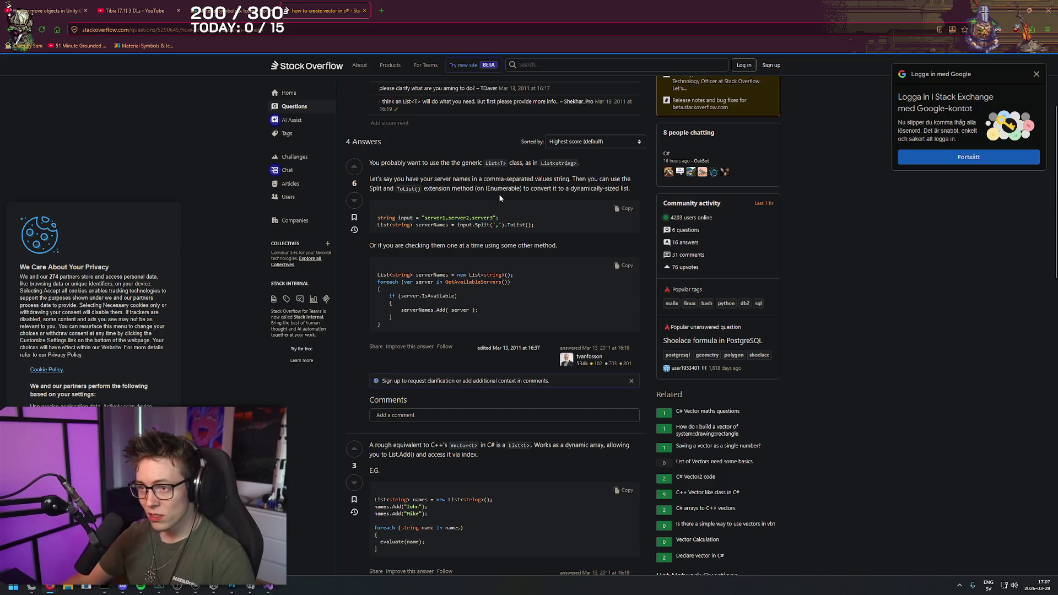
{"action": "left_click", "coordinate": [268, 586]}
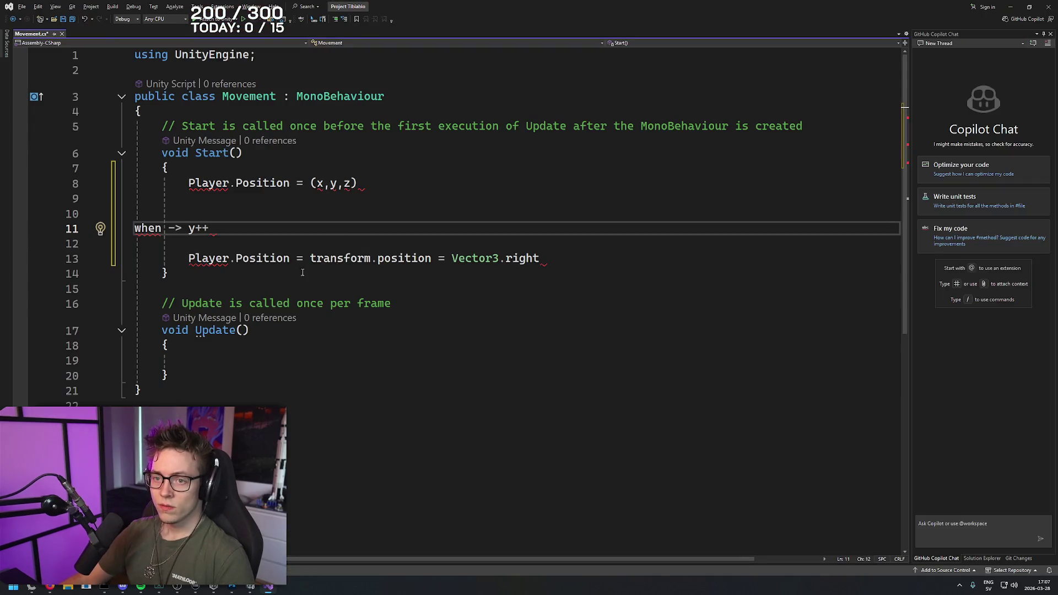
- Delete the 'when -> y++' text from line 11 of Start()
{"action": "left_click_drag", "start_coordinate": [289, 231], "coordinate": [137, 230]}
{"action": "key", "text": "BackSpace"}
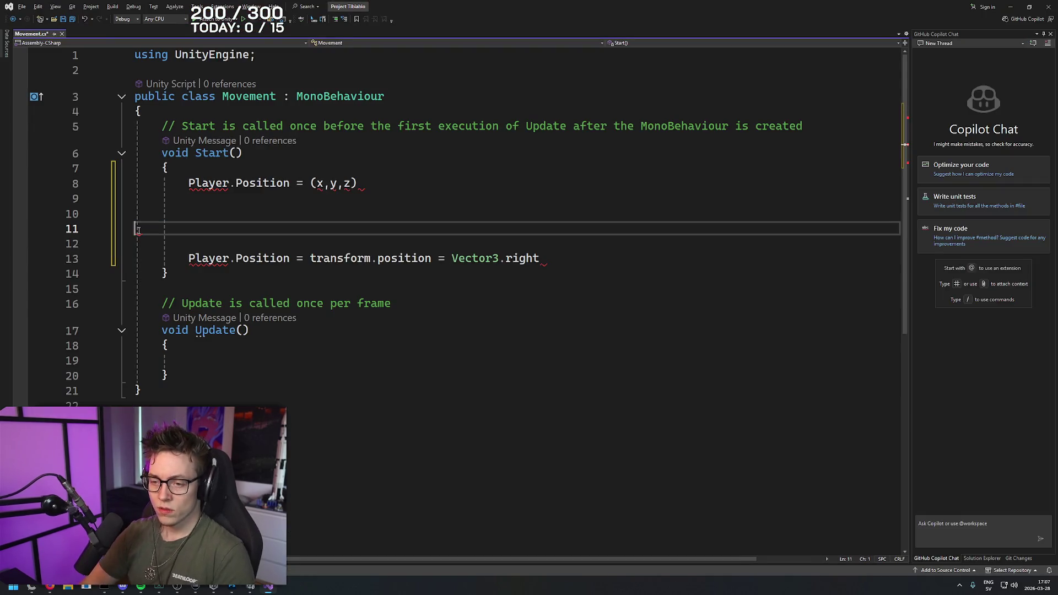
{"action": "key", "text": "alt+Tab"}
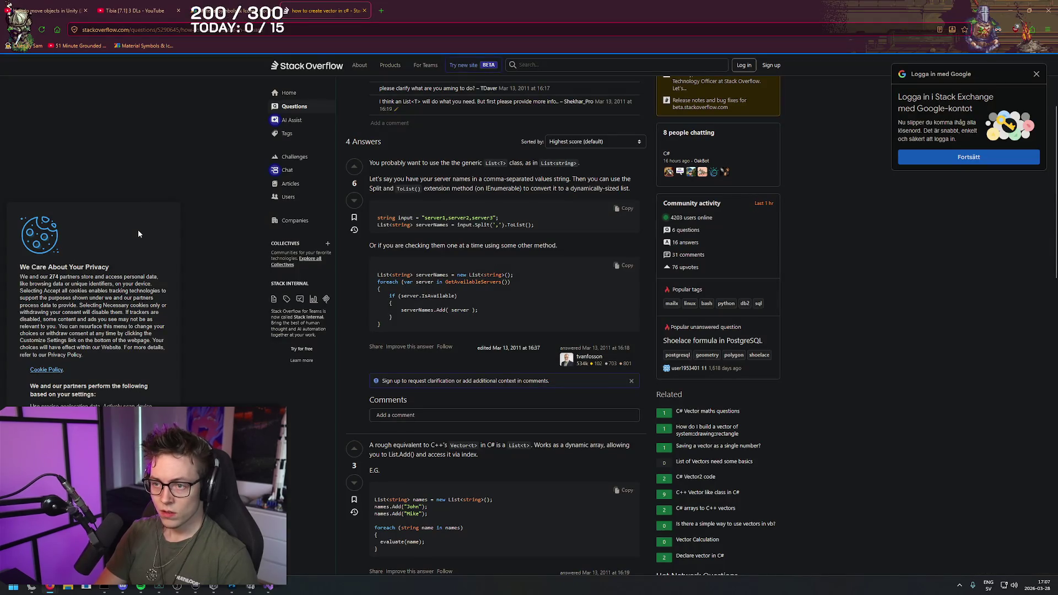
{"action": "key", "text": "alt+Tab"}
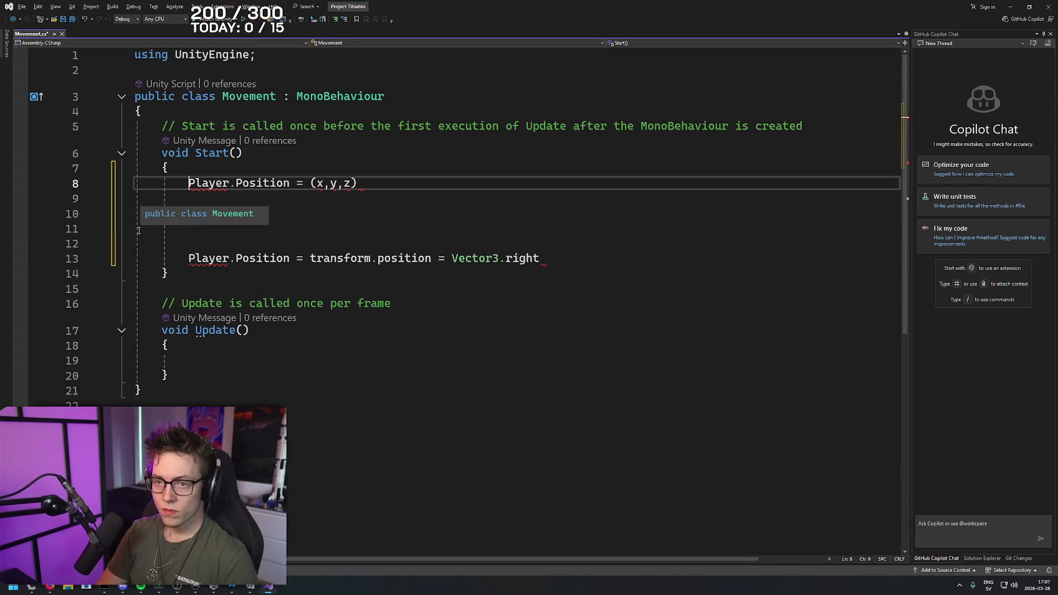
- Back in Firefox, start a new-tab search for 'what are int, float etc called?'
{"action": "key", "text": "alt+Tab"}
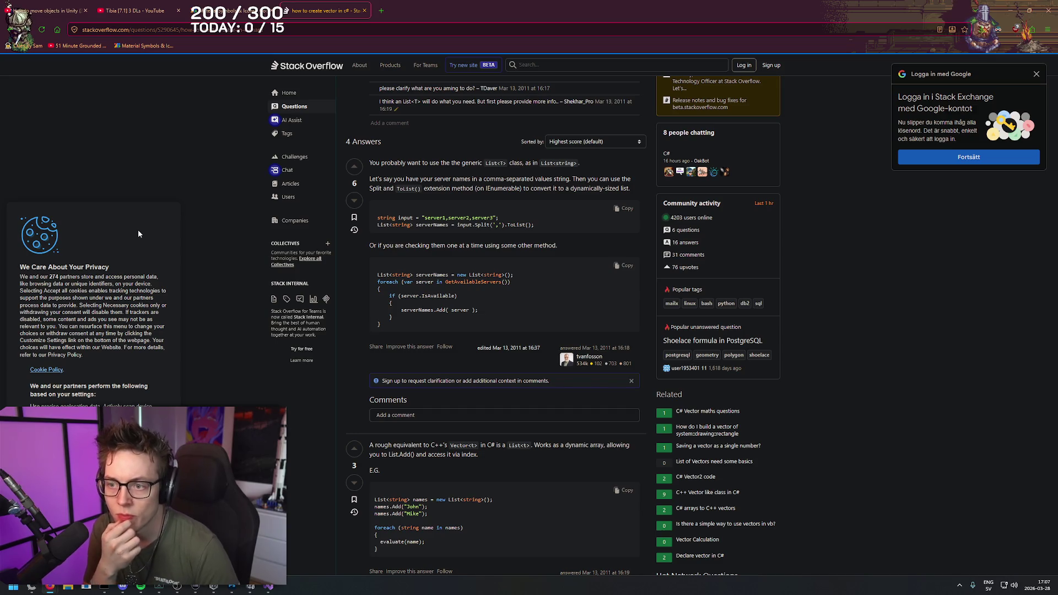
{"action": "key", "text": "ctrl+t"}
{"action": "type", "text": "what are in"}
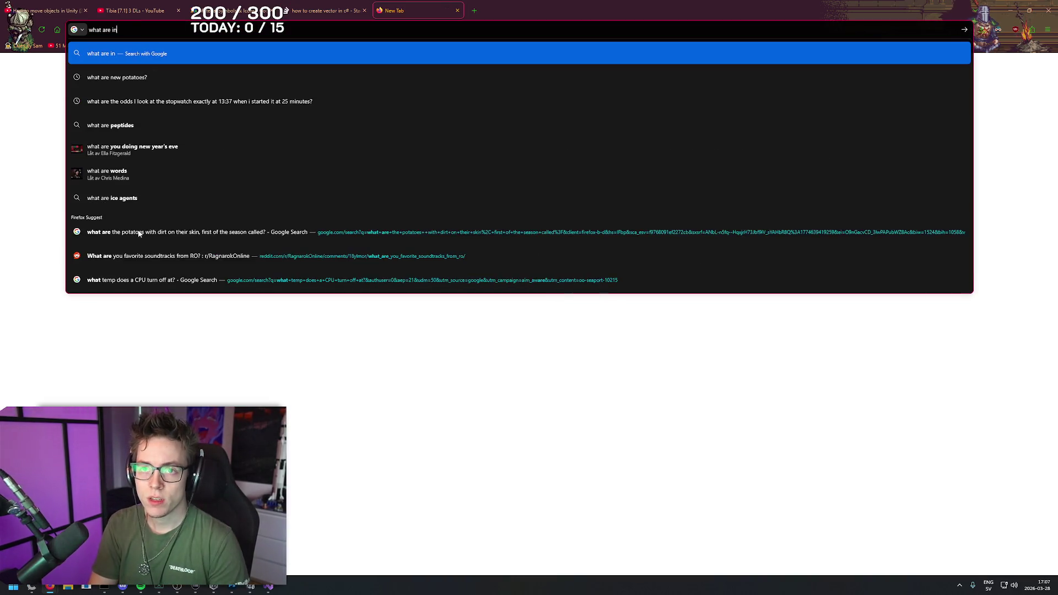
{"action": "type", "text": "t, float"}
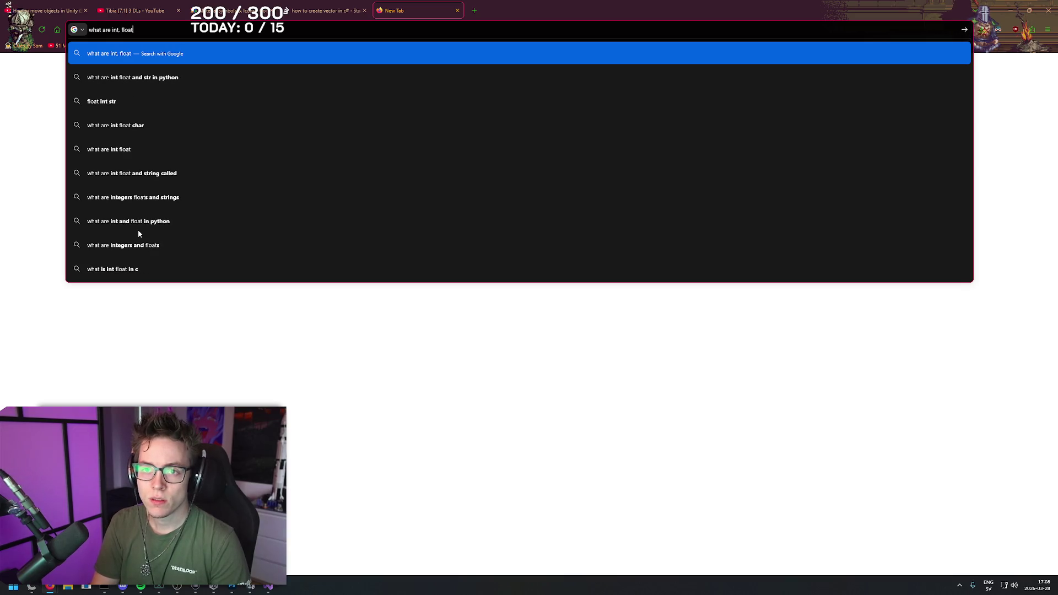
{"action": "type", "text": " etc called?"}
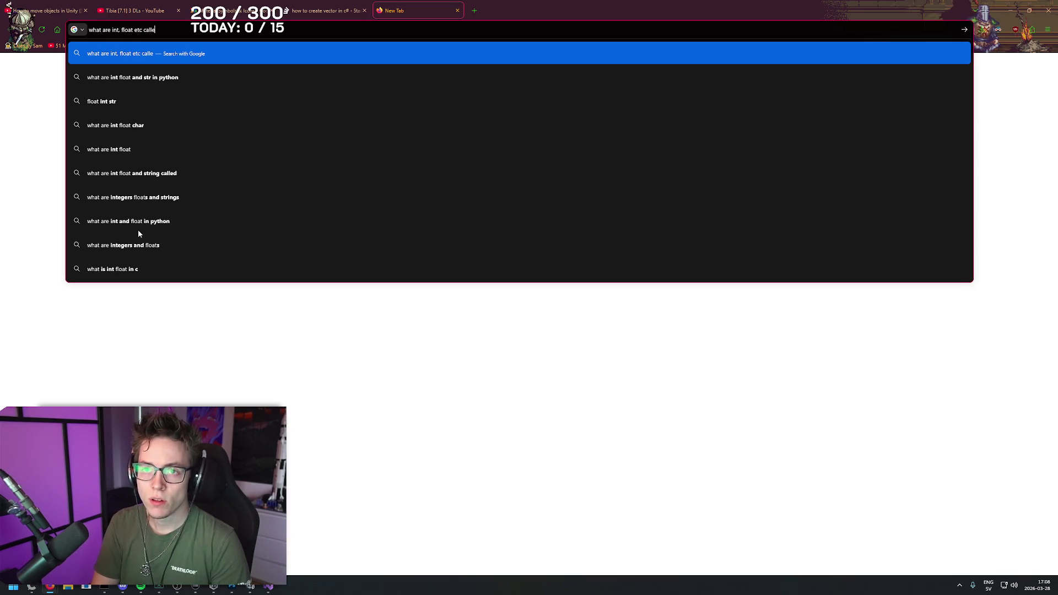
- Run the int/float search, note the Basic Data Types result, close that tab, and return to Movement.cs
{"action": "key", "text": "Return"}
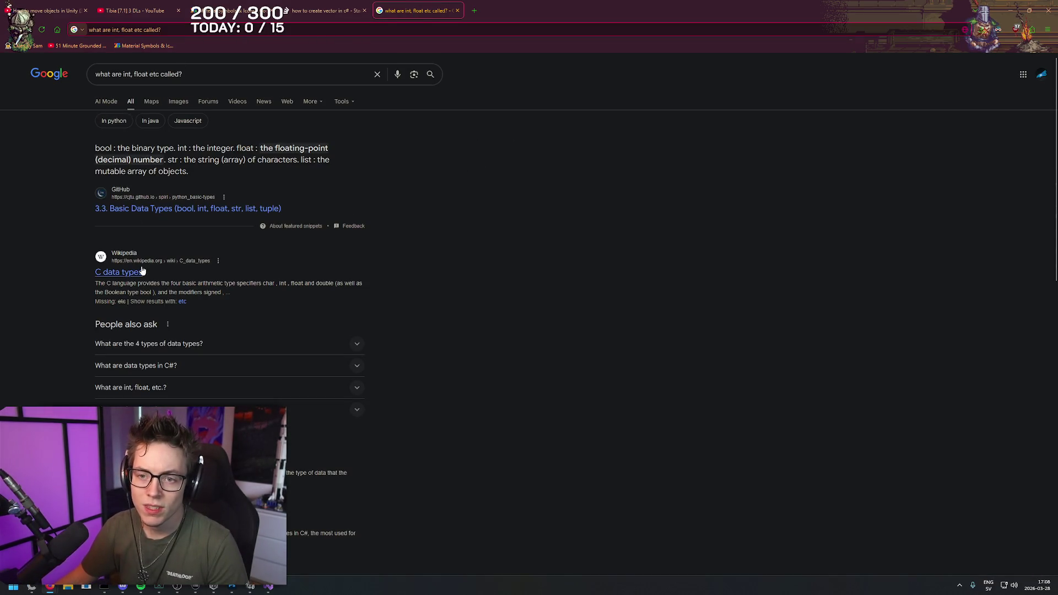
{"action": "triple_click", "coordinate": [578, 204]}
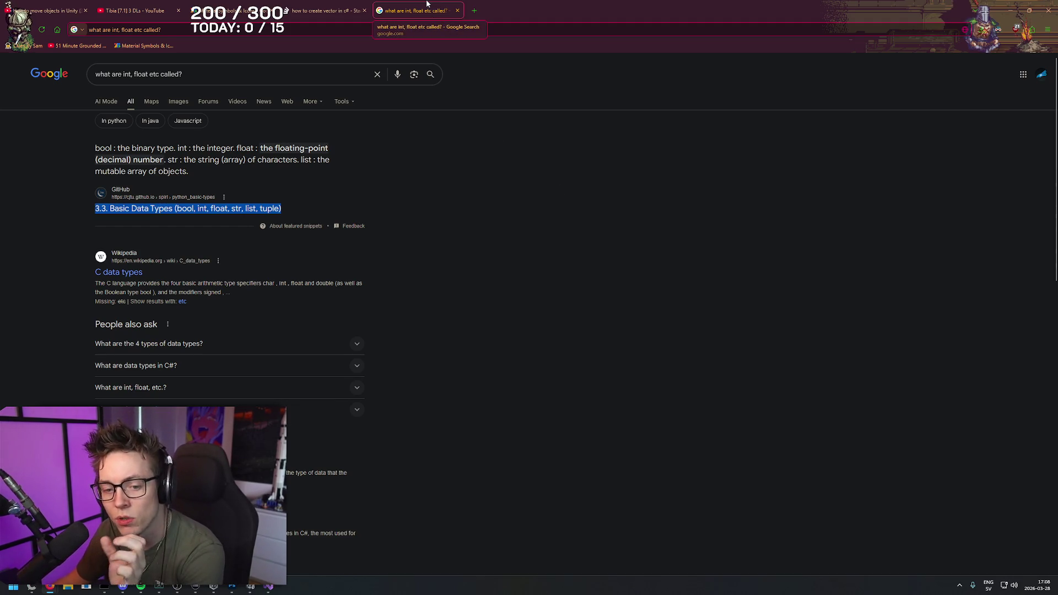
{"action": "middle_click", "coordinate": [427, 4]}
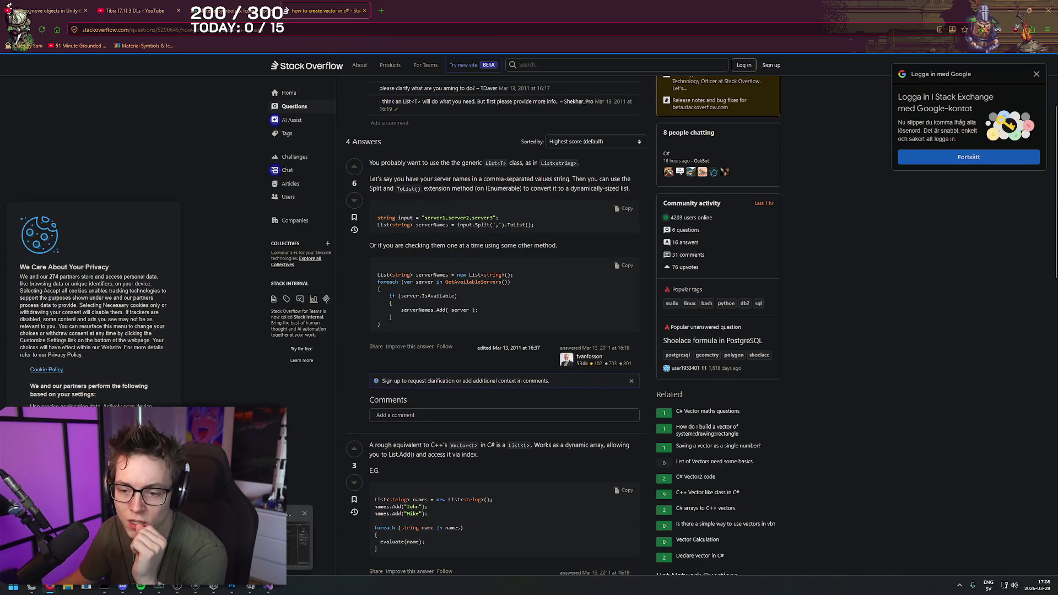
{"action": "left_click", "coordinate": [268, 586]}
{"action": "left_click", "coordinate": [551, 258]}
- End the line 8 'Player.Position = (x, y, z)' statement with a semicolon
{"action": "key", "text": "ctrl+shift+Left"}
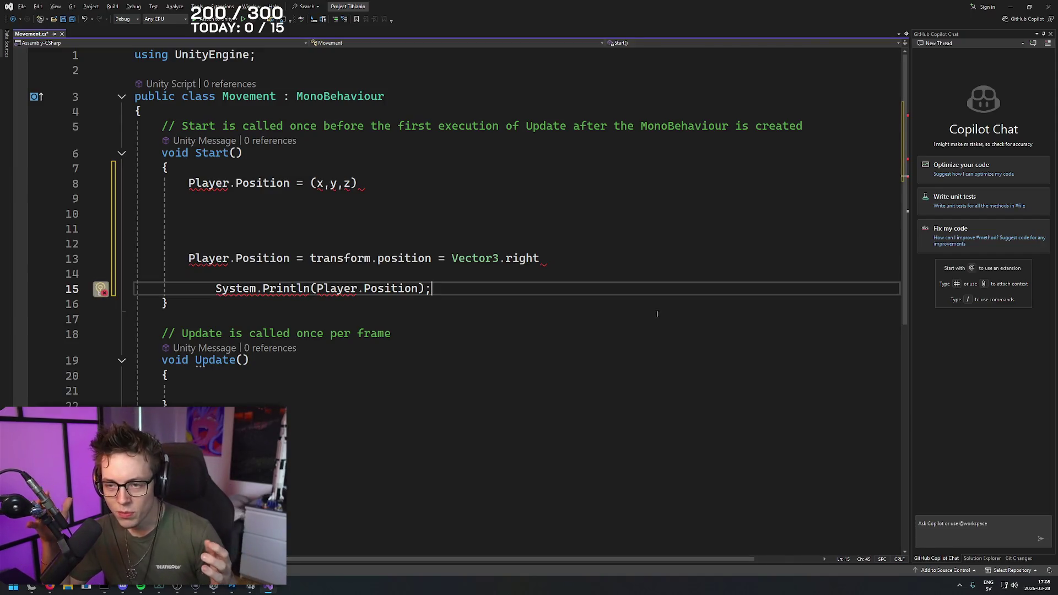
{"action": "left_click_drag", "start_coordinate": [357, 183], "coordinate": [189, 183]}
{"action": "left_click_drag", "start_coordinate": [357, 183], "coordinate": [189, 184]}
{"action": "key", "text": "Left"}
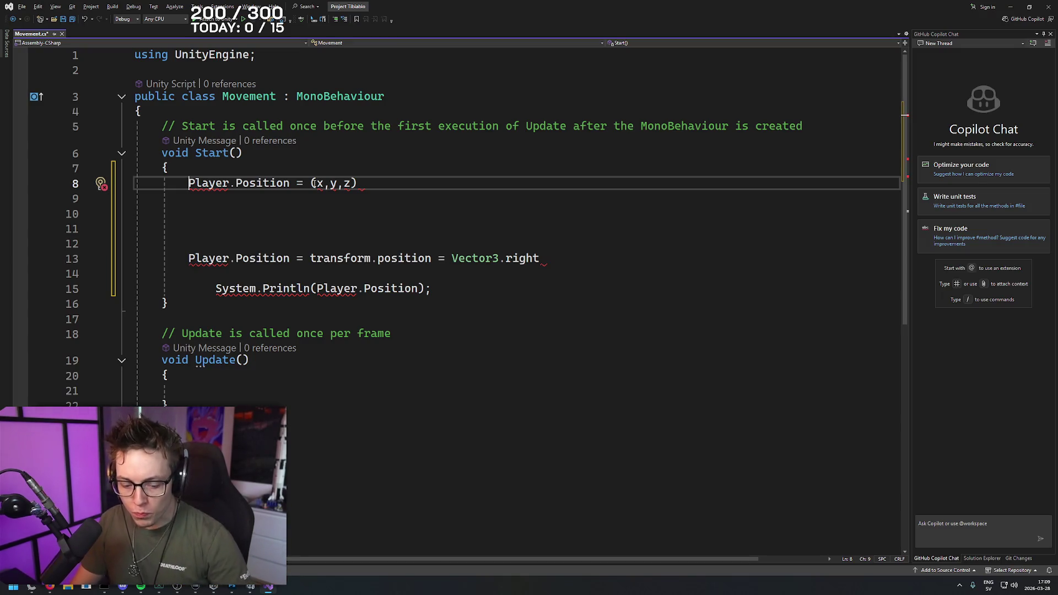
{"action": "key", "text": "End"}
{"action": "type", "text": ";"}
- Add blank lines around that statement and type 'int Level== 5;' above it
{"action": "key", "text": "Return"}
{"action": "key", "text": "Return"}
{"action": "key", "text": "Up"}
{"action": "key", "text": "Up"}
{"action": "key", "text": "Home"}
{"action": "key", "text": "Return"}
{"action": "key", "text": "Return"}
{"action": "key", "text": "Return"}
{"action": "key", "text": "Up"}
{"action": "key", "text": "Up"}
{"action": "key", "text": "Up"}
{"action": "key", "text": "Up"}
{"action": "type", "text": "int"}
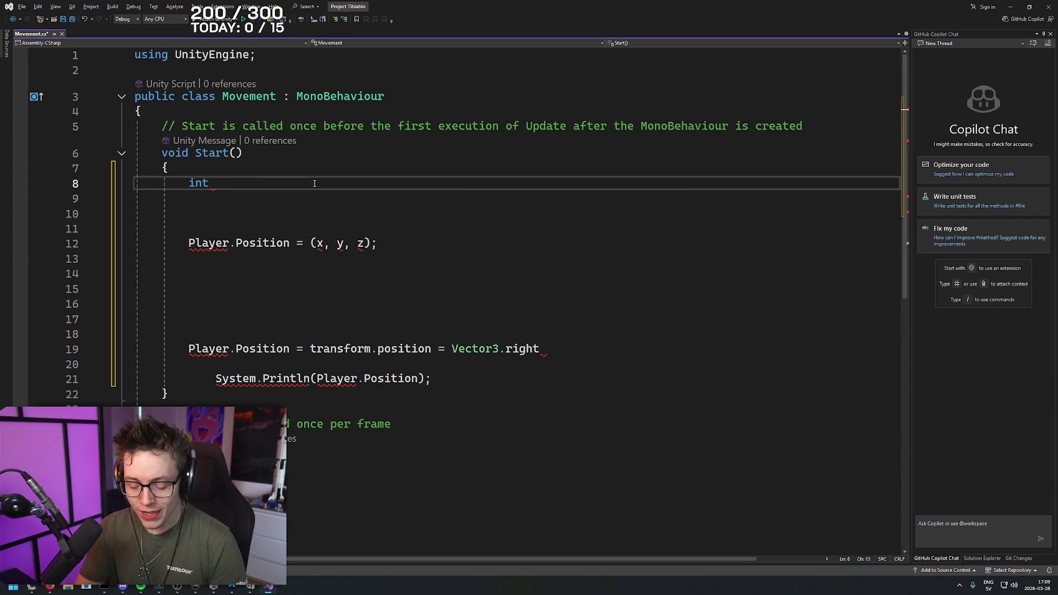
{"action": "type", "text": " L"}
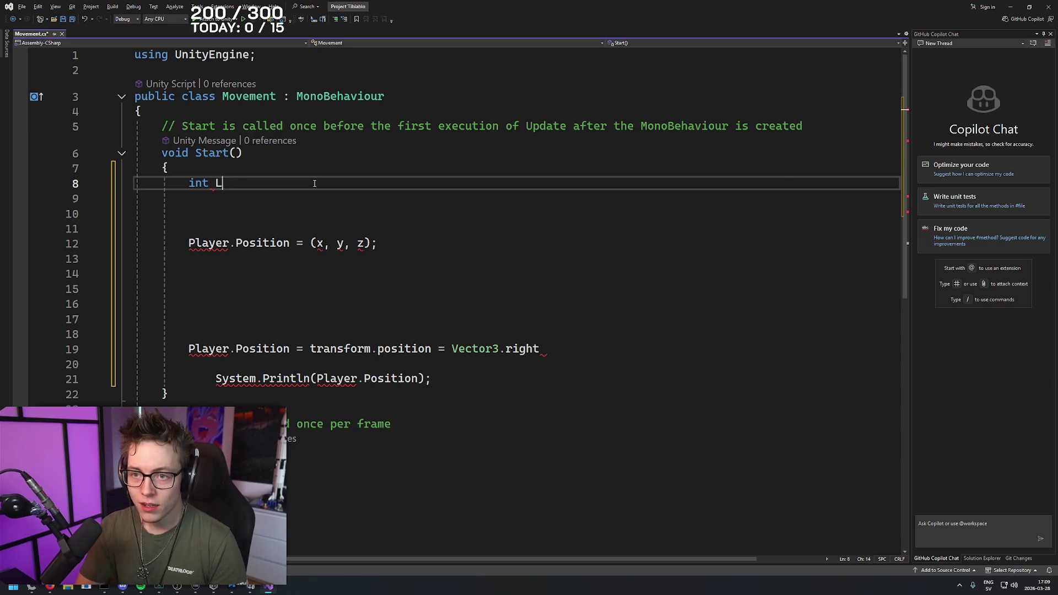
{"action": "type", "text": "evel=="}
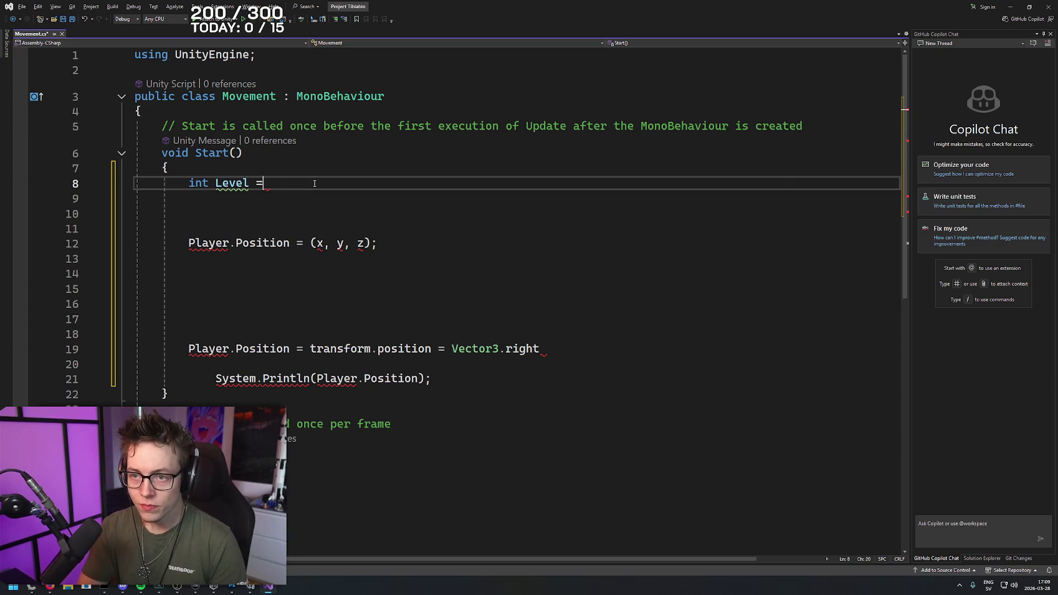
{"action": "type", "text": " 5;"}
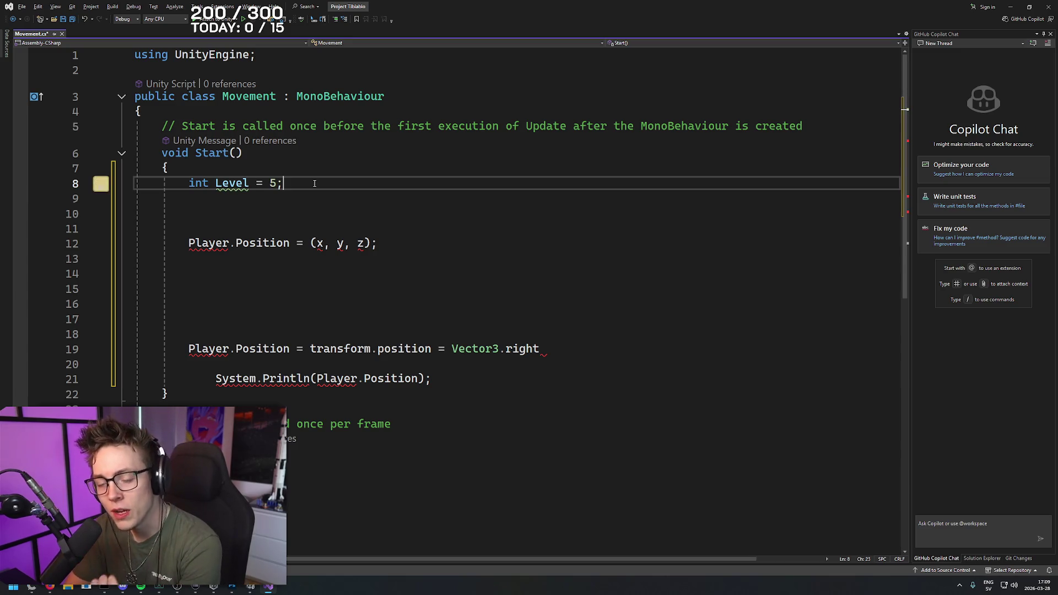
- Start a new line 9 reading 'Vector3 Player.Position', without the trailing equals sign
{"action": "key", "text": "Left"}
{"action": "key", "text": "Left"}
{"action": "key", "text": "Left"}
{"action": "key", "text": "End"}
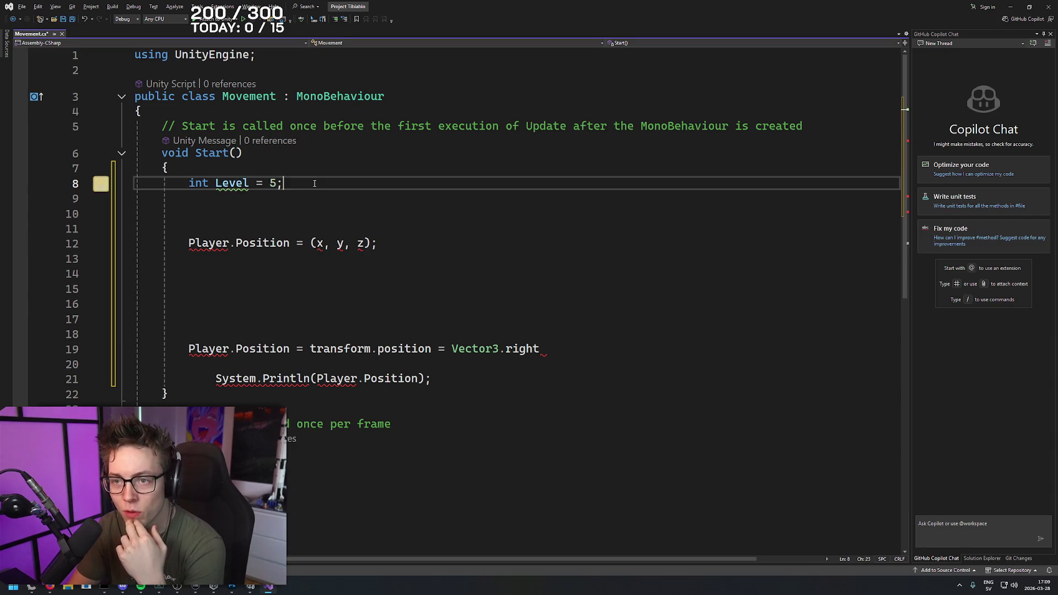
{"action": "key", "text": "Return"}
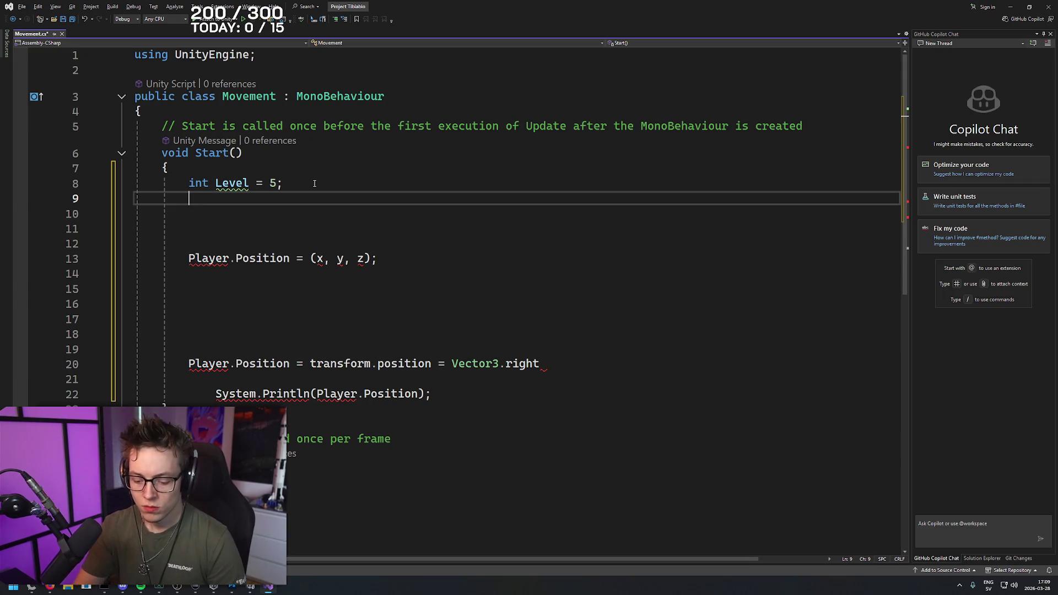
{"action": "type", "text": "Vector3 "}
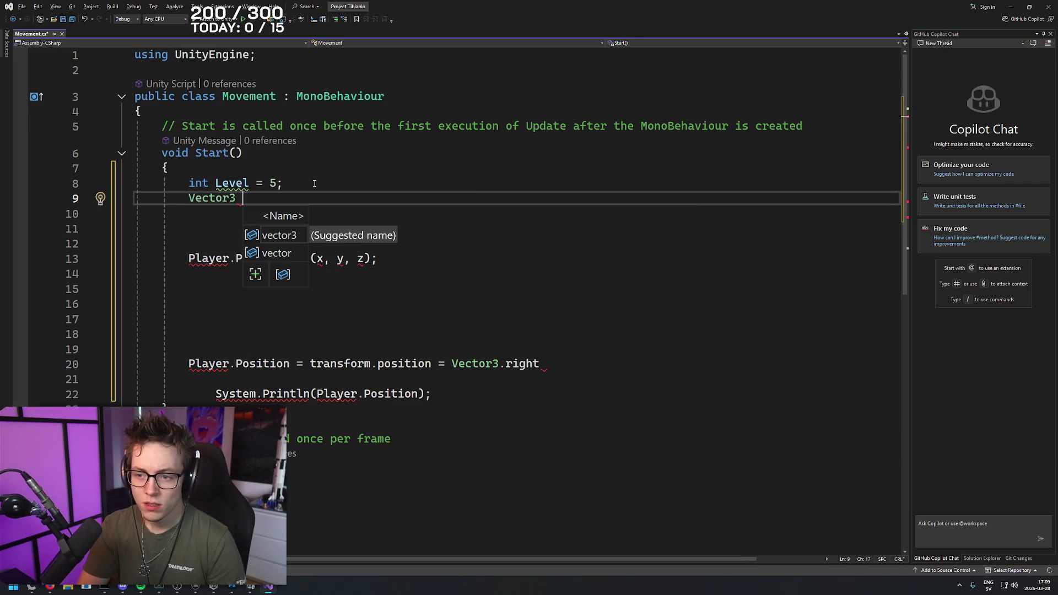
{"action": "type", "text": "Player.Position ="}
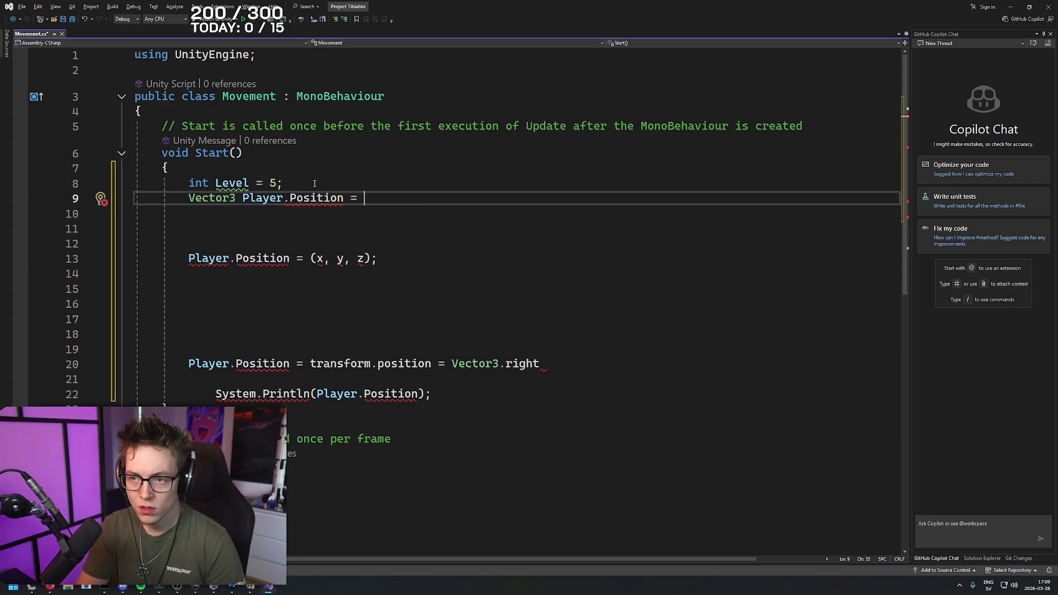
{"action": "key", "text": "BackSpace"}
{"action": "key", "text": "BackSpace"}
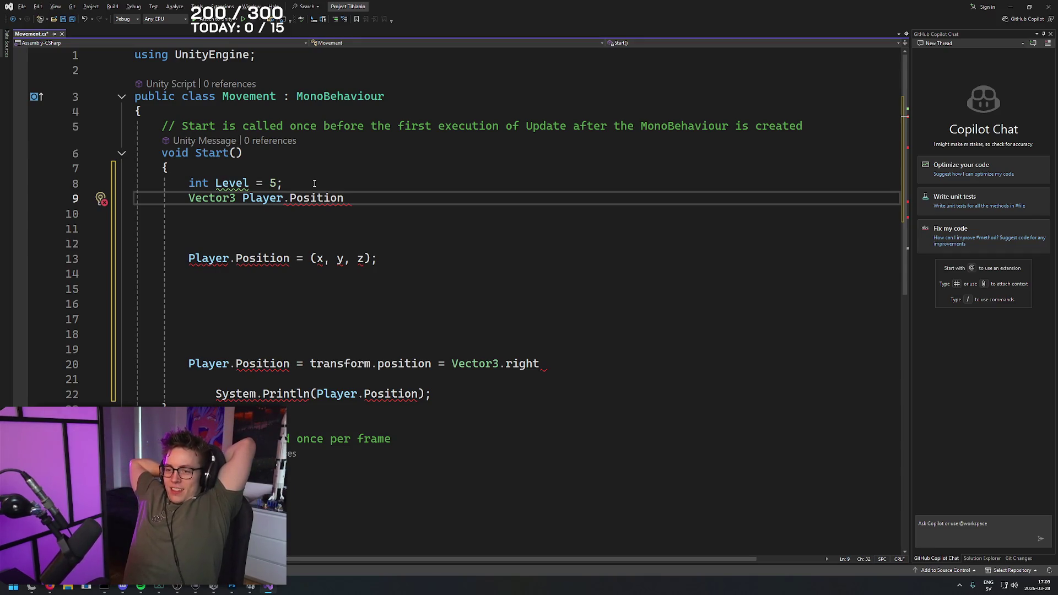
- Delete scratch lines 9–19 from Start() and switch to the Stack Overflow vector page
{"action": "mouse_move", "coordinate": [188, 349]}
{"action": "left_mouse_down"}
{"action": "mouse_move", "coordinate": [180, 184]}
{"action": "mouse_move", "coordinate": [128, 184]}
{"action": "left_mouse_up"}
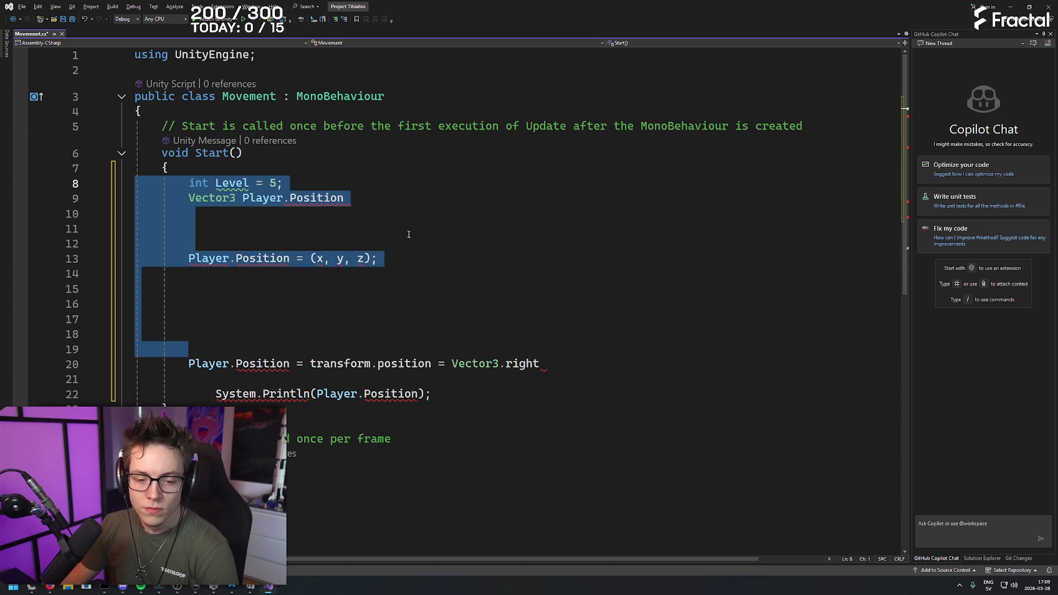
{"action": "key", "text": "BackSpace"}
{"action": "key", "text": "BackSpace"}
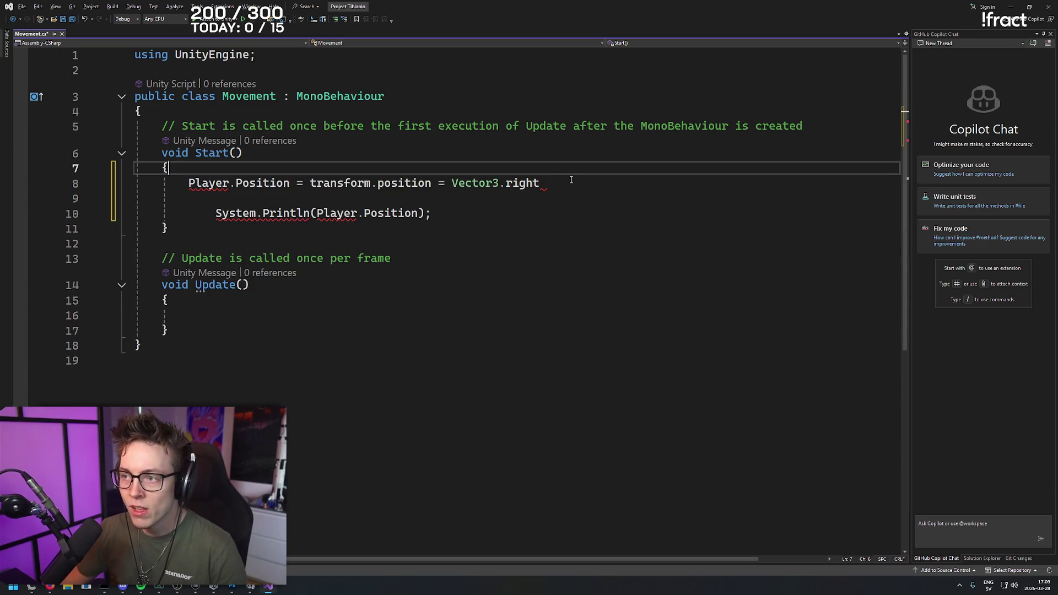
{"action": "key", "text": "alt+Tab"}
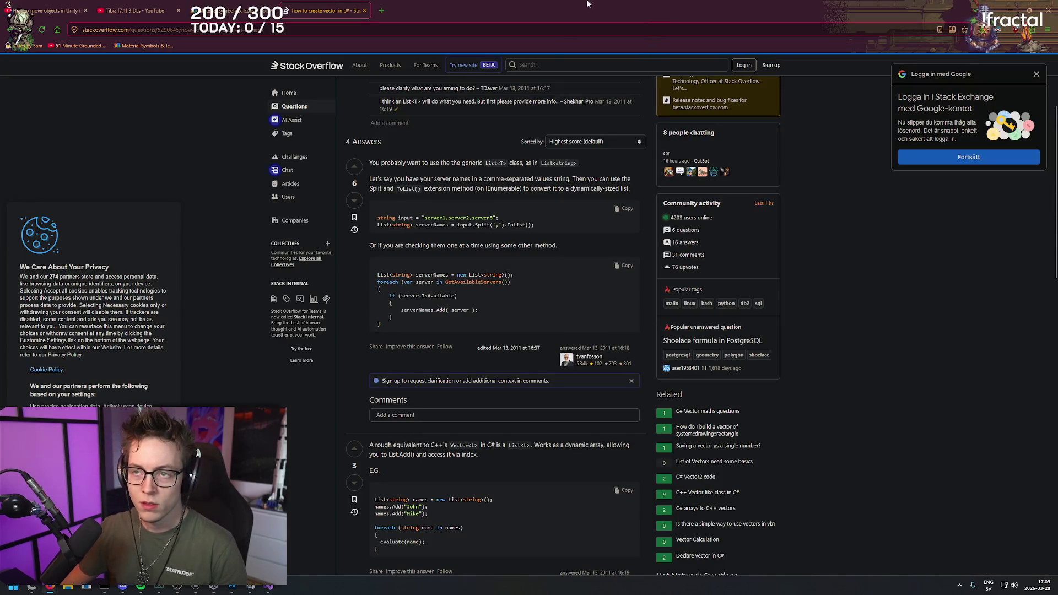
{"action": "left_click", "coordinate": [165, 11]}
- Load YouTube in a new tab and close the Stack Overflow and extra YouTube tabs
{"action": "left_click", "coordinate": [329, 7]}
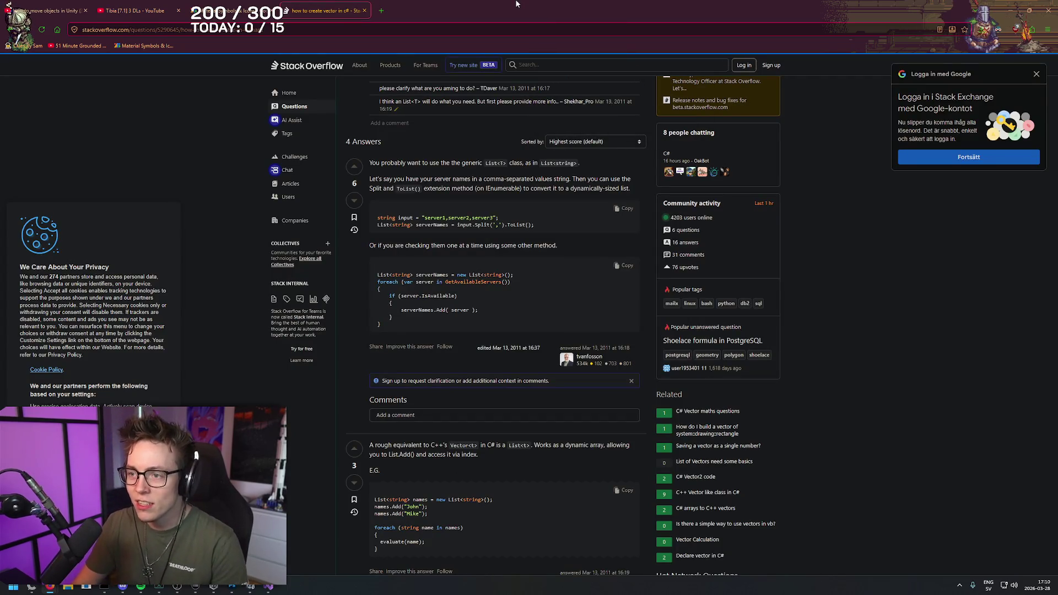
{"action": "key", "text": "ctrl+t"}
{"action": "type", "text": "www.youtube"}
{"action": "key", "text": "Return"}
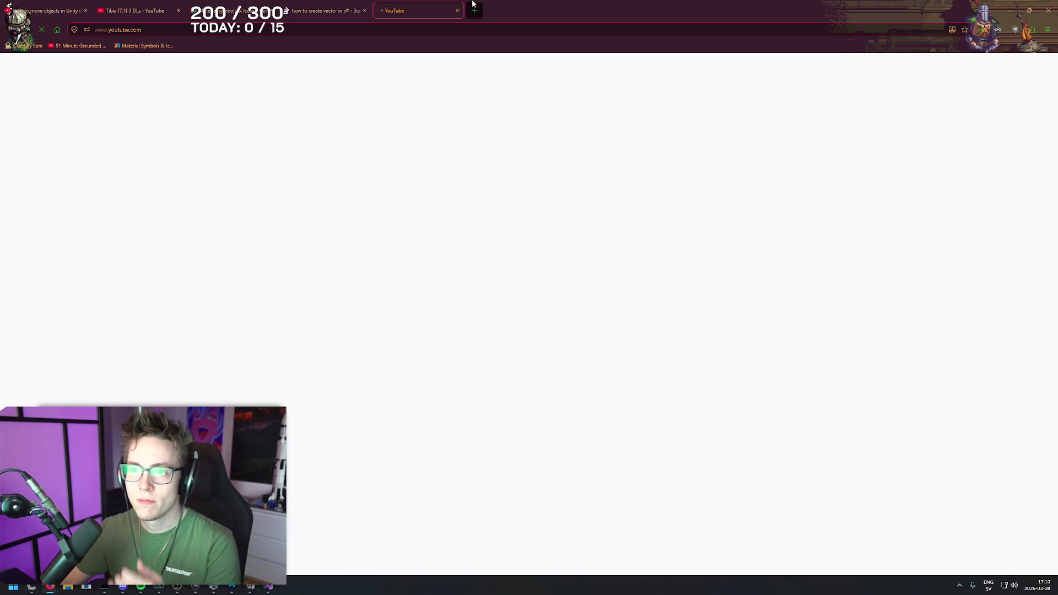
{"action": "left_click", "coordinate": [364, 11]}
{"action": "left_click", "coordinate": [47, 11]}
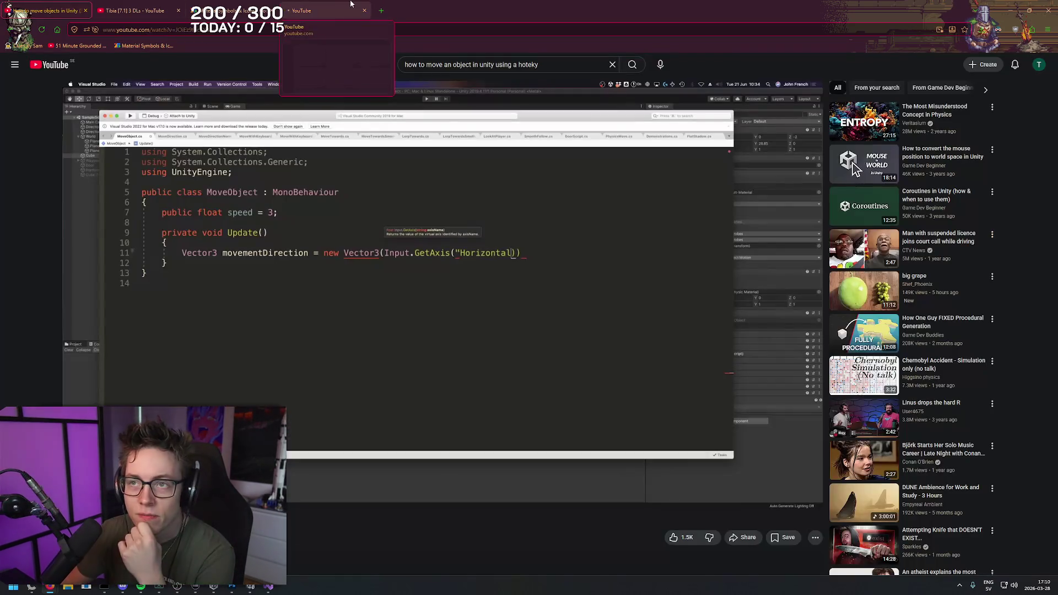
{"action": "left_click", "coordinate": [364, 11]}
- Play the Unity movement tutorial back to its Input.GetAxis Vector3 code, then return to Movement.cs
{"action": "left_click", "coordinate": [806, 373]}
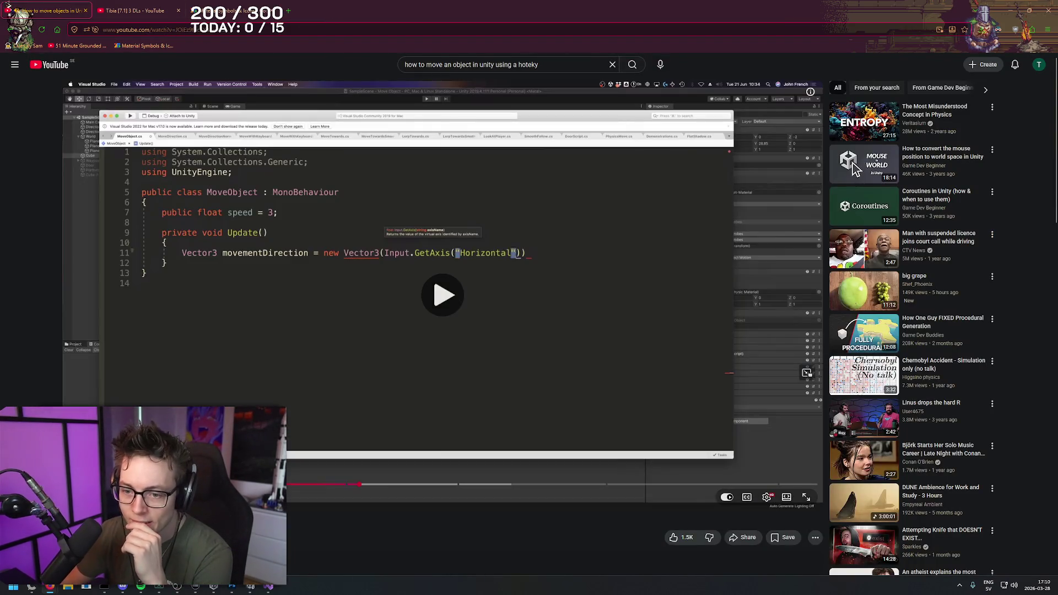
{"action": "key", "text": "space"}
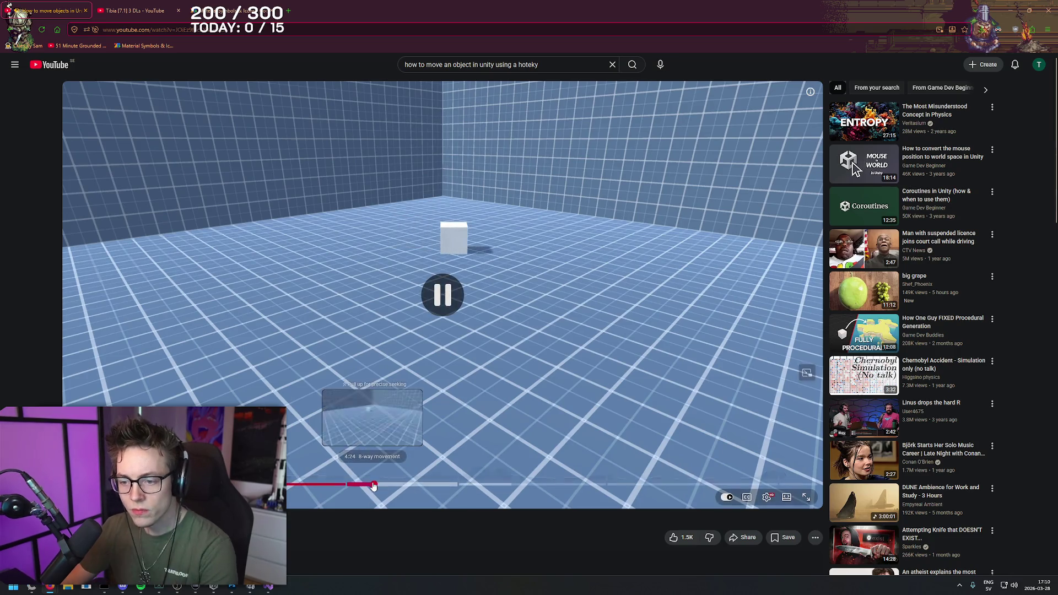
{"action": "left_click", "coordinate": [366, 484]}
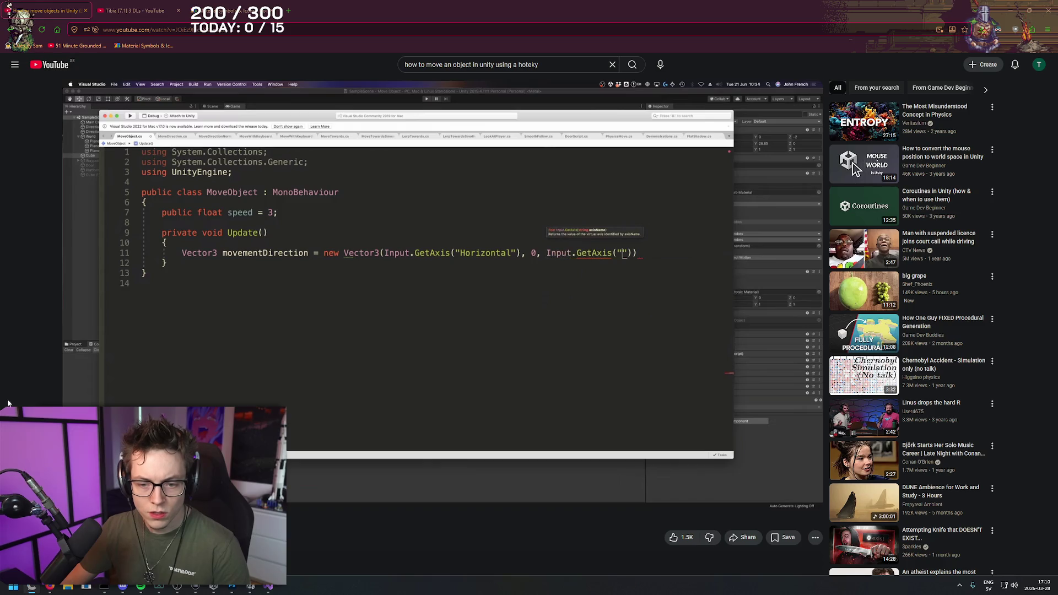
{"action": "key", "text": "alt+Tab"}
{"action": "key", "text": "shift+Home"}
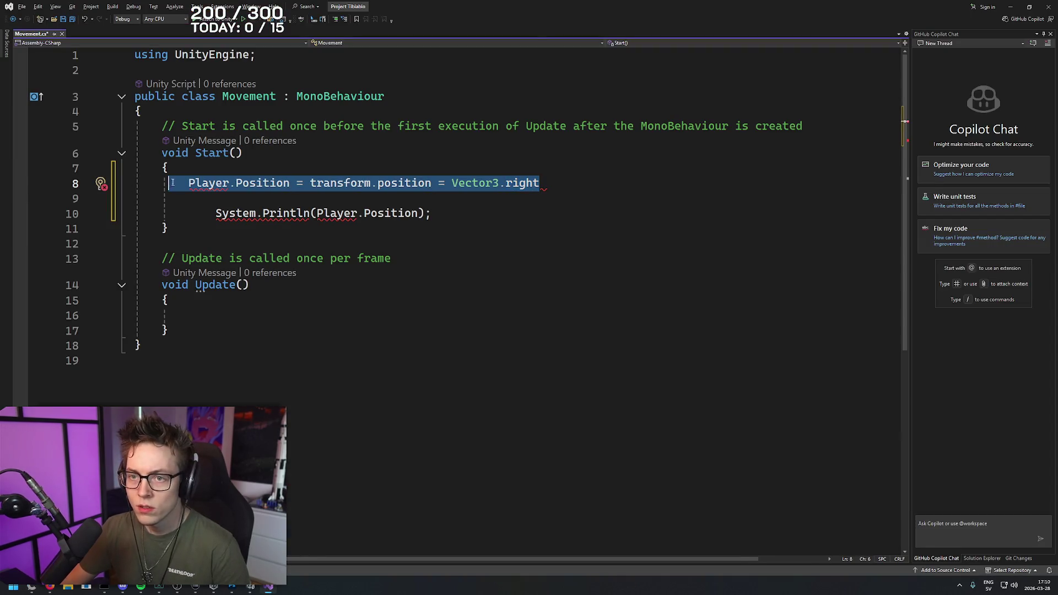
- Paste the Vector3(1, 2, 3) Debug.Log code over line 8, delete the Println line, save, and switch to Unity
{"action": "type", "text": "Vector3 vector = new Vector3(1, 2, 3); Debug.Log(vector.ToString());"}
{"action": "left_click_drag", "start_coordinate": [425, 210], "coordinate": [49, 202]}
{"action": "key", "text": "BackSpace"}
{"action": "key", "text": "BackSpace"}
{"action": "left_click", "coordinate": [324, 189]}
{"action": "key", "text": "ctrl+s"}
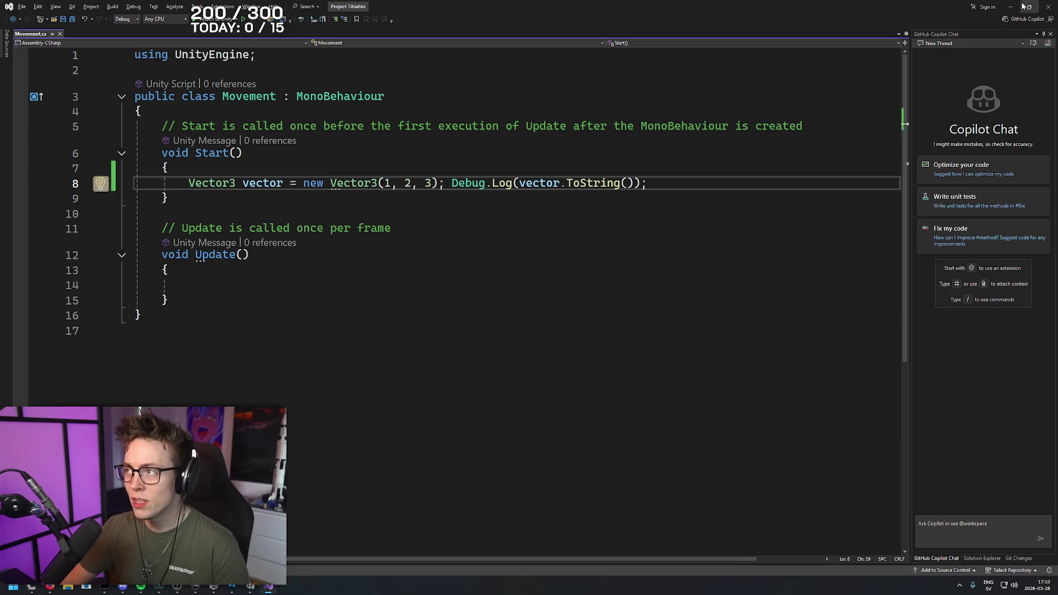
{"action": "left_click", "coordinate": [1010, 6]}
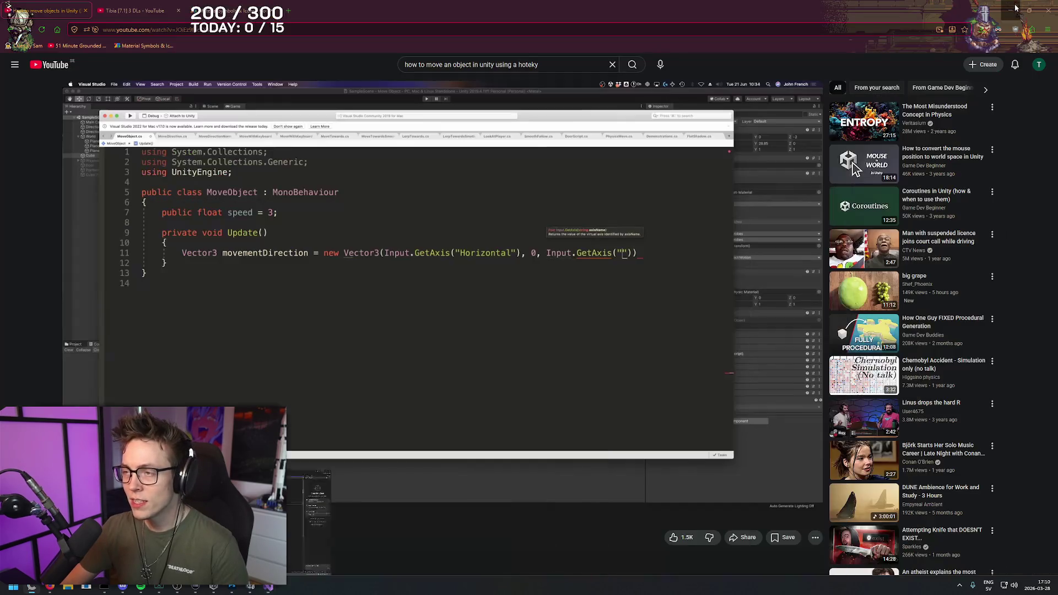
{"action": "left_click", "coordinate": [253, 589]}
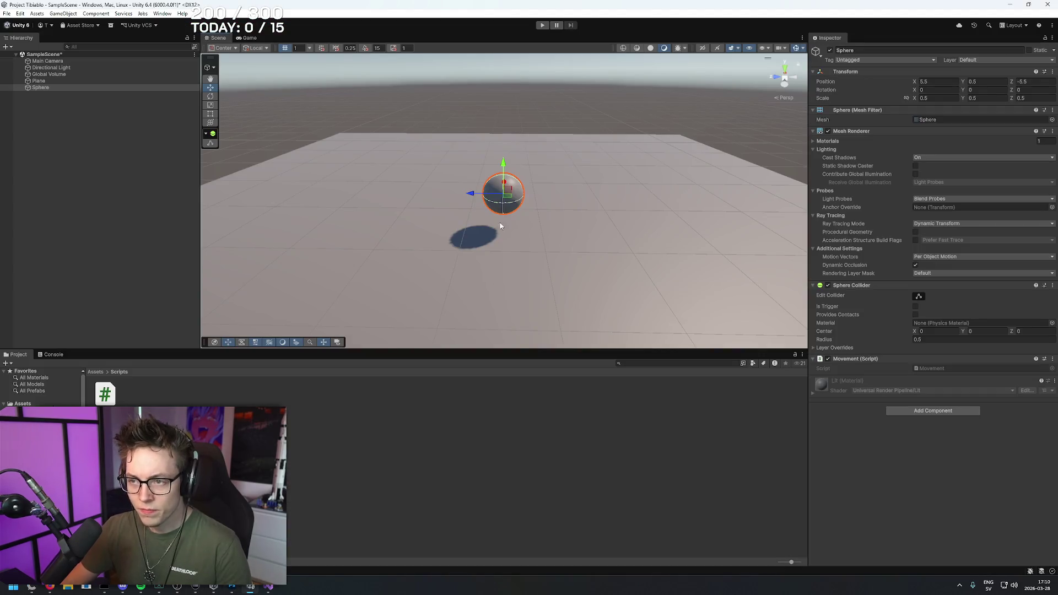
- Select the Plane in the Scene view to check its Mesh Collider, then open a blank Firefox tab
{"action": "left_click", "coordinate": [592, 292]}
{"action": "scroll", "coordinate": [600, 251], "scroll_direction": "down", "scroll_amount": 5}
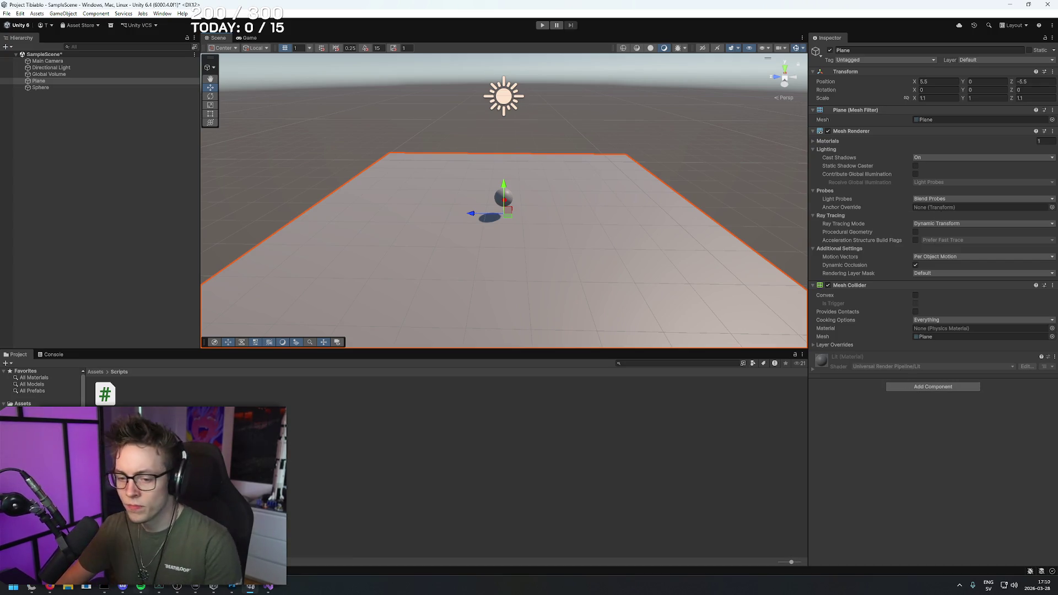
{"action": "left_click", "coordinate": [49, 586]}
{"action": "key", "text": "ctrl+t"}
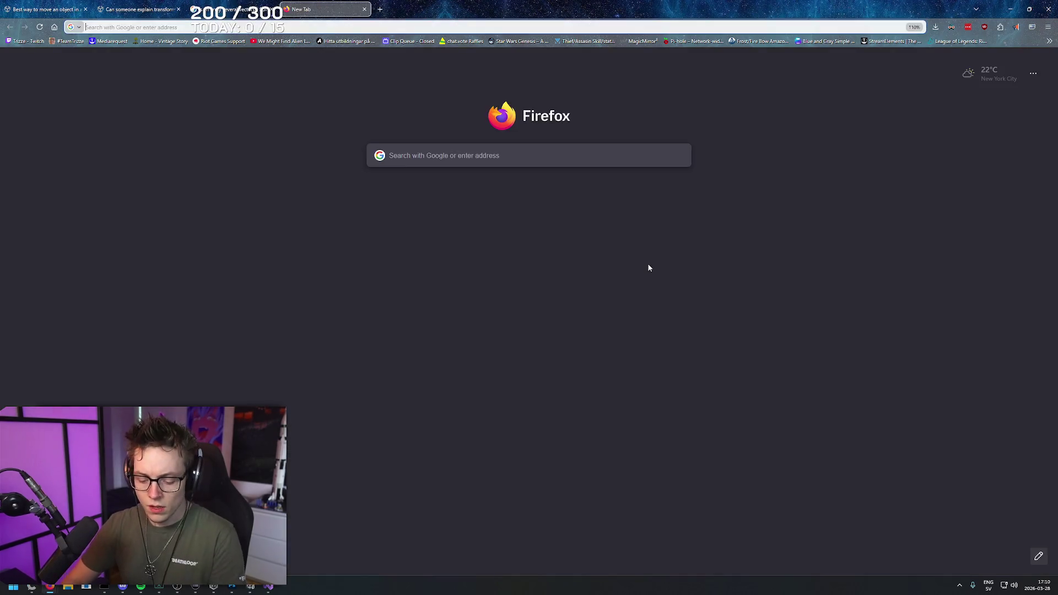
- Search Google for 'how to make character not fall through plane in unity'
{"action": "type", "text": "how to move an object in unity using a hoteky"}
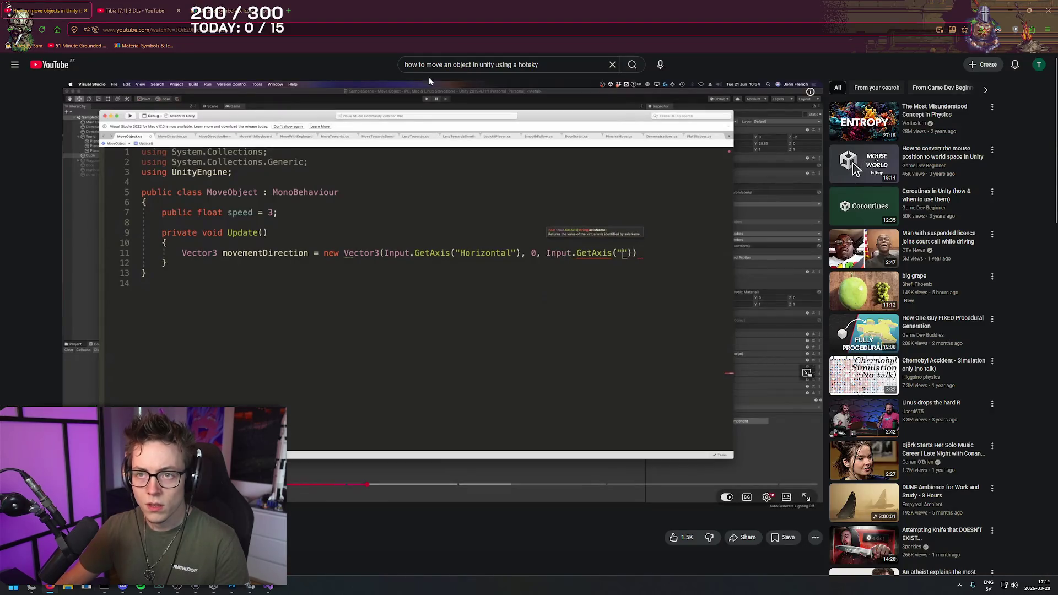
{"action": "type", "text": " make a "}
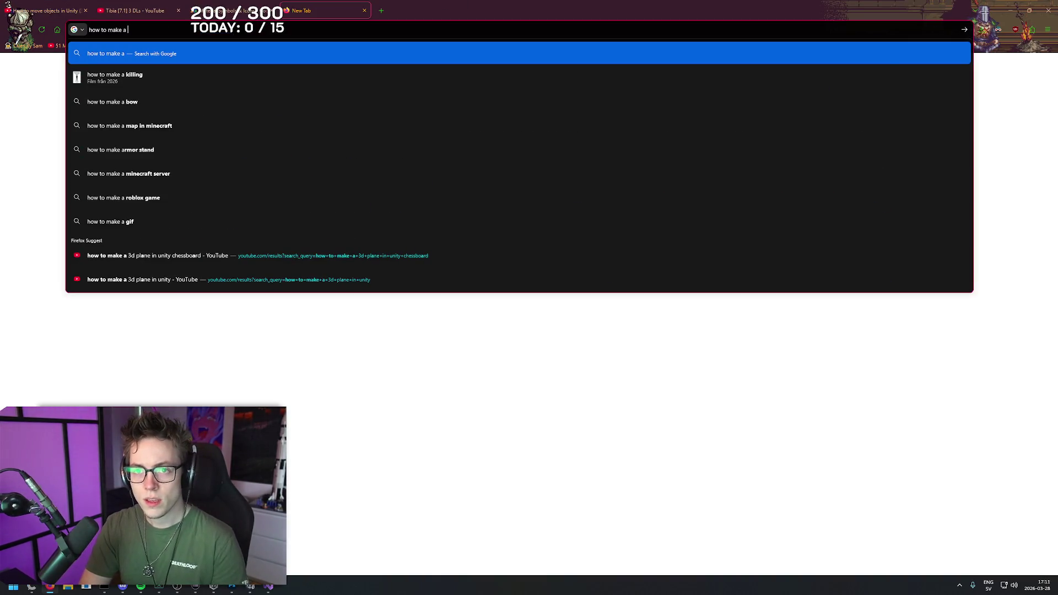
{"action": "key", "text": "BackSpace"}
{"action": "key", "text": "BackSpace"}
{"action": "key", "text": "BackSpace"}
{"action": "key", "text": "BackSpace"}
{"action": "key", "text": "BackSpace"}
{"action": "key", "text": "BackSpace"}
{"action": "key", "text": "BackSpace"}
{"action": "type", "text": "add"}
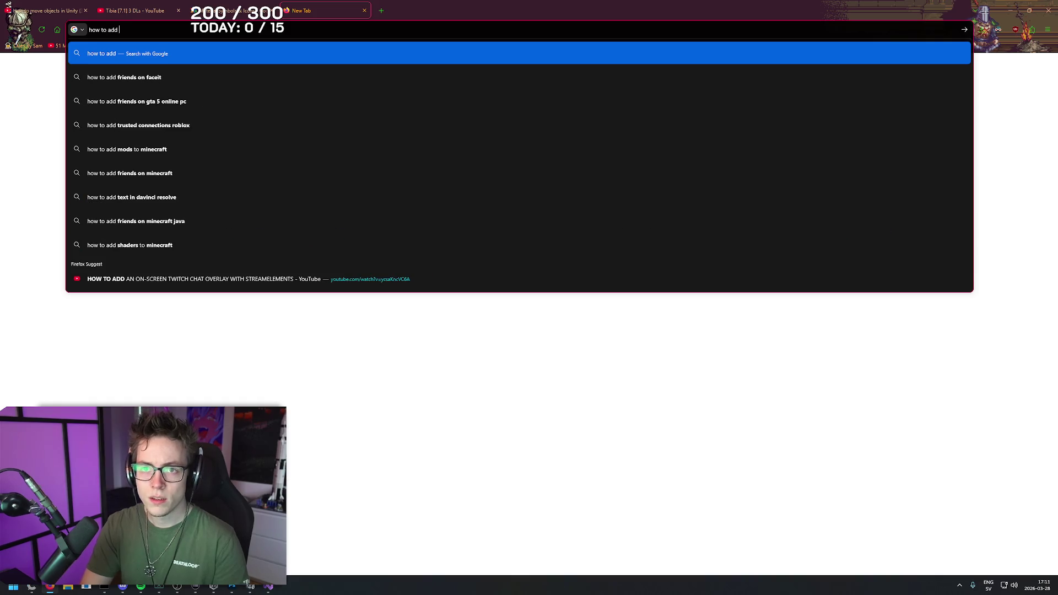
{"action": "key", "text": "BackSpace"}
{"action": "key", "text": "BackSpace"}
{"action": "key", "text": "BackSpace"}
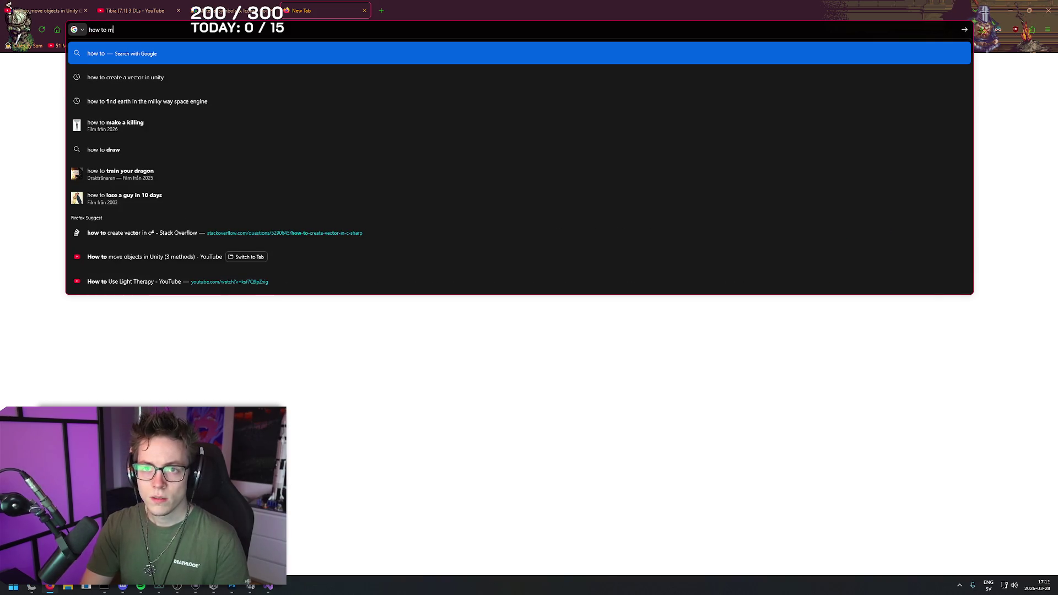
{"action": "type", "text": "make a plane not"}
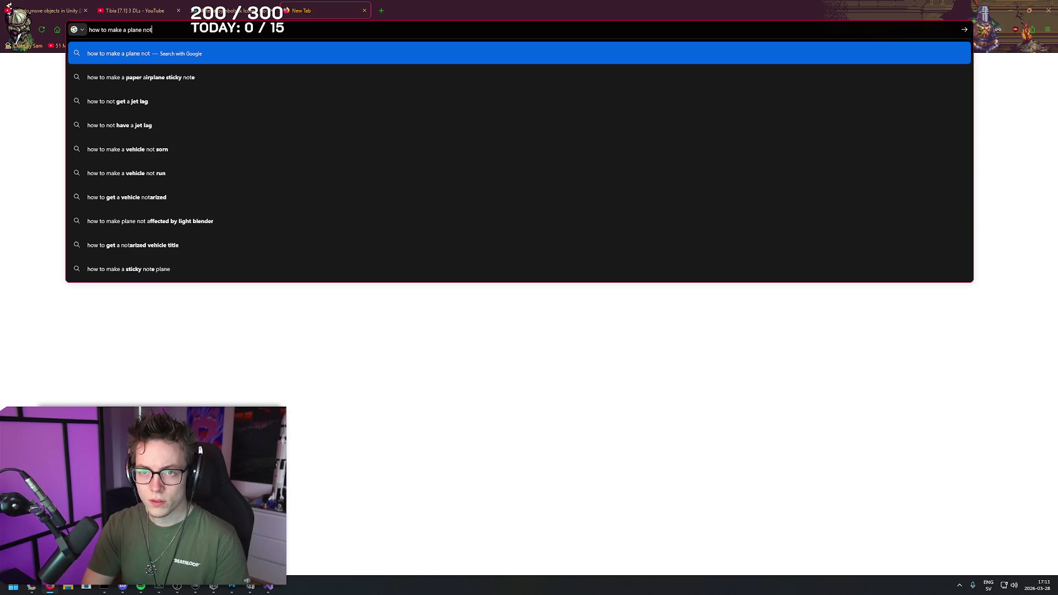
{"action": "key", "text": "BackSpace"}
{"action": "key", "text": "BackSpace"}
{"action": "key", "text": "BackSpace"}
{"action": "key", "text": "ctrl+a"}
{"action": "type", "text": "how to make character not fall through plane in"}
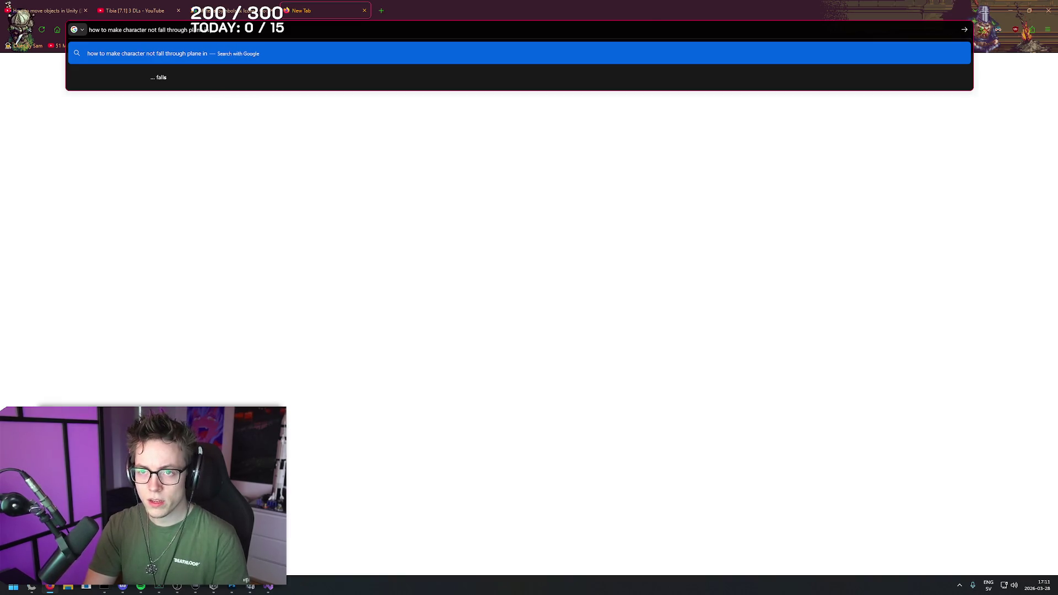
{"action": "type", "text": " unity"}
{"action": "key", "text": "Return"}
- Look over the search results, then start typing 'how to add rigid b' in a new tab
{"action": "right_click", "coordinate": [486, 205]}
{"action": "left_click", "coordinate": [444, 257]}
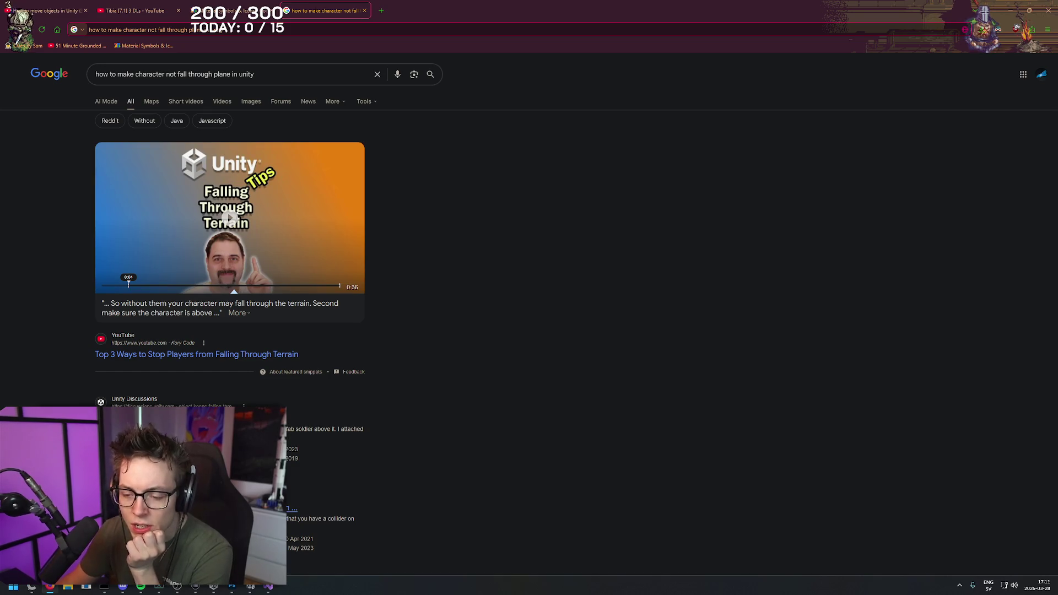
{"action": "right_click", "coordinate": [541, 283]}
{"action": "left_click", "coordinate": [508, 235]}
{"action": "key", "text": "ctrl+t"}
{"action": "type", "text": "how to add rigi"}
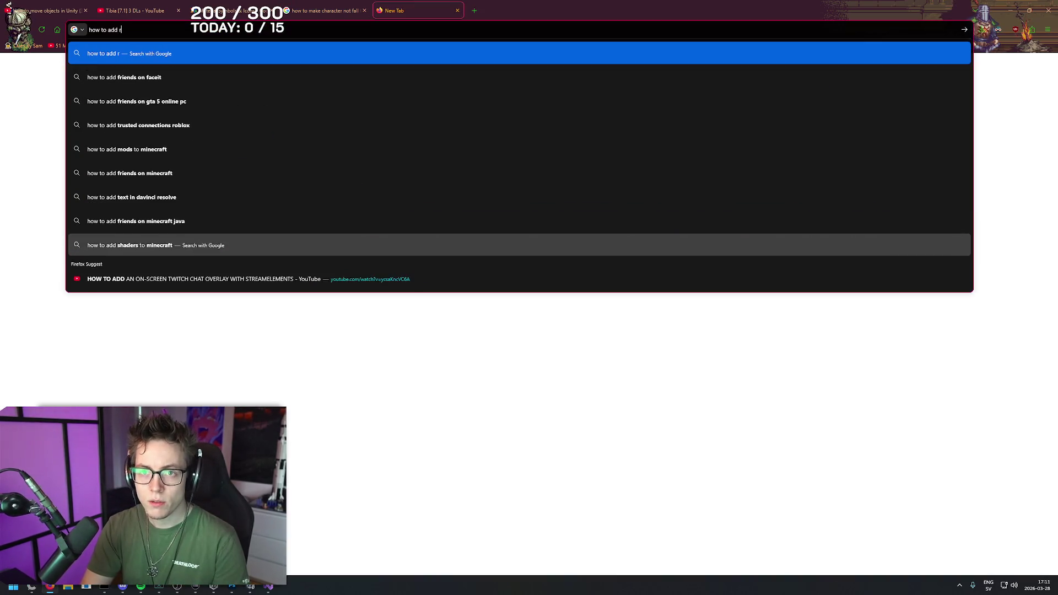
{"action": "type", "text": "d b"}
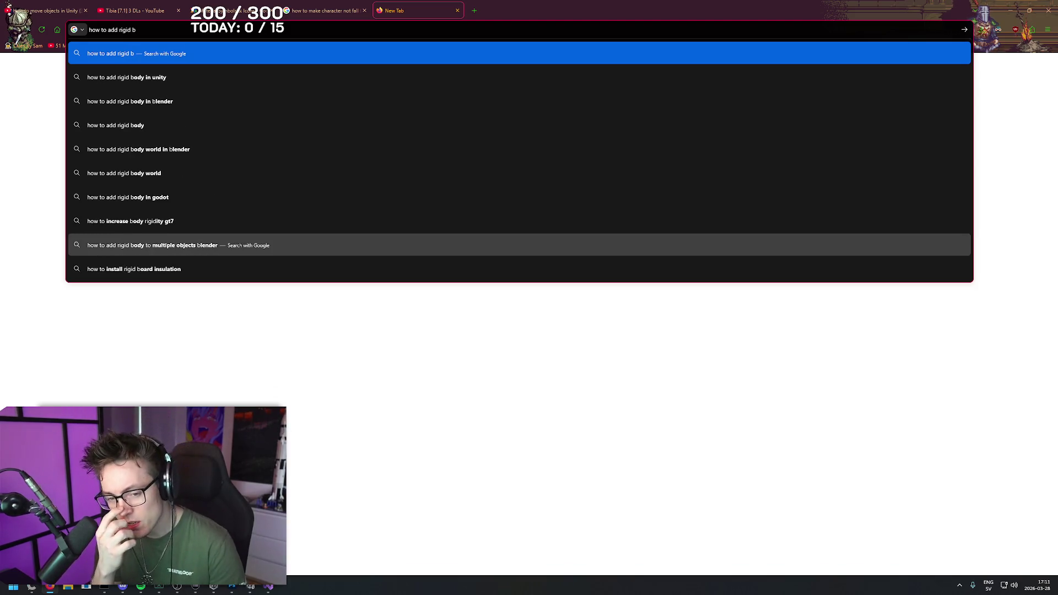
- Close the new tab and search 'do I need a rigidbody if there's no gravity in unity'
{"action": "key", "text": "ctrl+w"}
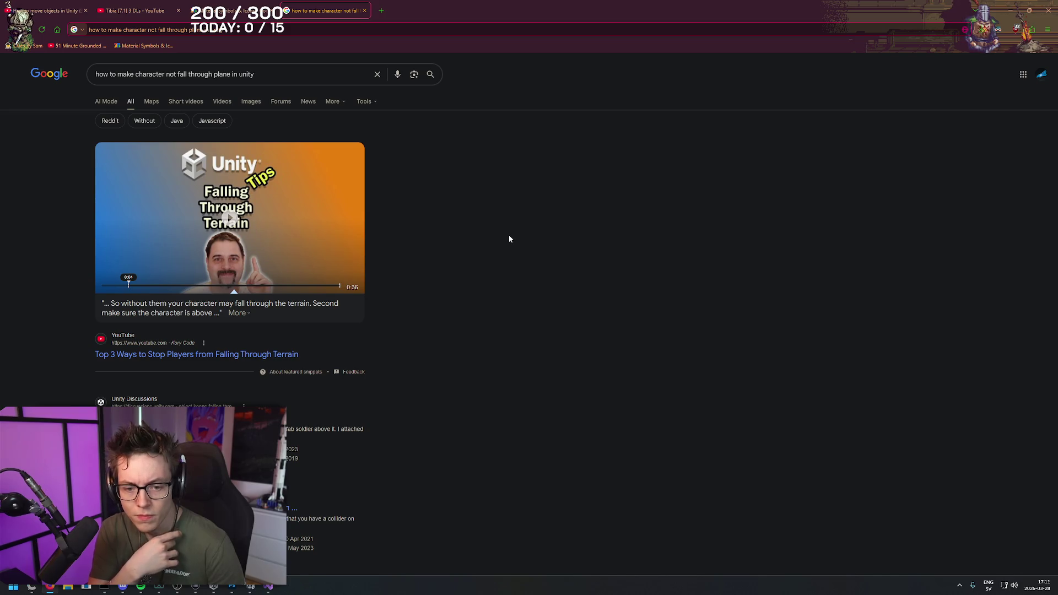
{"action": "key", "text": "ctrl+t"}
{"action": "type", "text": "do"}
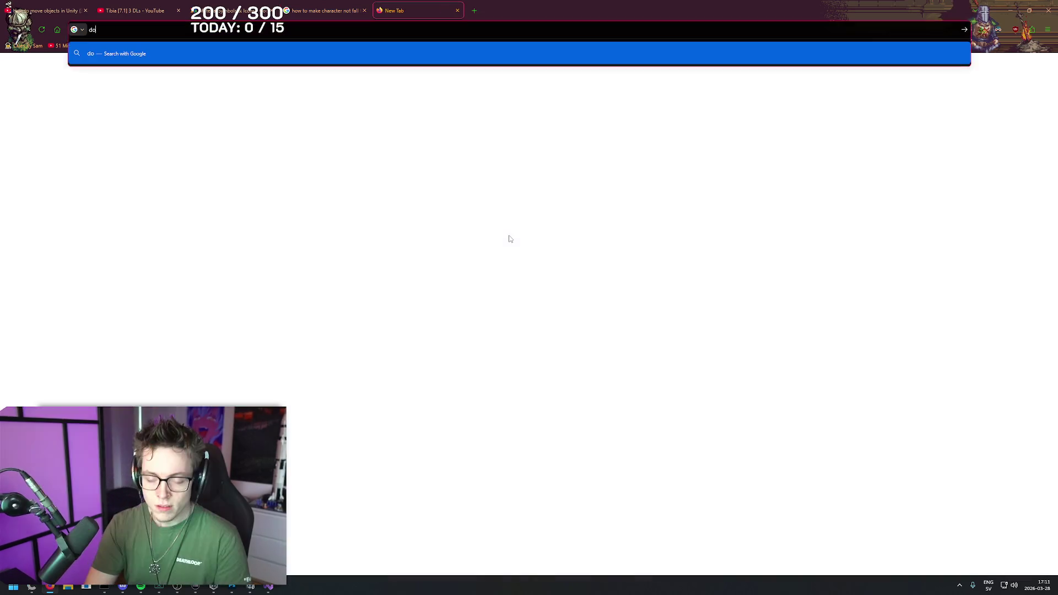
{"action": "type", "text": " I need a rigidbody on"}
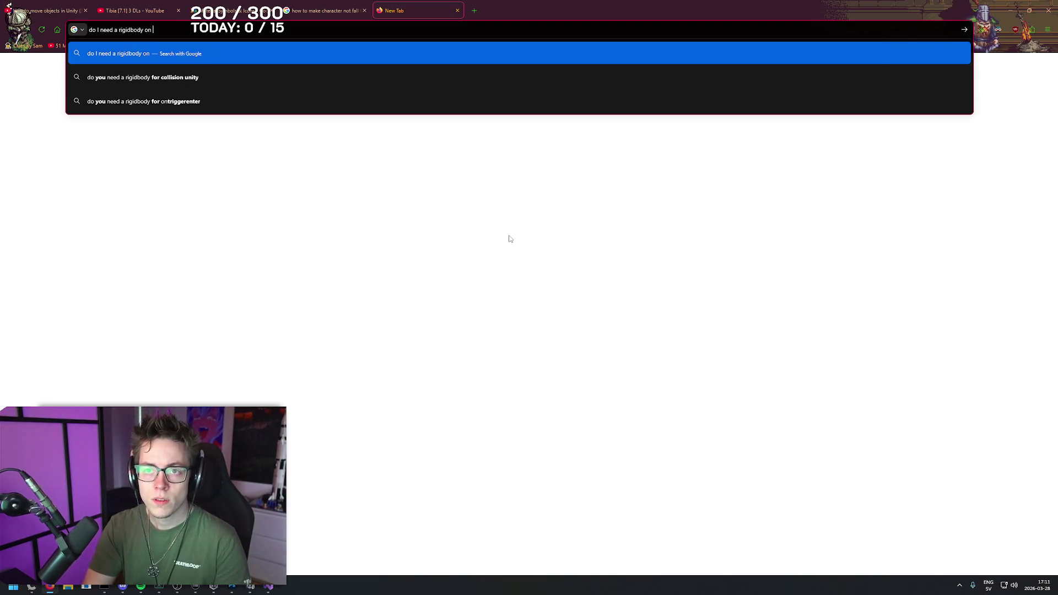
{"action": "key", "text": "BackSpace"}
{"action": "key", "text": "BackSpace"}
{"action": "key", "text": "BackSpace"}
{"action": "type", "text": "if there's no gra"}
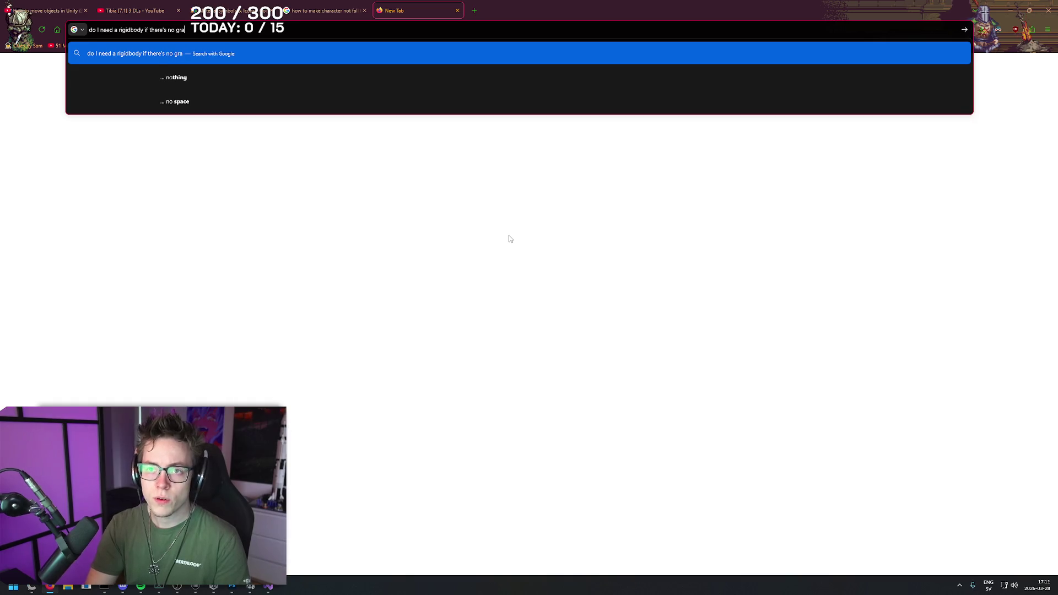
{"action": "type", "text": "vity in unity"}
{"action": "key", "text": "Return"}
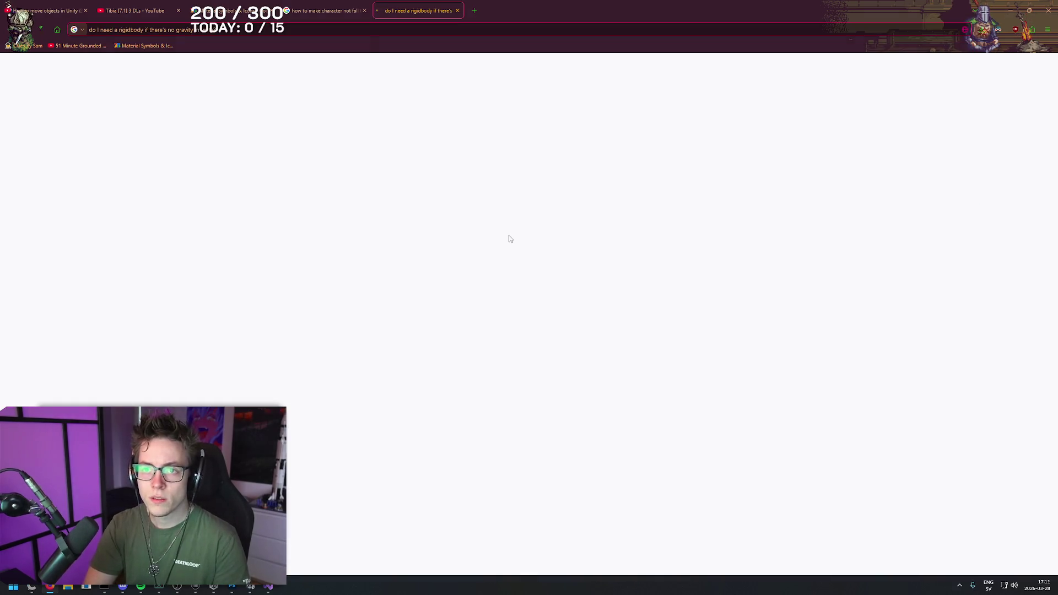
- Read the opening lines of the AI Overview on whether a rigidbody is needed
{"action": "right_click", "coordinate": [664, 163]}
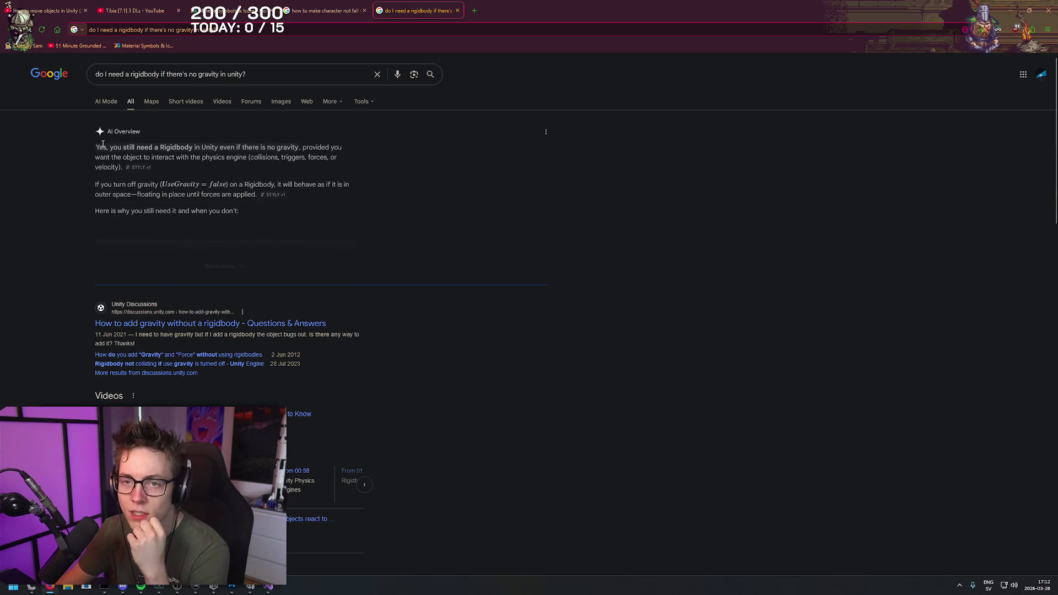
{"action": "left_click_drag", "start_coordinate": [96, 147], "coordinate": [348, 147]}
{"action": "mouse_move", "coordinate": [96, 147]}
{"action": "left_mouse_down"}
{"action": "mouse_move", "coordinate": [341, 168]}
{"action": "mouse_move", "coordinate": [317, 174]}
{"action": "left_mouse_up"}
{"action": "left_click", "coordinate": [726, 138]}
{"action": "right_click", "coordinate": [670, 134]}
{"action": "key", "text": "Escape"}
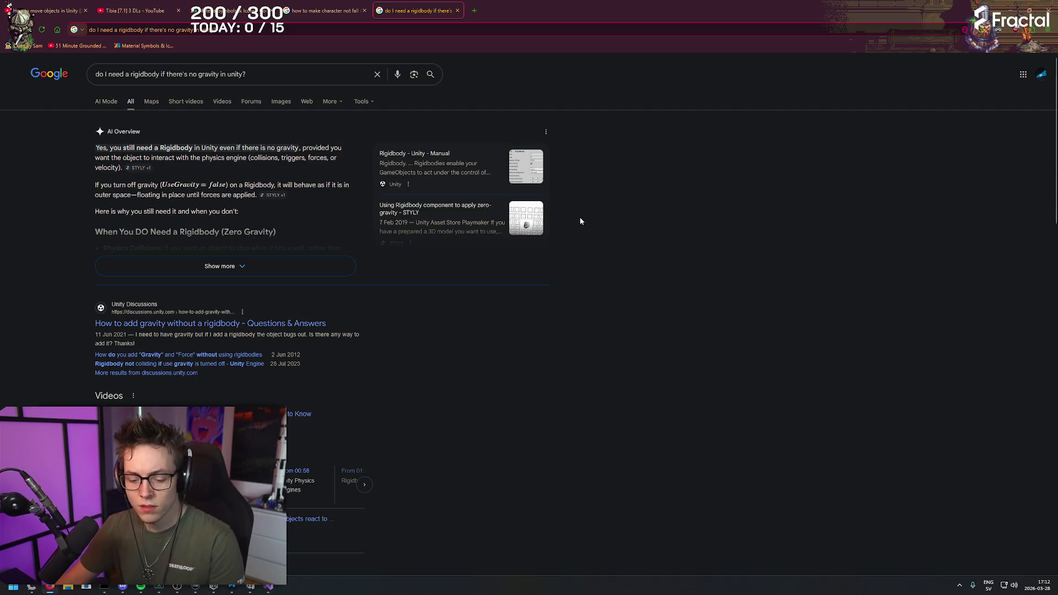
- In another new tab, start the query 'how to add rigidbody to character youtube'
{"action": "key", "text": "ctrl+t"}
{"action": "type", "text": "how to add rigidbody to cha"}
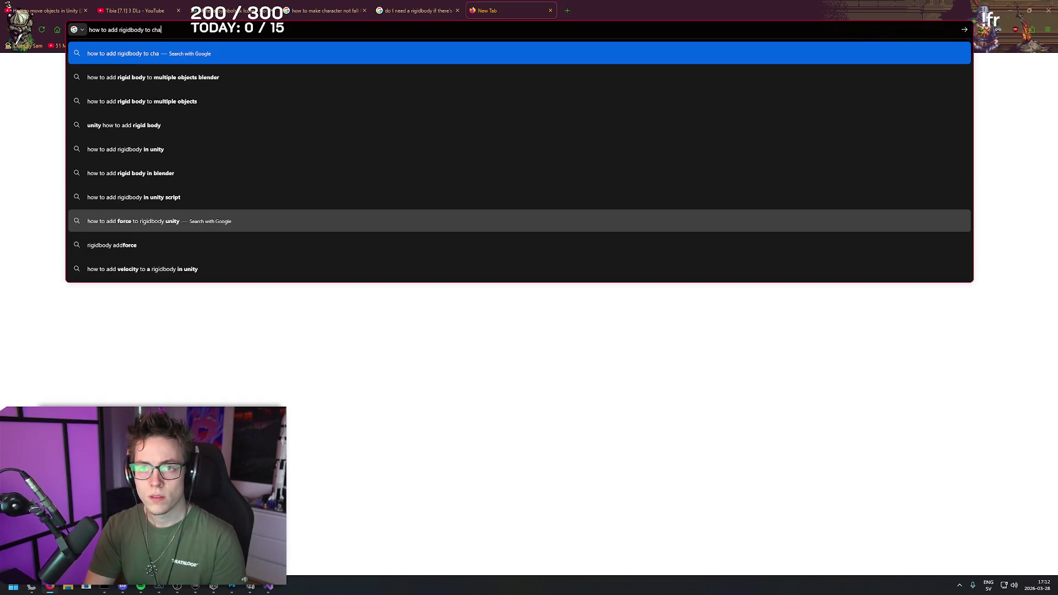
{"action": "type", "text": "racter youtube"}
- Search 'how to add rigidbody to character youtube' and review the AI Overview
{"action": "key", "text": "Return"}
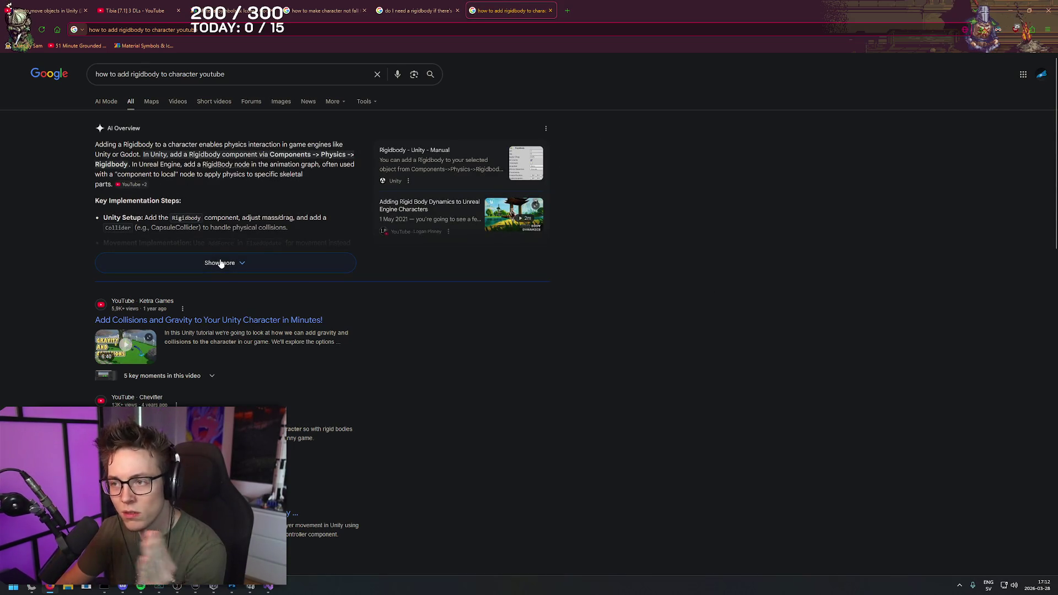
{"action": "right_click", "coordinate": [639, 150]}
{"action": "left_click", "coordinate": [641, 152]}
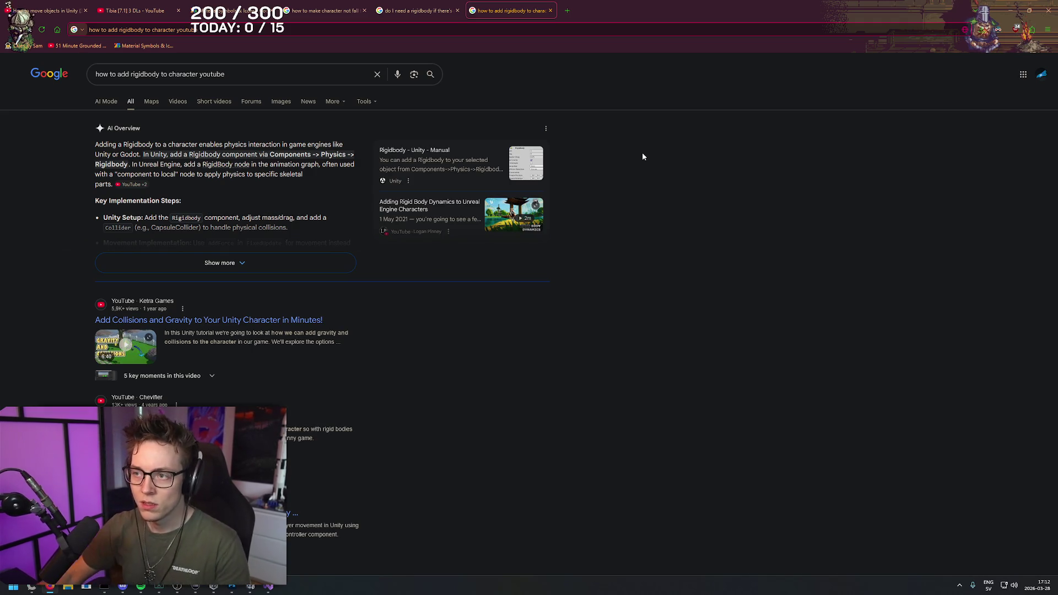
{"action": "right_click", "coordinate": [666, 158]}
{"action": "left_click", "coordinate": [629, 163]}
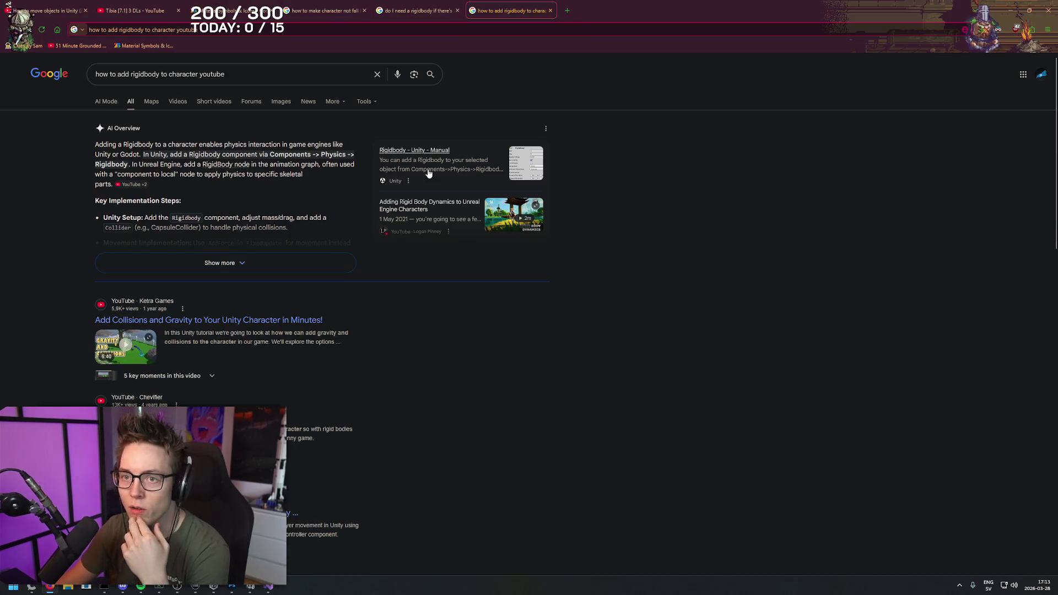
- Note the Components > Physics > Rigidbody instruction, then return to the Unity editor
{"action": "left_click_drag", "start_coordinate": [189, 154], "coordinate": [318, 144]}
{"action": "left_click", "coordinate": [318, 144]}
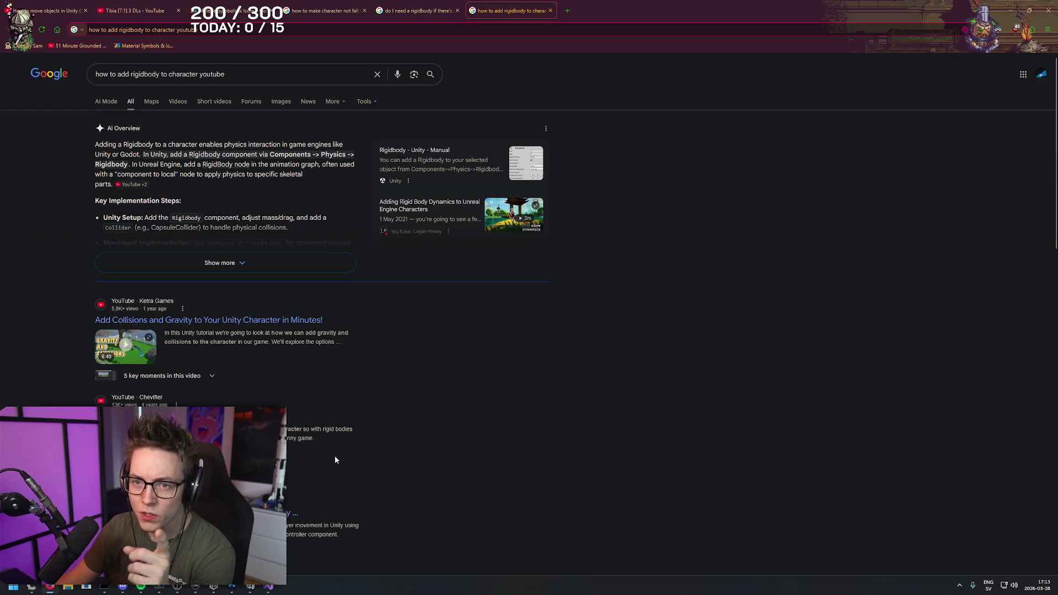
{"action": "left_click", "coordinate": [268, 587]}
{"action": "left_click", "coordinate": [251, 588]}
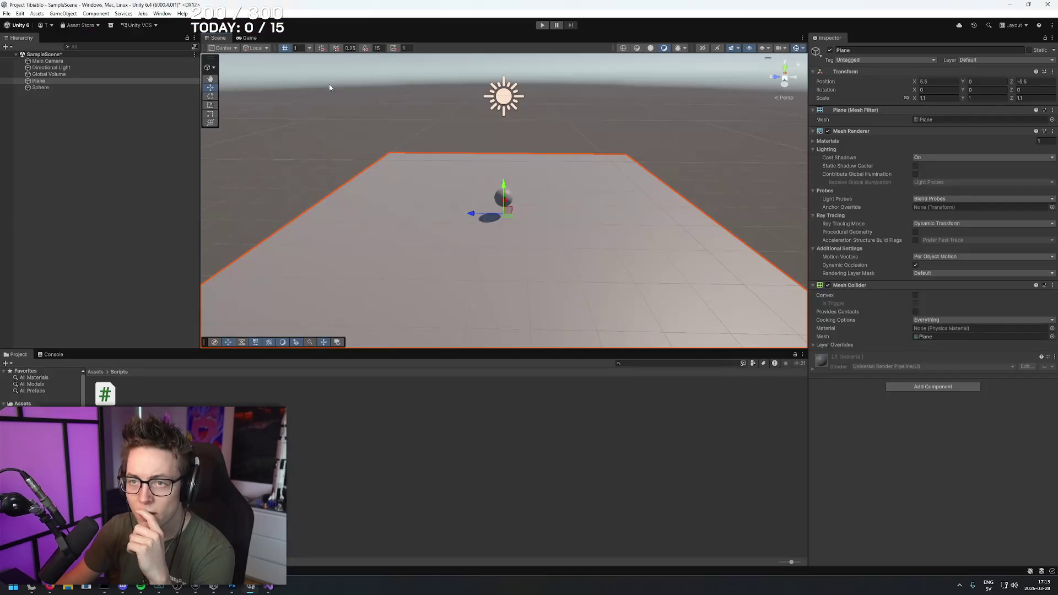
- Add a Rigidbody to the Plane via Component > Physics > Rigidbody
{"action": "left_click", "coordinate": [86, 15]}
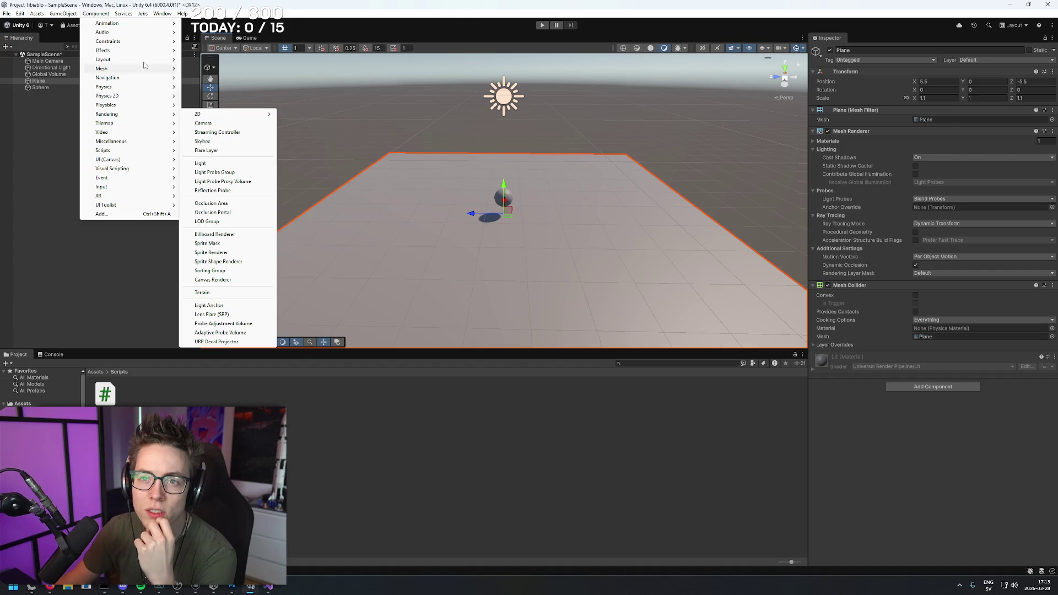
{"action": "mouse_move", "coordinate": [144, 33]}
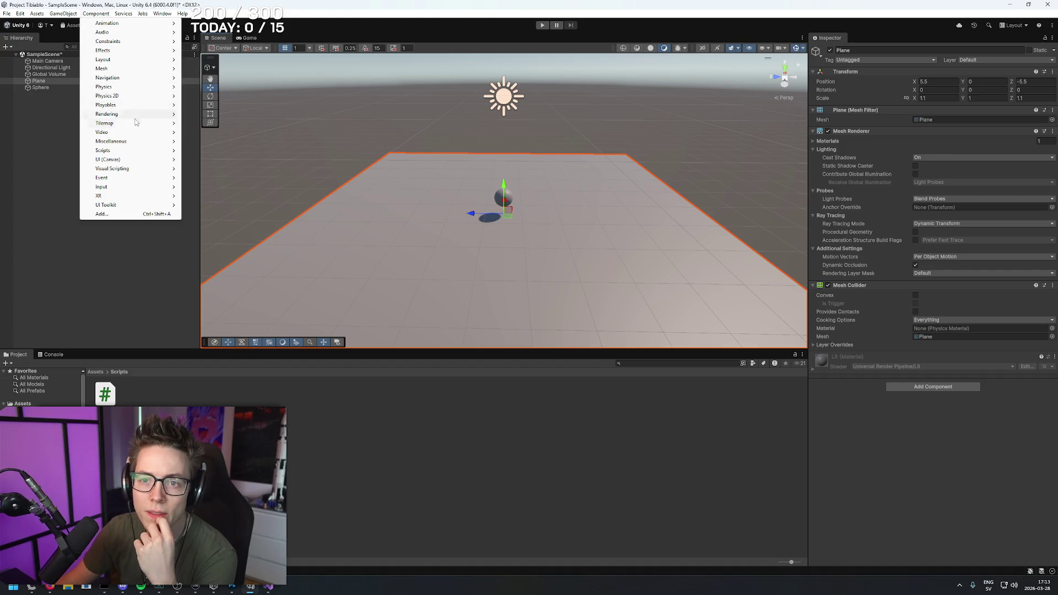
{"action": "key", "text": "Escape"}
{"action": "key", "text": "alt+Tab"}
{"action": "key", "text": "alt+Tab"}
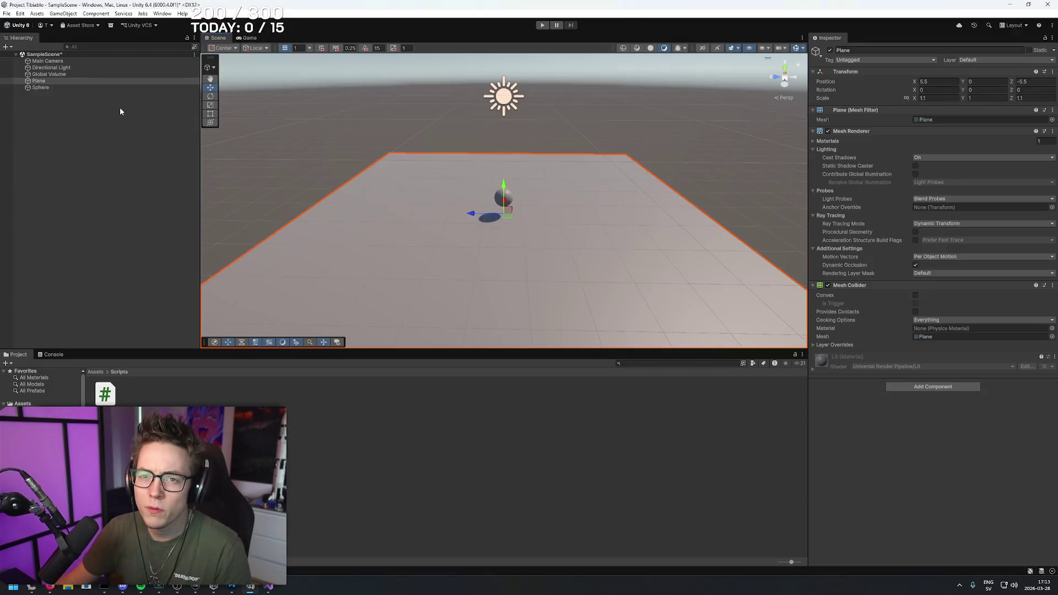
{"action": "left_click", "coordinate": [95, 14]}
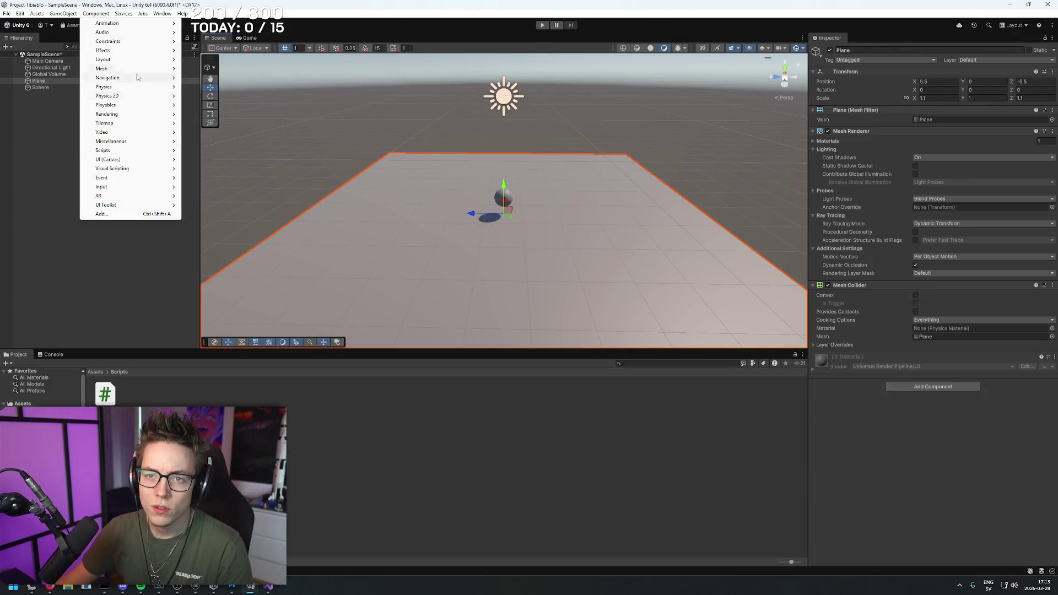
{"action": "mouse_move", "coordinate": [151, 89]}
{"action": "left_click", "coordinate": [202, 87]}
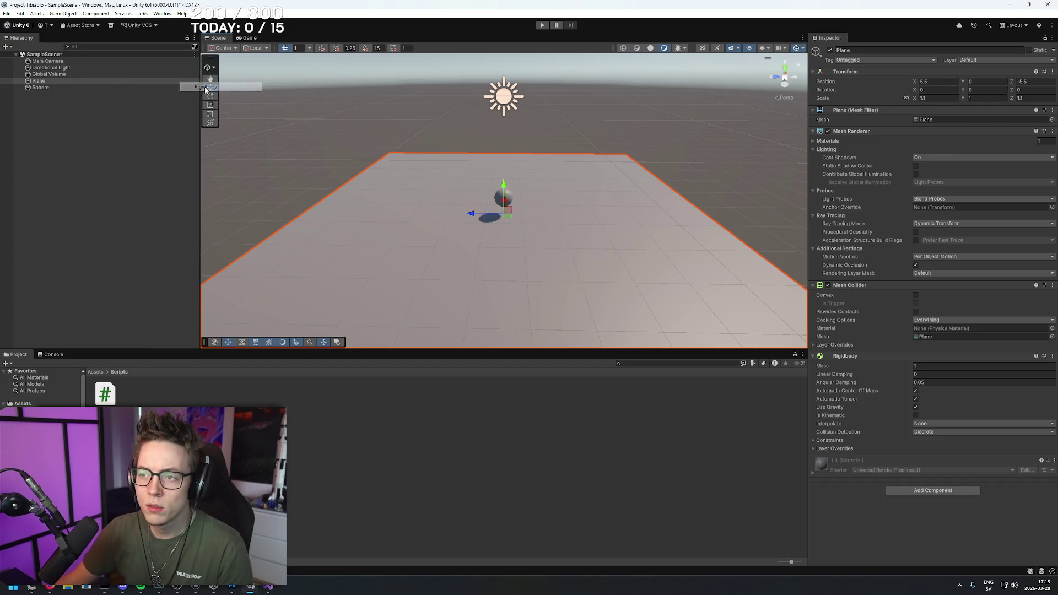
{"action": "scroll", "coordinate": [538, 250], "scroll_direction": "up", "scroll_amount": 5}
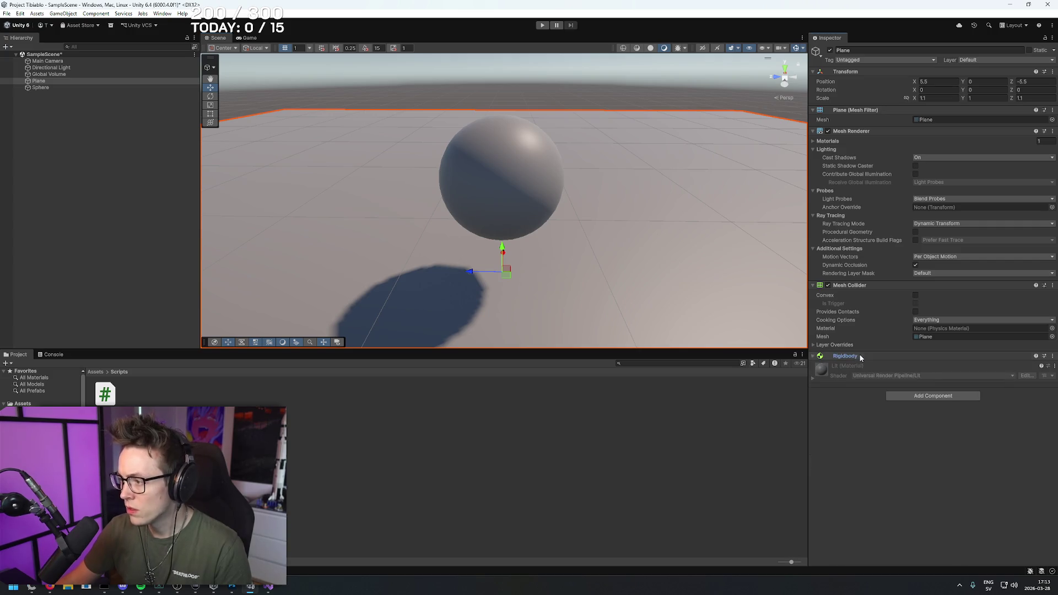
- Select the Sphere and give it a Rigidbody as well
{"action": "left_click", "coordinate": [495, 180]}
{"action": "scroll", "coordinate": [540, 230], "scroll_direction": "down", "scroll_amount": 5}
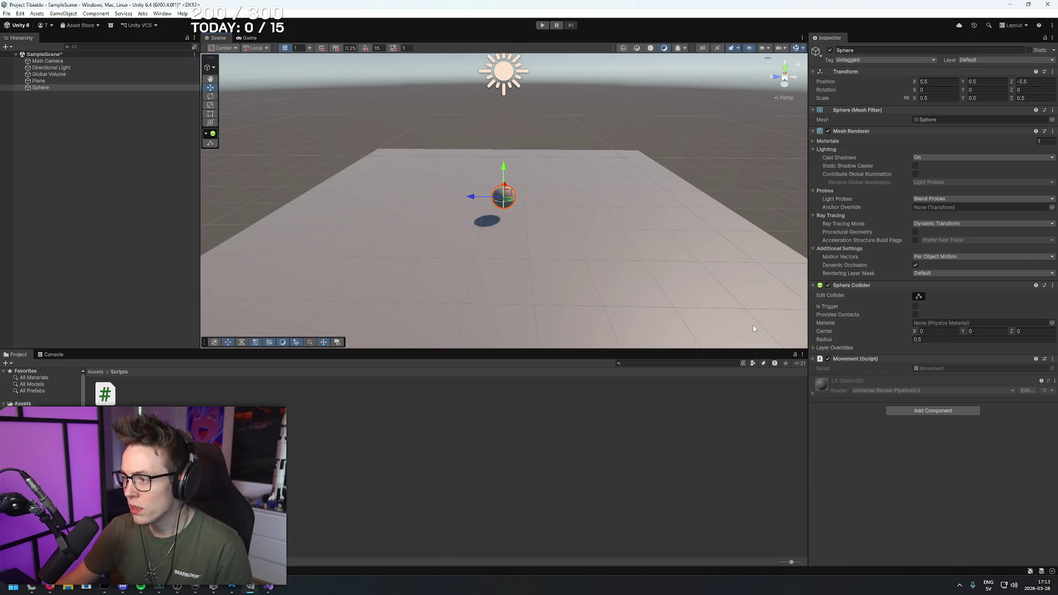
{"action": "left_click", "coordinate": [101, 15]}
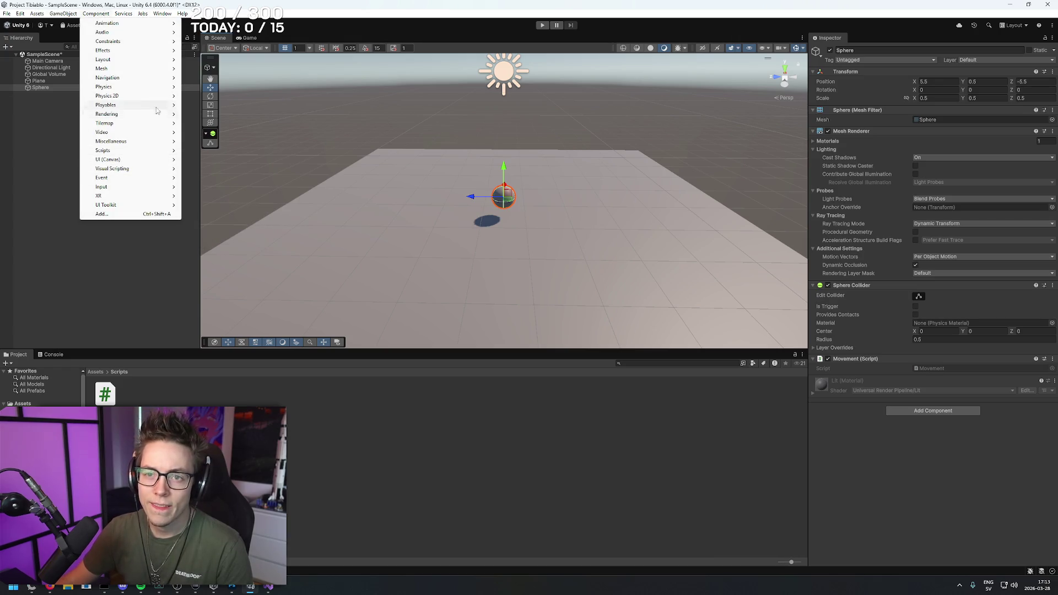
{"action": "mouse_move", "coordinate": [135, 86]}
{"action": "left_click", "coordinate": [201, 186]}
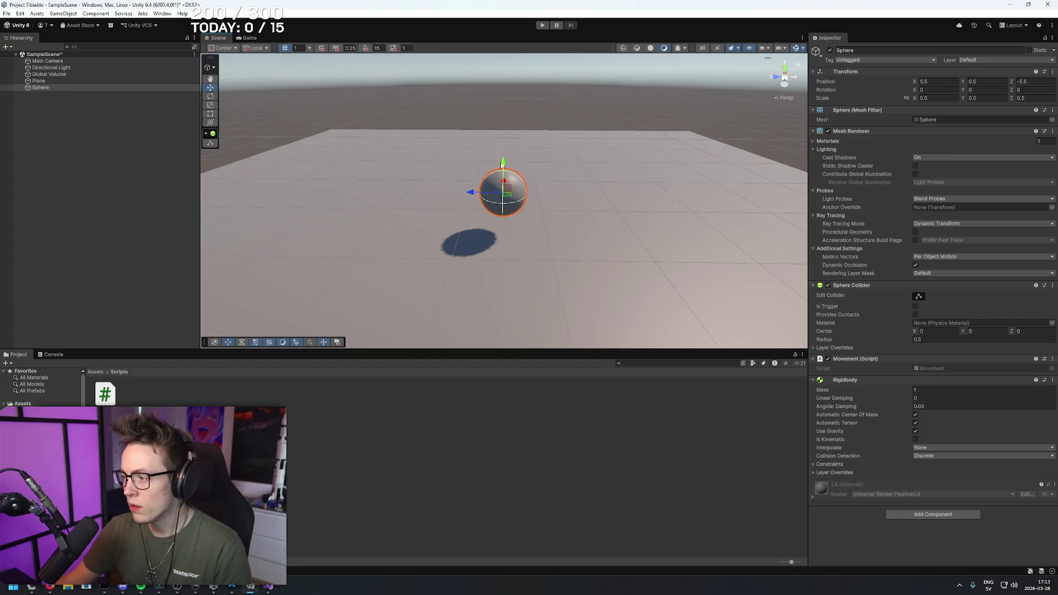
{"action": "left_click", "coordinate": [533, 109]}
- Play-test the scene, stop it, and return to the browser results
{"action": "left_click", "coordinate": [542, 24]}
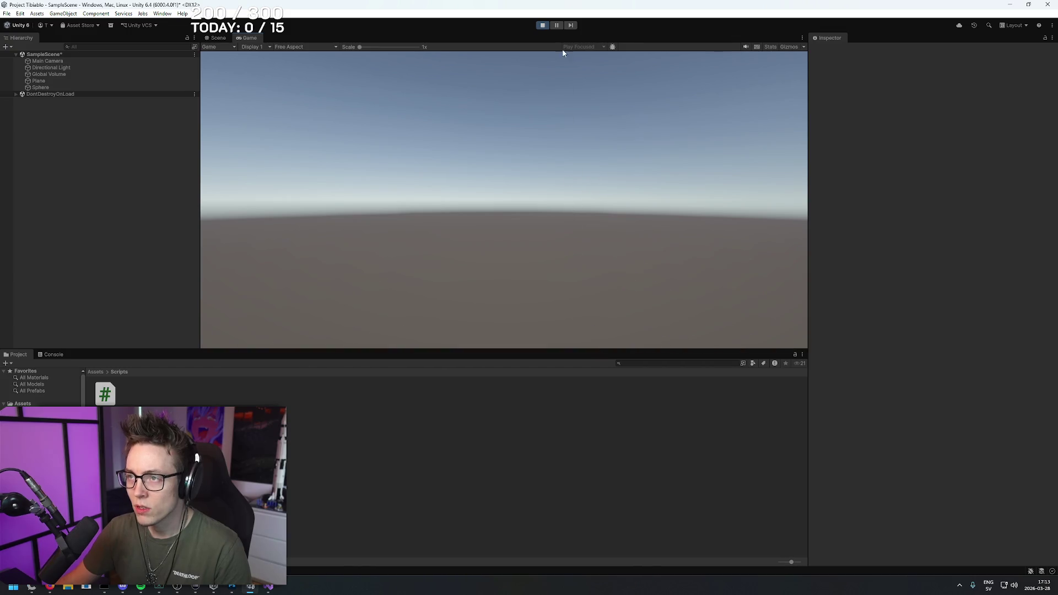
{"action": "key", "text": "ctrl+p"}
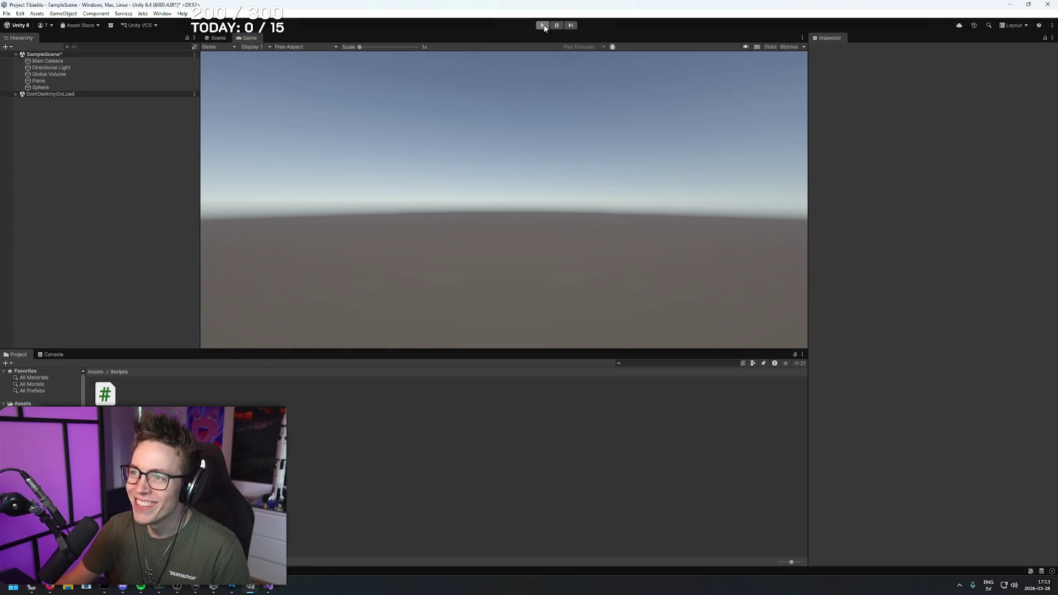
{"action": "key", "text": "alt+Tab"}
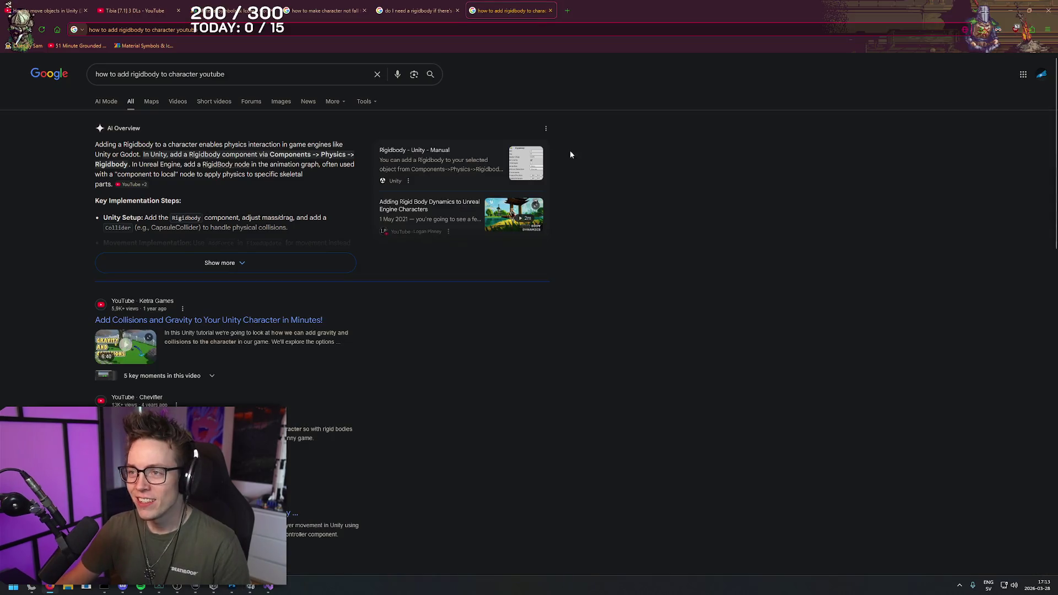
- Search how to make a plane stay in place in Unity and skim the Unity Discussions snippet
{"action": "triple_click", "coordinate": [280, 74]}
{"action": "type", "text": "how "}
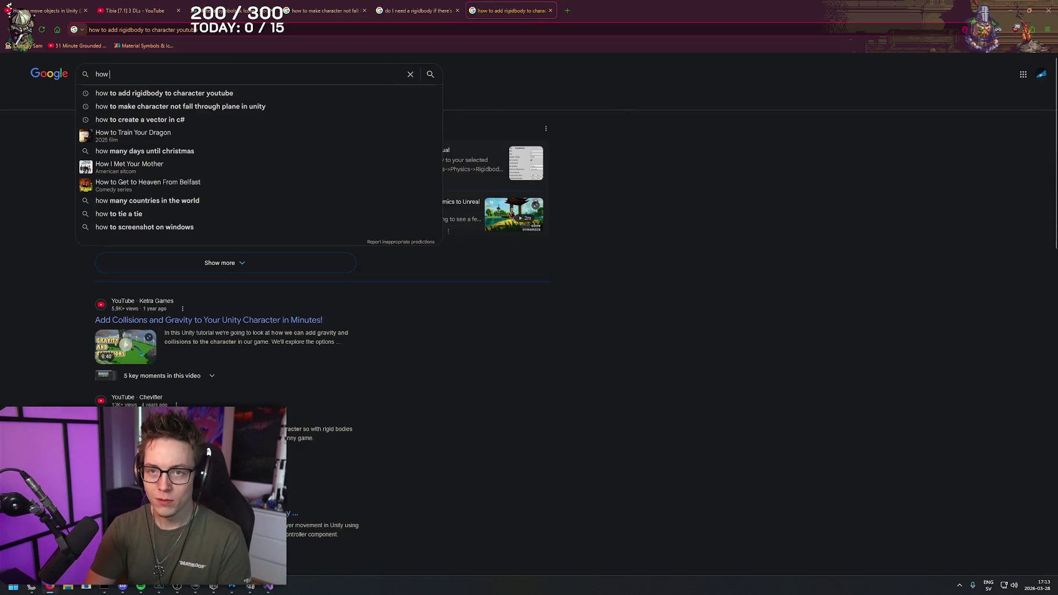
{"action": "type", "text": "to make a plane"}
{"action": "type", "text": "stay in place in unity"}
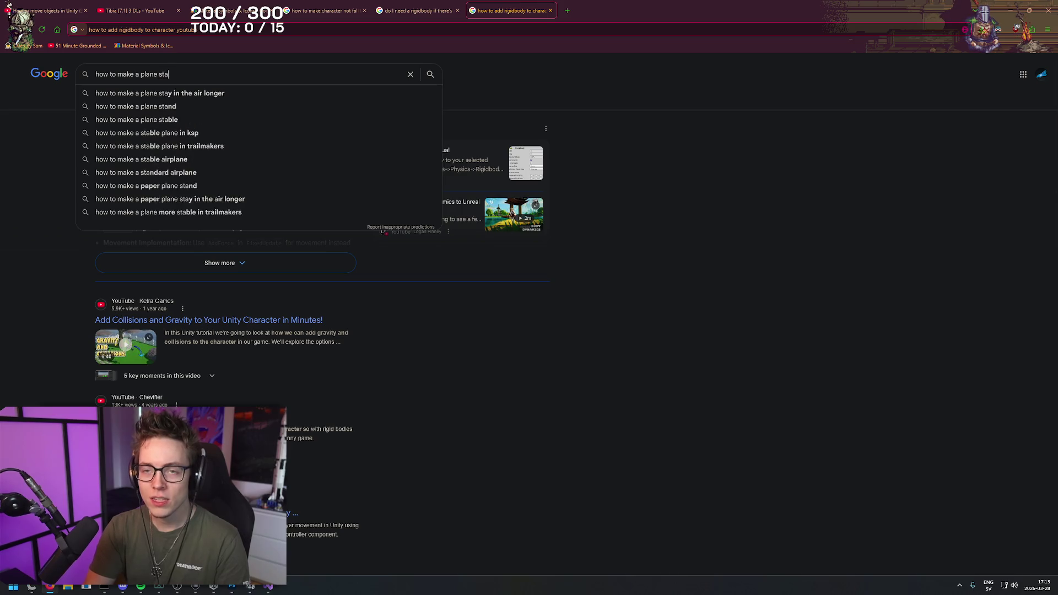
{"action": "key", "text": "Return"}
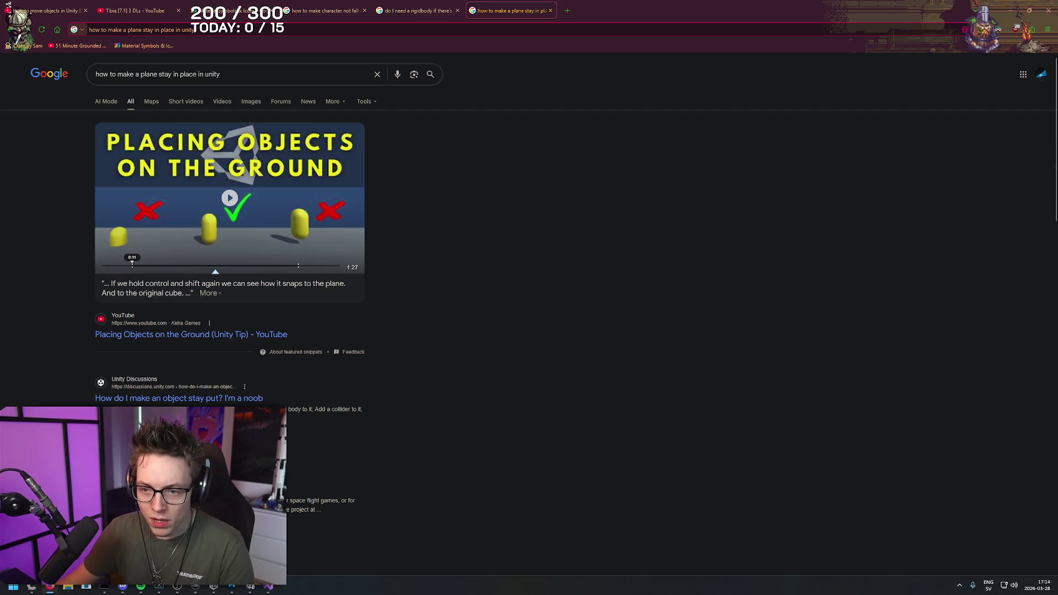
{"action": "left_click_drag", "start_coordinate": [276, 411], "coordinate": [309, 417]}
{"action": "left_click", "coordinate": [392, 412]}
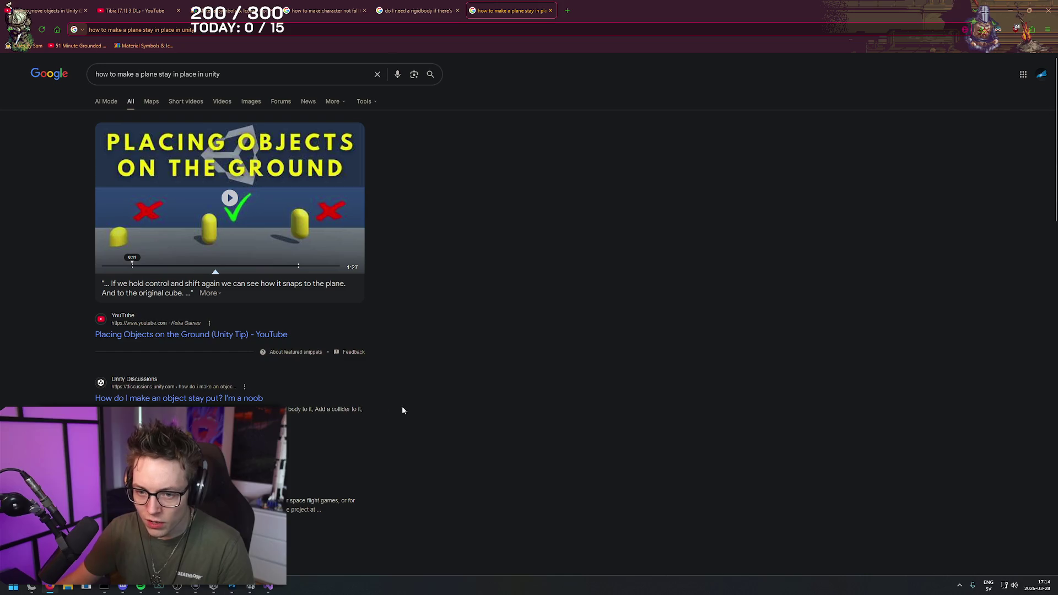
{"action": "scroll", "coordinate": [477, 205], "scroll_direction": "down", "scroll_amount": 3}
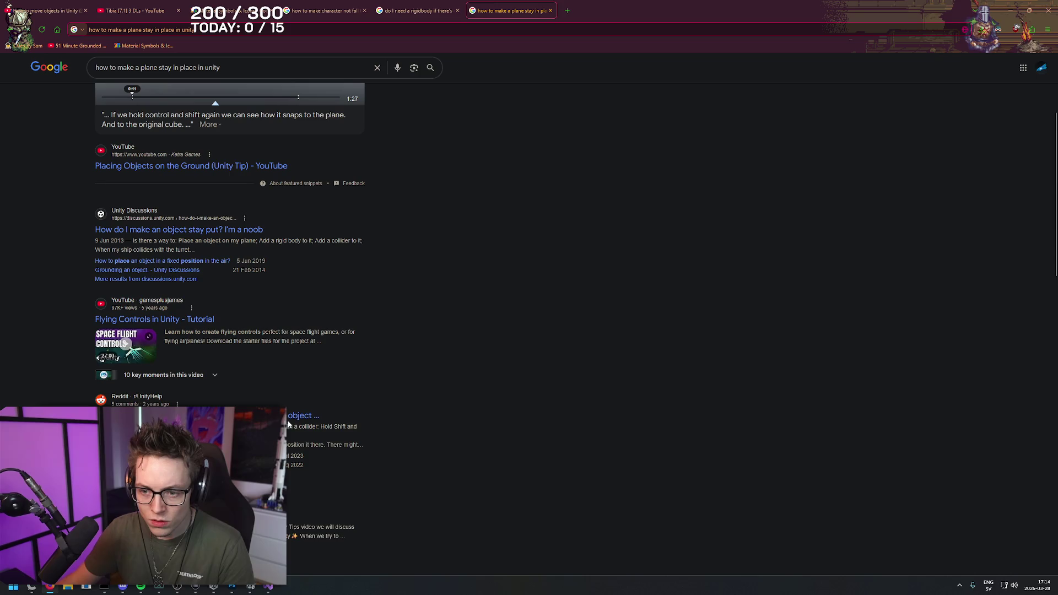
{"action": "scroll", "coordinate": [406, 238], "scroll_direction": "up", "scroll_amount": 3}
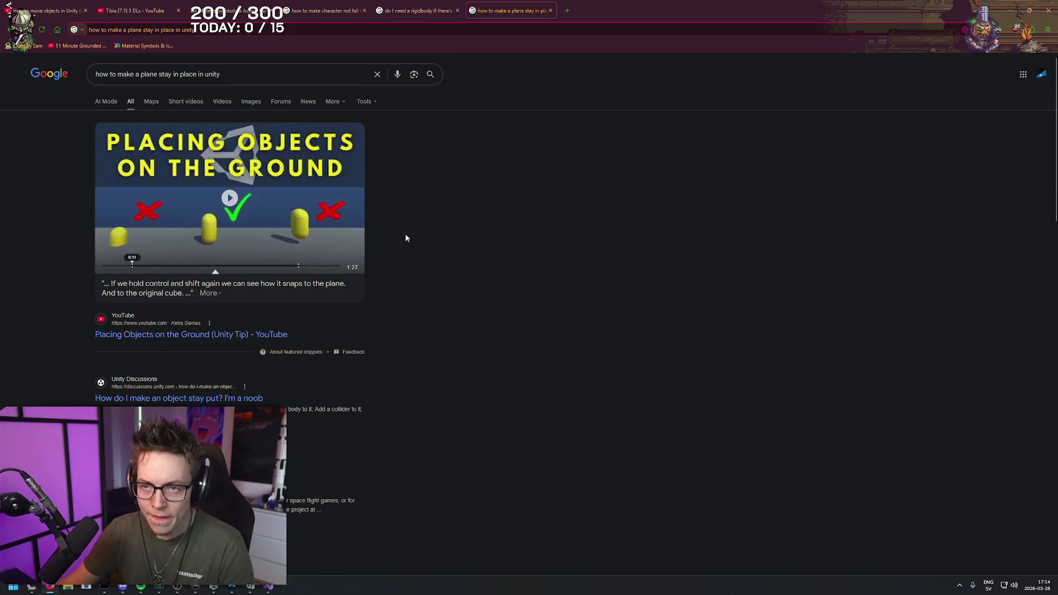
- Reword the search to 'how to make sure a plane doesn't fall down when you start unity'
{"action": "left_click", "coordinate": [276, 75]}
{"action": "type", "text": "how to make sure "}
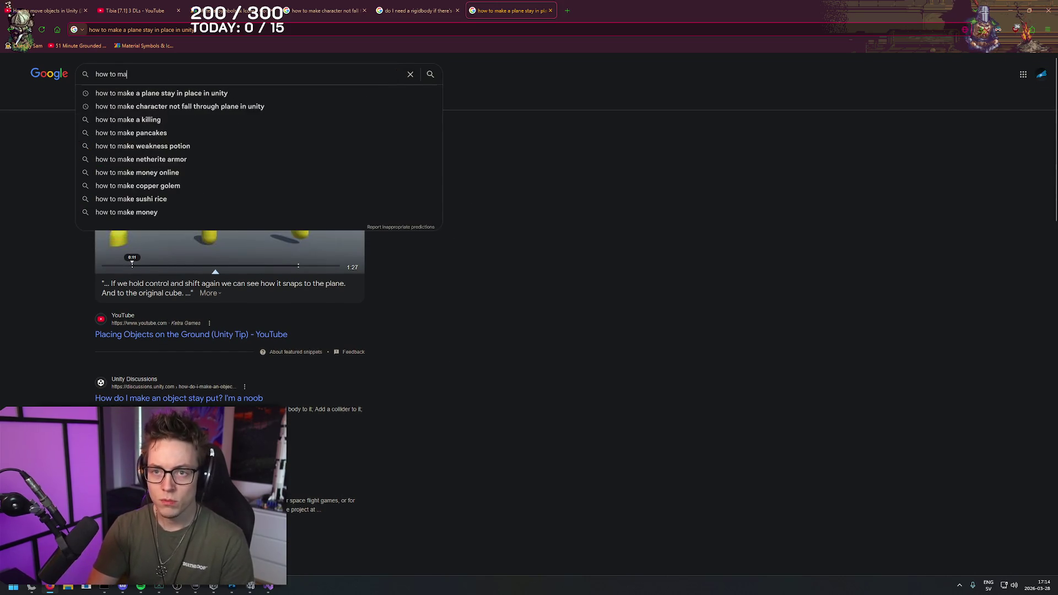
{"action": "type", "text": "a plane i"}
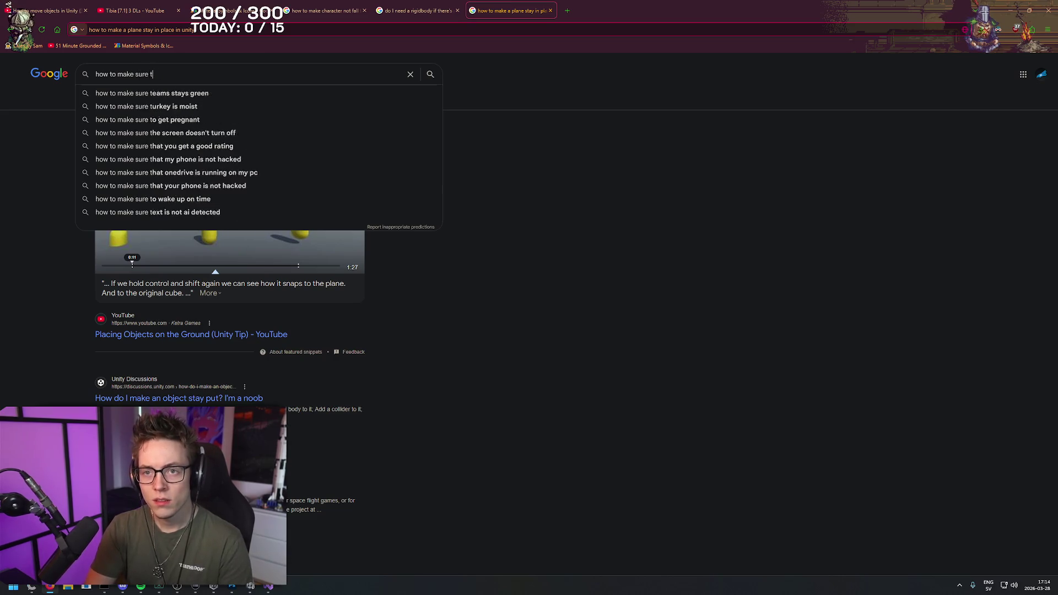
{"action": "type", "text": "s not"}
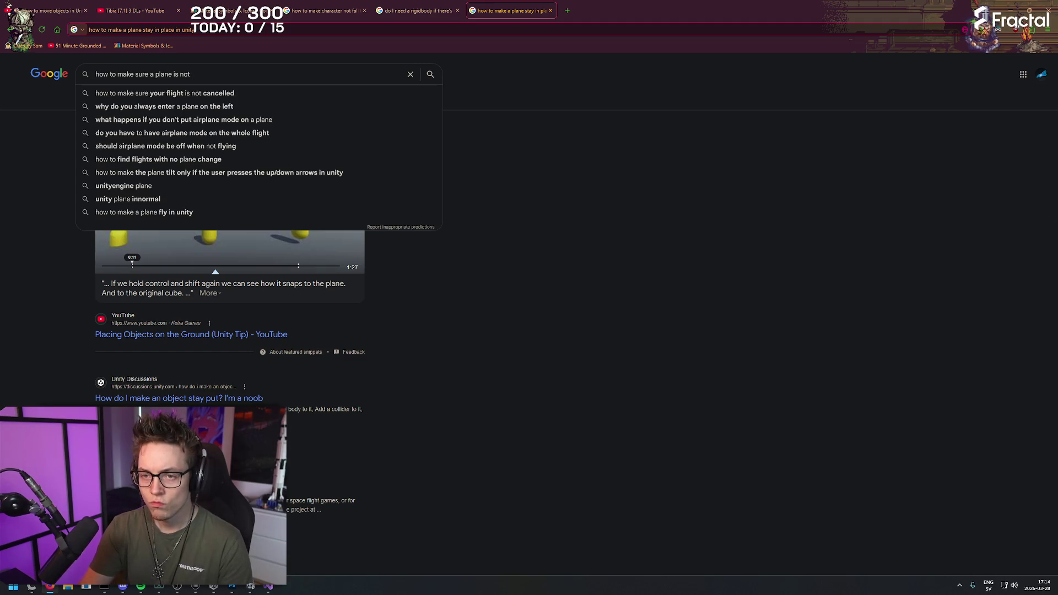
{"action": "left_click", "coordinate": [141, 586]}
{"action": "left_click", "coordinate": [536, 489]}
{"action": "left_click", "coordinate": [141, 586]}
{"action": "left_click", "coordinate": [248, 77]}
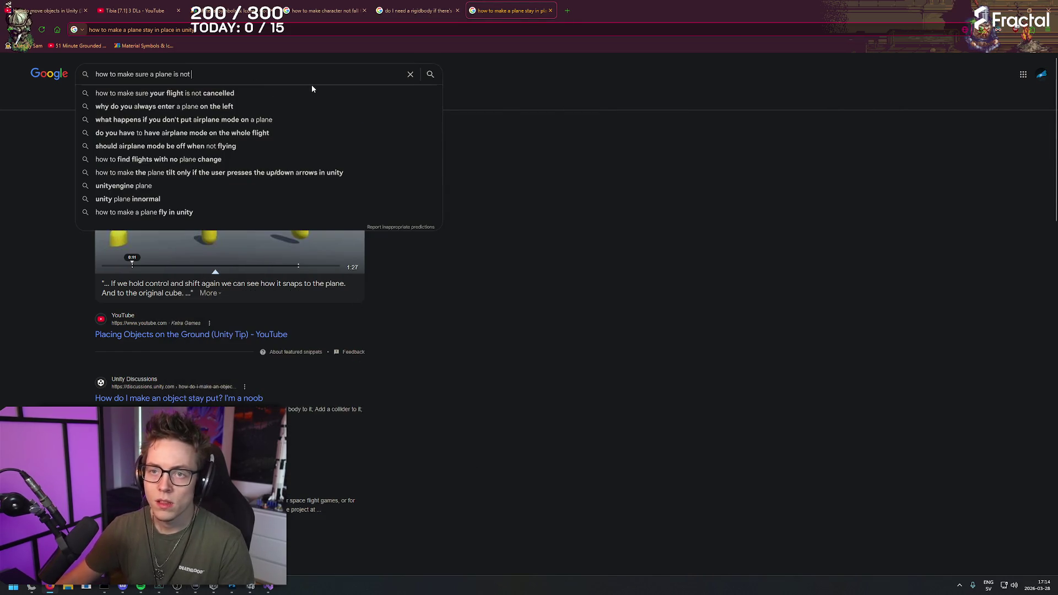
{"action": "key", "text": "BackSpace"}
{"action": "key", "text": "BackSpace"}
{"action": "key", "text": "BackSpace"}
{"action": "type", "text": "doesn't fall down when you "}
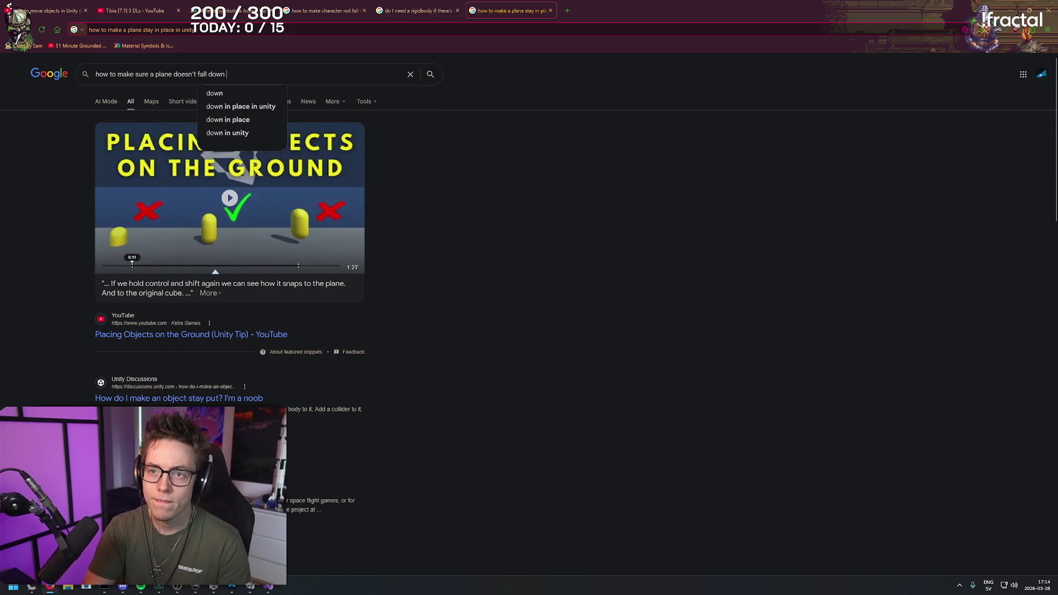
{"action": "type", "text": "start unity"}
{"action": "key", "text": "Return"}
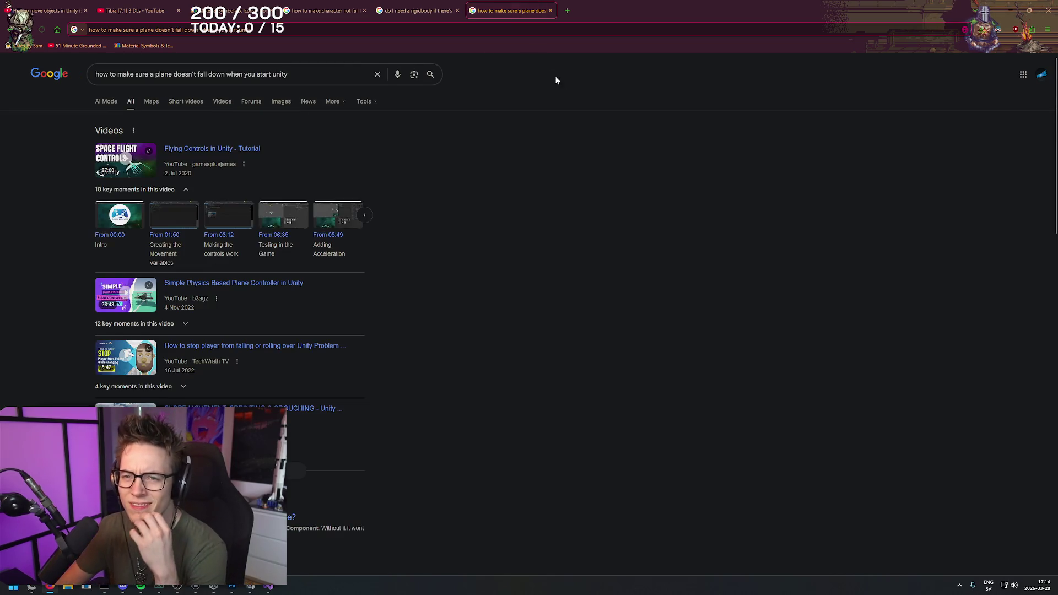
- Scroll through the new results, then go back to the Unity editor
{"action": "scroll", "coordinate": [536, 212], "scroll_direction": "down", "scroll_amount": 5}
{"action": "right_click", "coordinate": [570, 204]}
{"action": "key", "text": "Escape"}
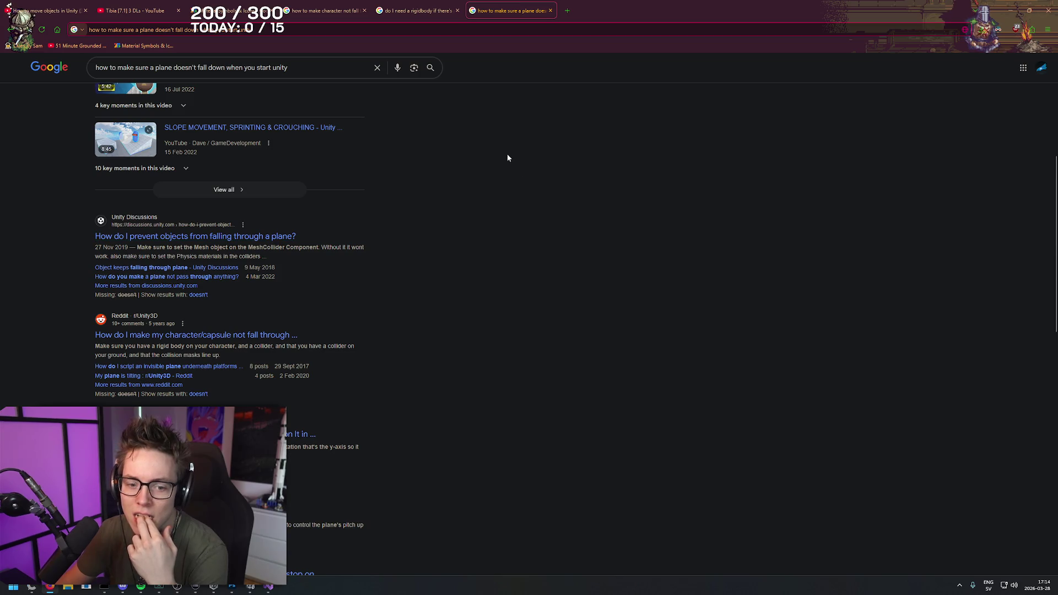
{"action": "key", "text": "alt+Tab"}
{"action": "key", "text": "alt+Tab"}
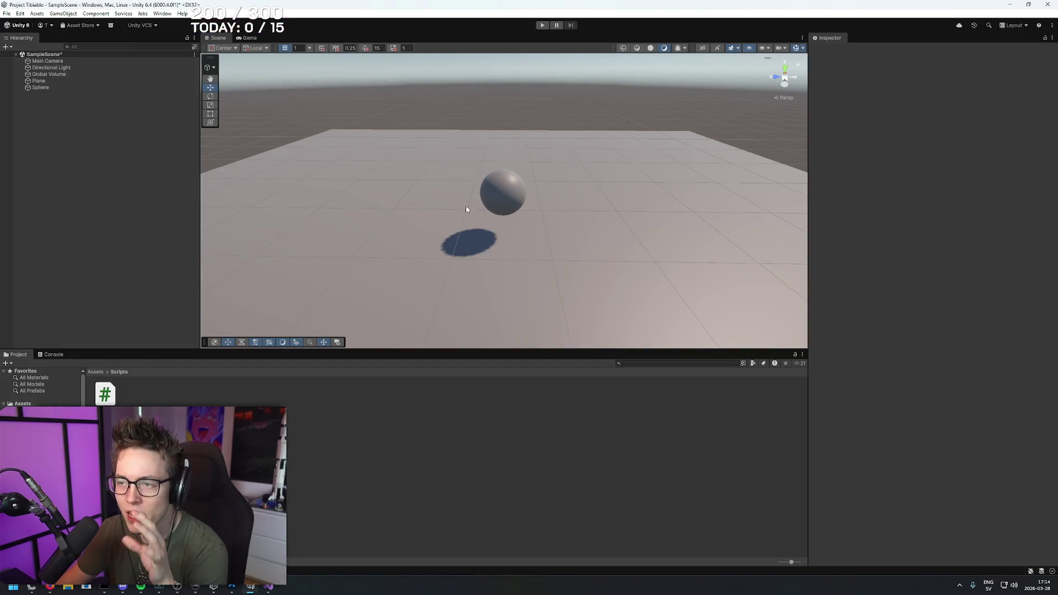
{"action": "left_click", "coordinate": [418, 241]}
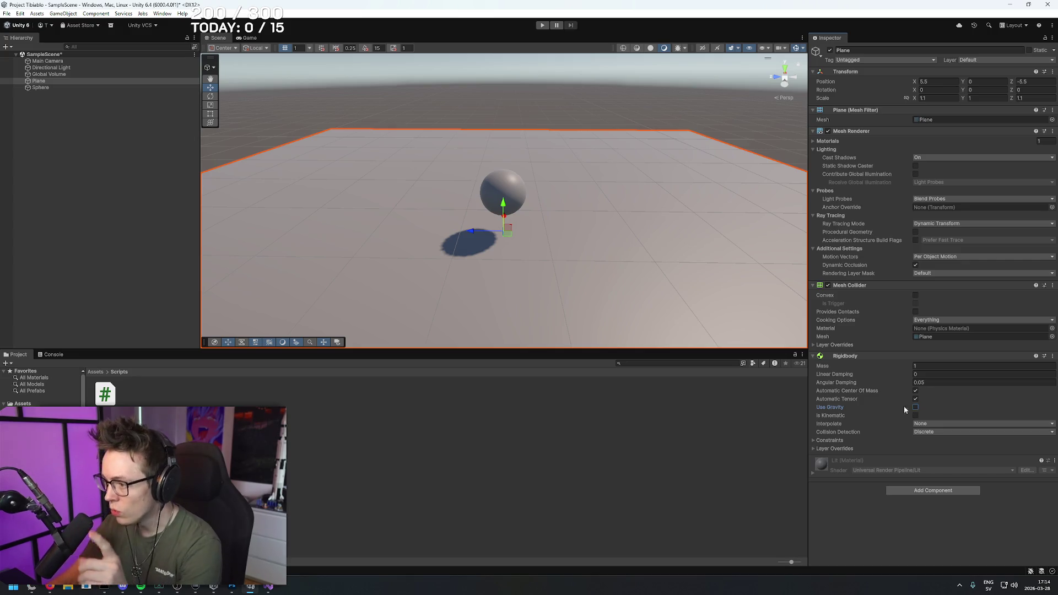
{"action": "left_click", "coordinate": [573, 113]}
{"action": "scroll", "coordinate": [561, 127], "scroll_direction": "down", "scroll_amount": 5}
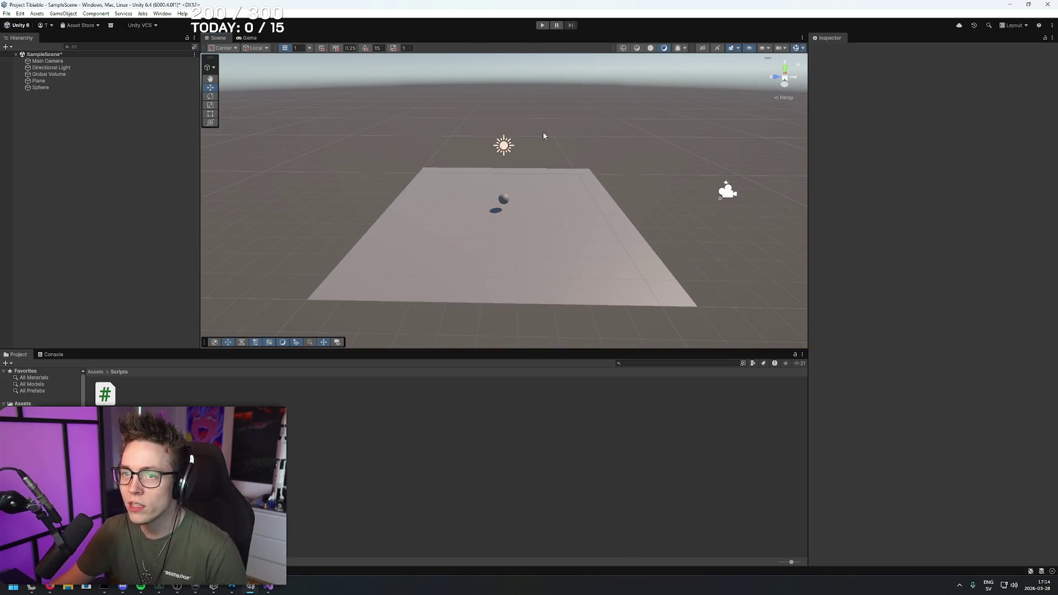
{"action": "left_click", "coordinate": [543, 25]}
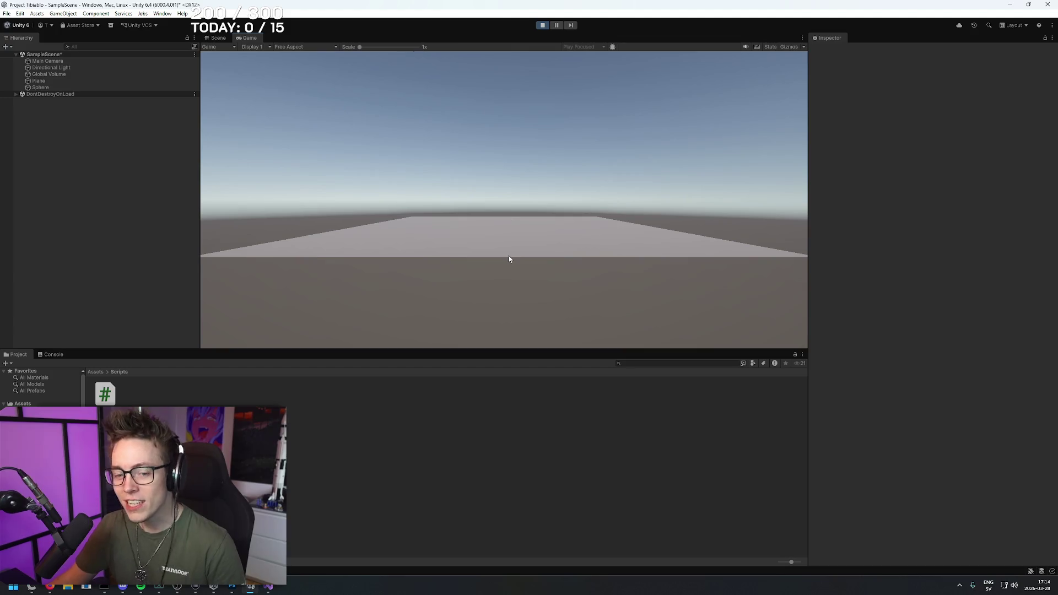
{"action": "left_click", "coordinate": [543, 25]}
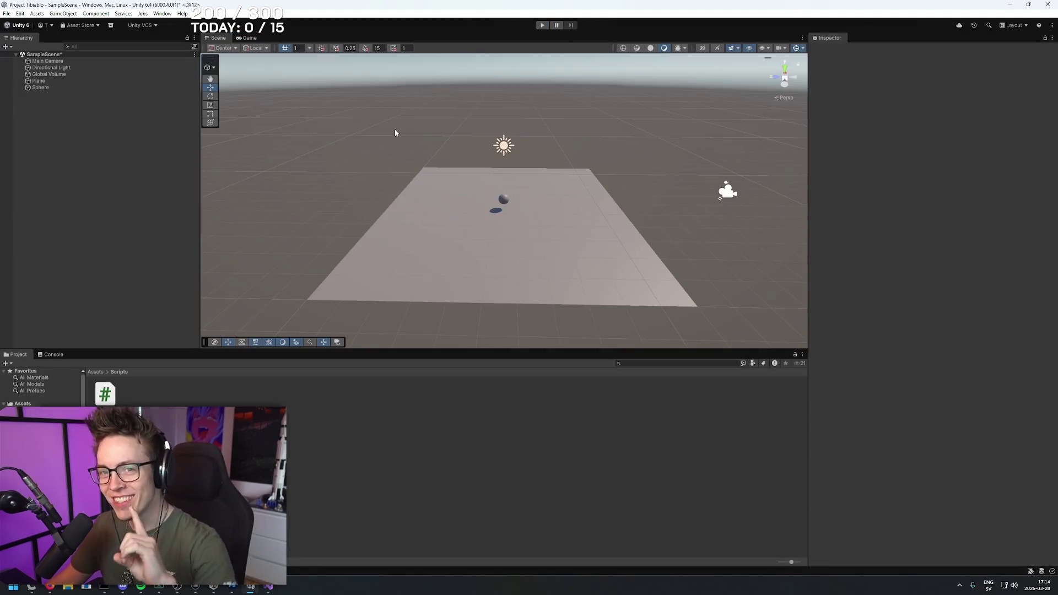
{"action": "left_click", "coordinate": [437, 171]}
{"action": "left_click", "coordinate": [501, 200]}
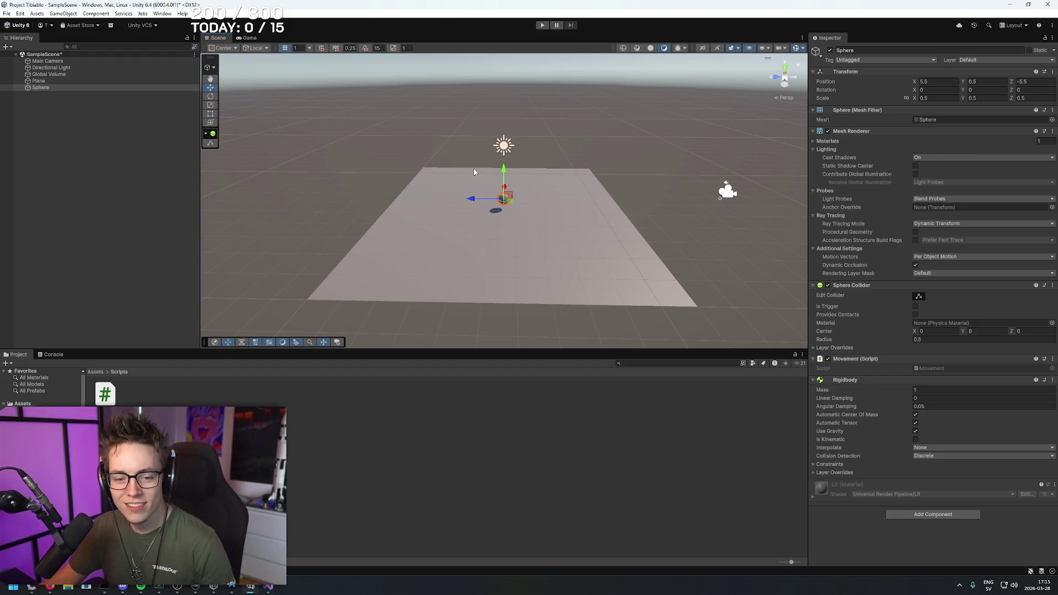
- Remove the Rigidbody component from the Plane
{"action": "left_click", "coordinate": [541, 236]}
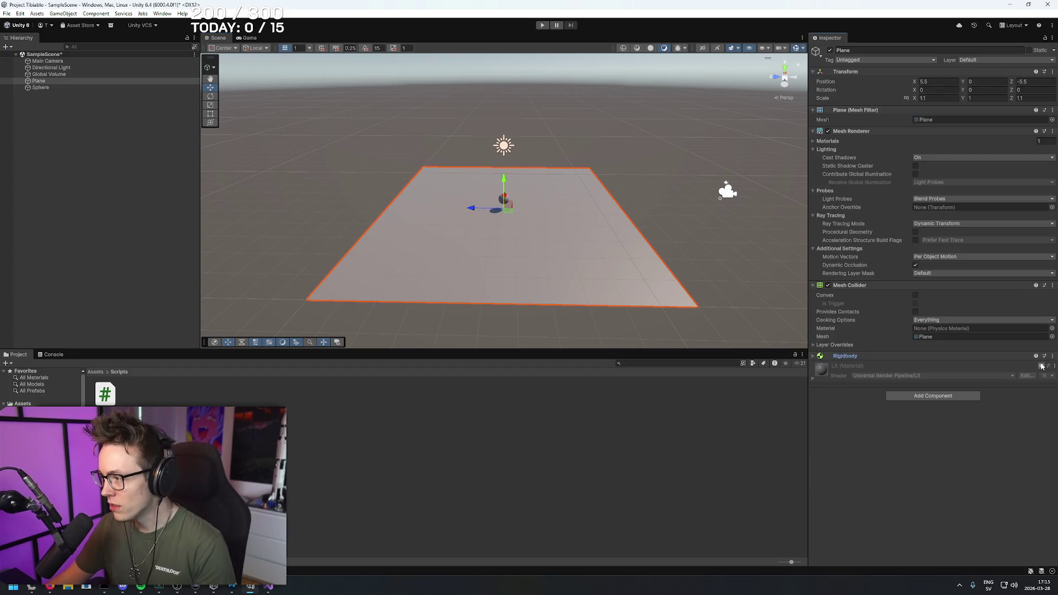
{"action": "left_click", "coordinate": [1052, 356]}
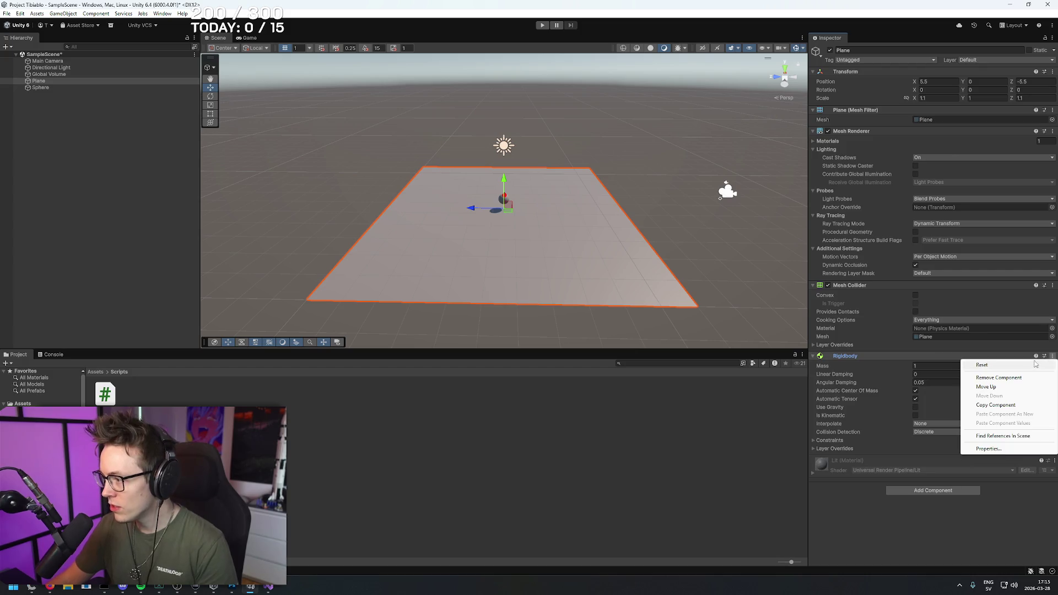
{"action": "left_click", "coordinate": [998, 377]}
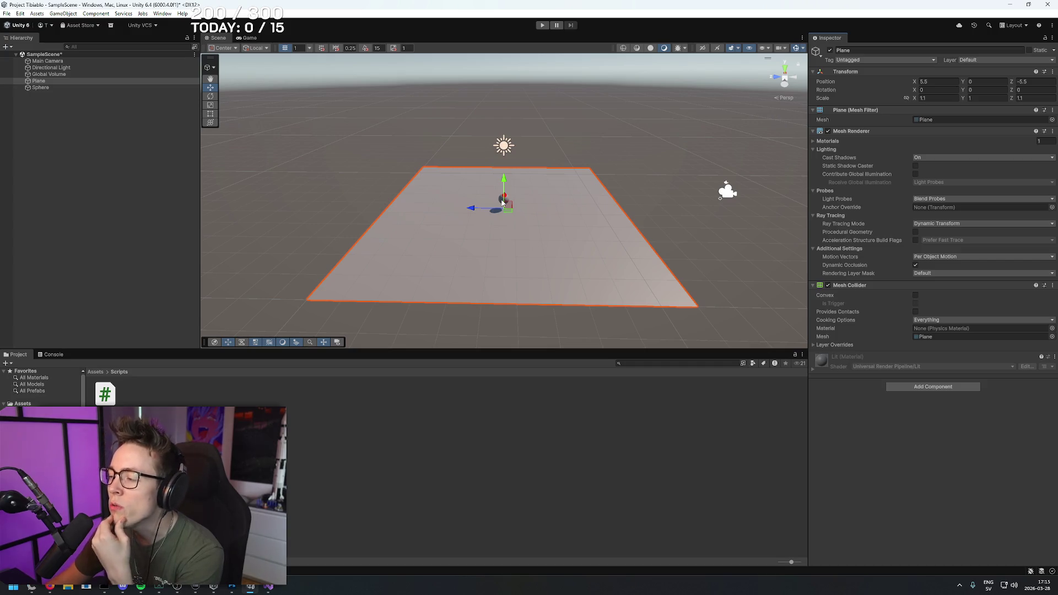
- Select the Sphere to review its components, then return to the browser results
{"action": "scroll", "coordinate": [502, 203], "scroll_direction": "up", "scroll_amount": 3}
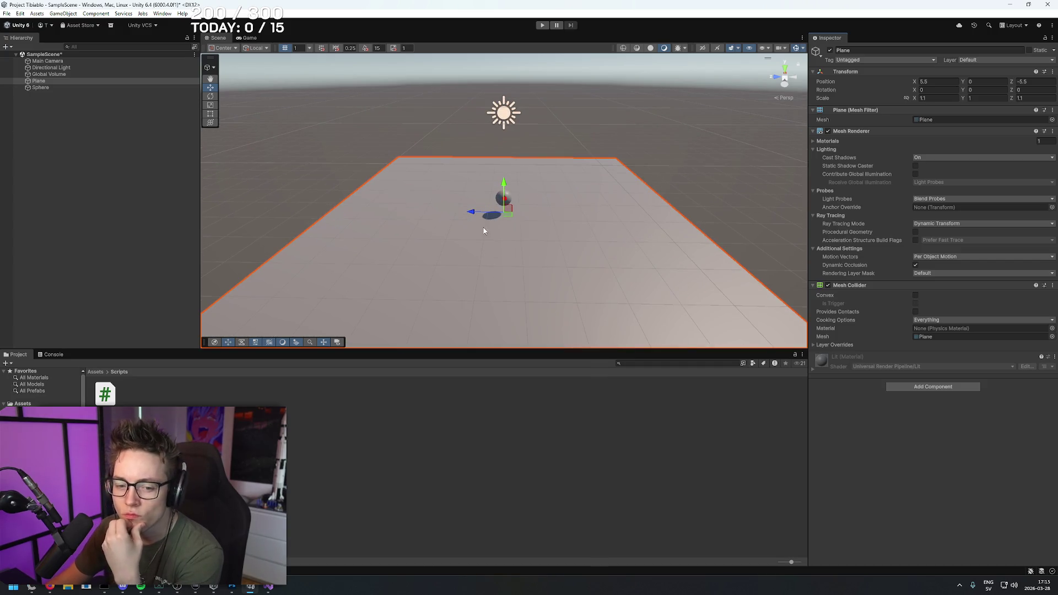
{"action": "left_click", "coordinate": [499, 201]}
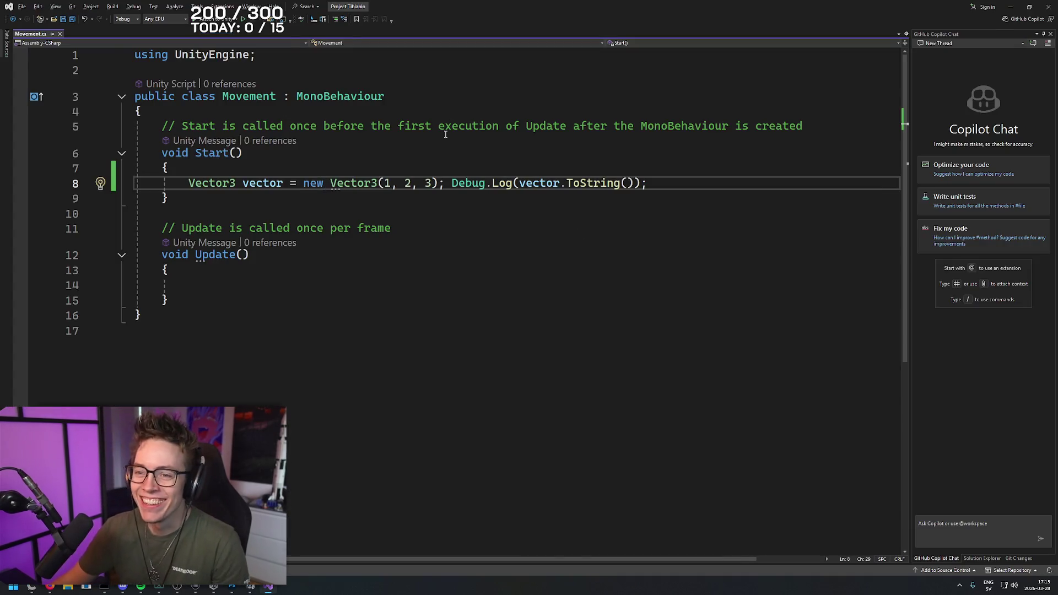
{"action": "key", "text": "alt+Tab"}
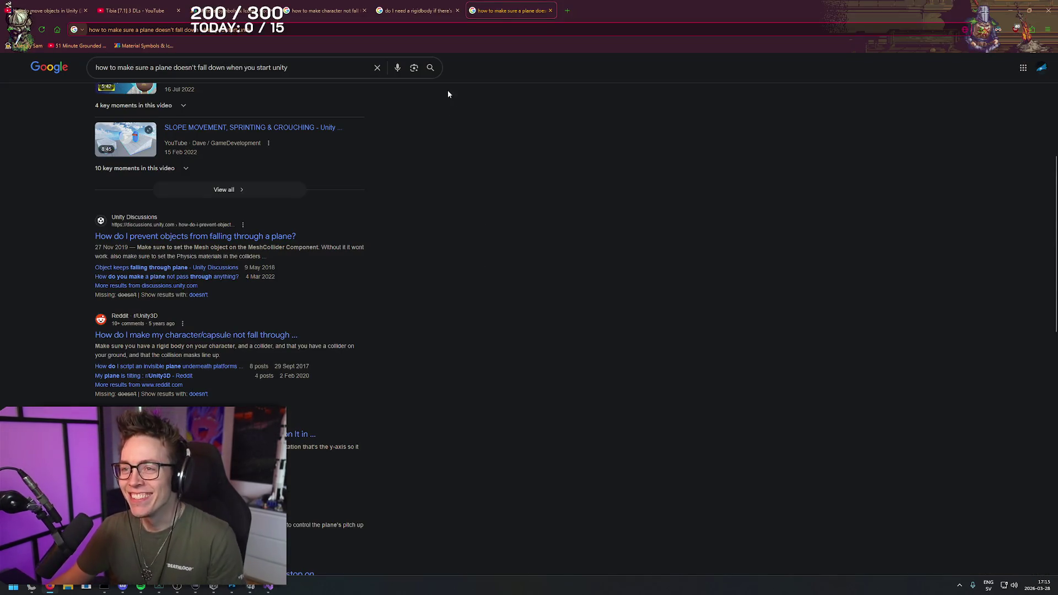
- Drop the half-typed 'how to make sure character doe' query and open the TechWrath platform-drop fix video
{"action": "left_click", "coordinate": [321, 67]}
{"action": "key", "text": "ctrl+a"}
{"action": "type", "text": "how "}
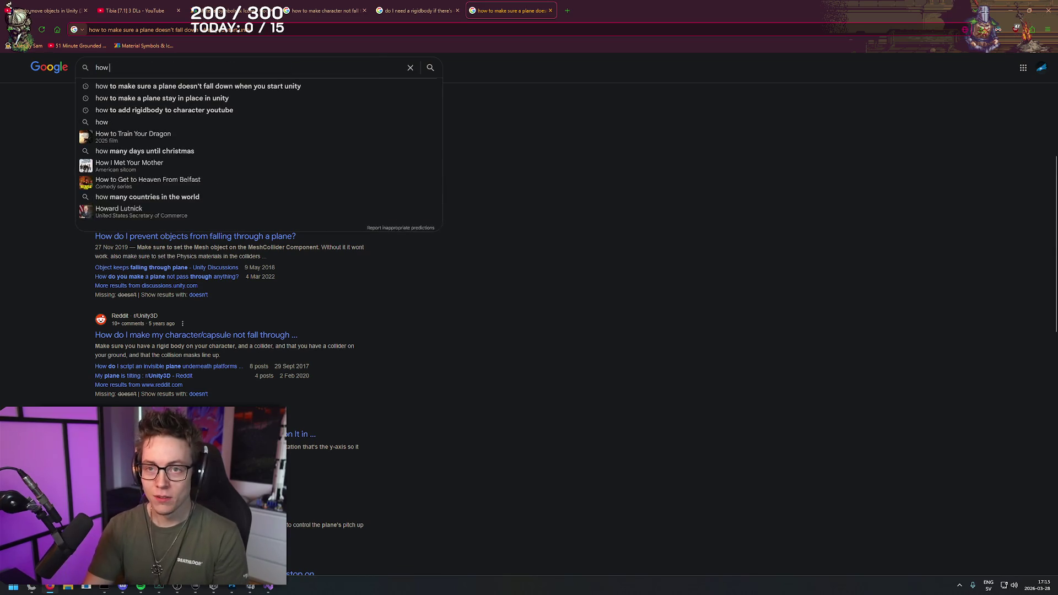
{"action": "type", "text": "to make sure character doe"}
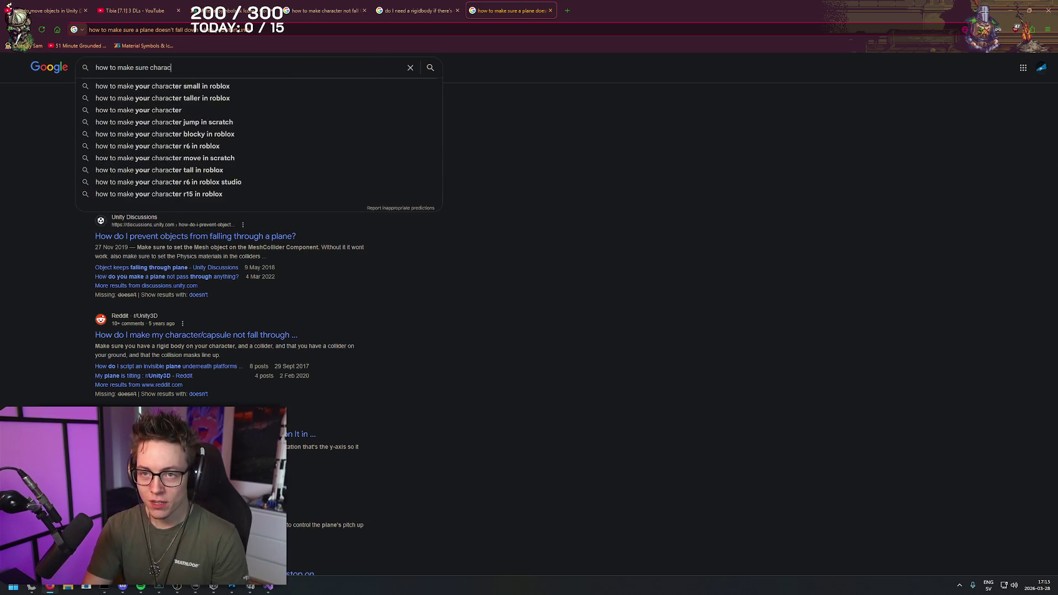
{"action": "left_click", "coordinate": [870, 375]}
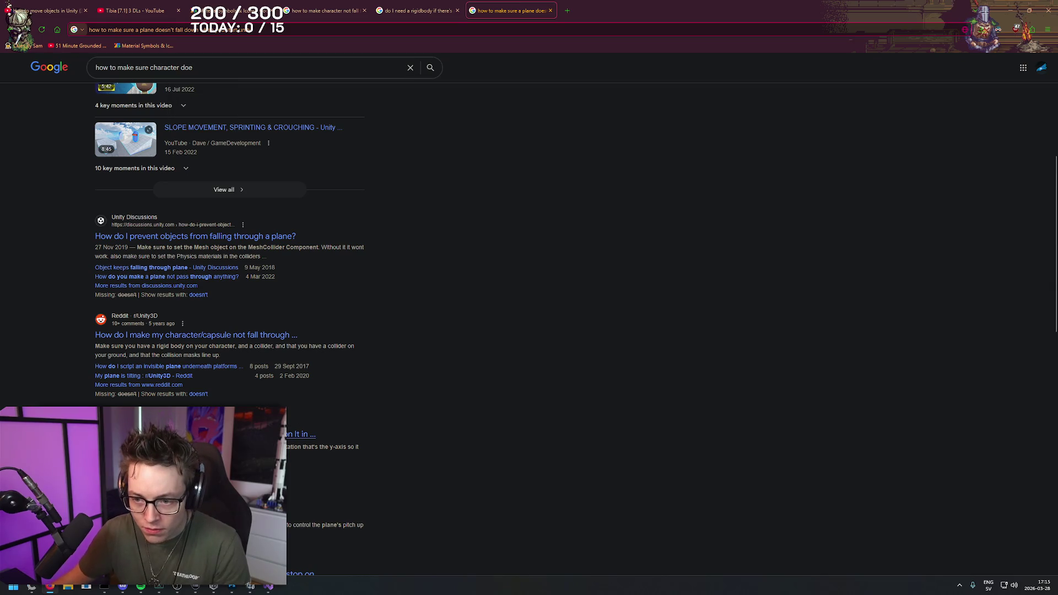
{"action": "left_click", "coordinate": [247, 433]}
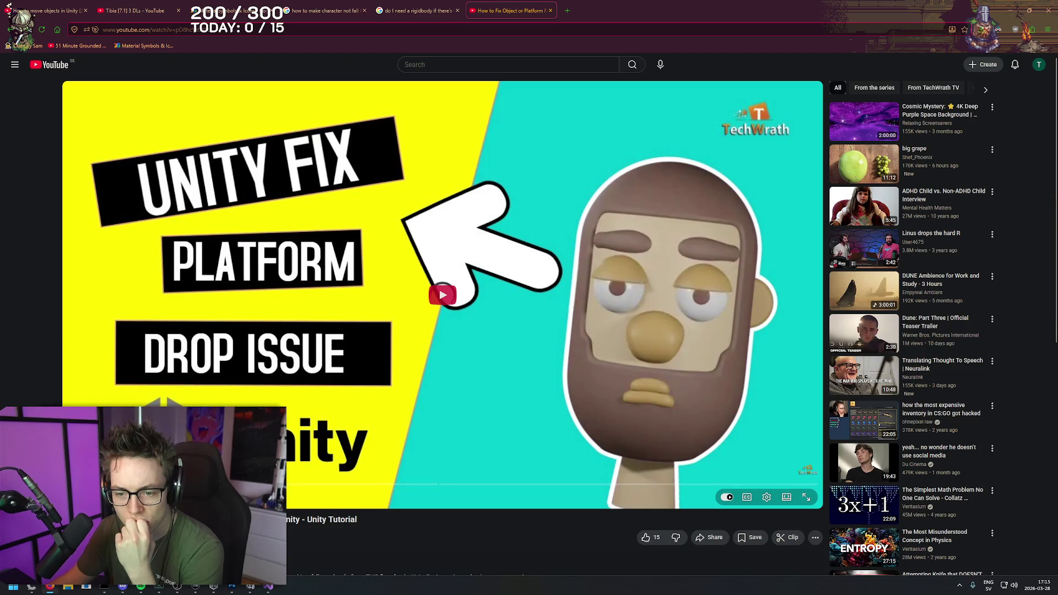
- Start the video, then search YouTube for 'rigidbody collider unity'
{"action": "left_click", "coordinate": [443, 294]}
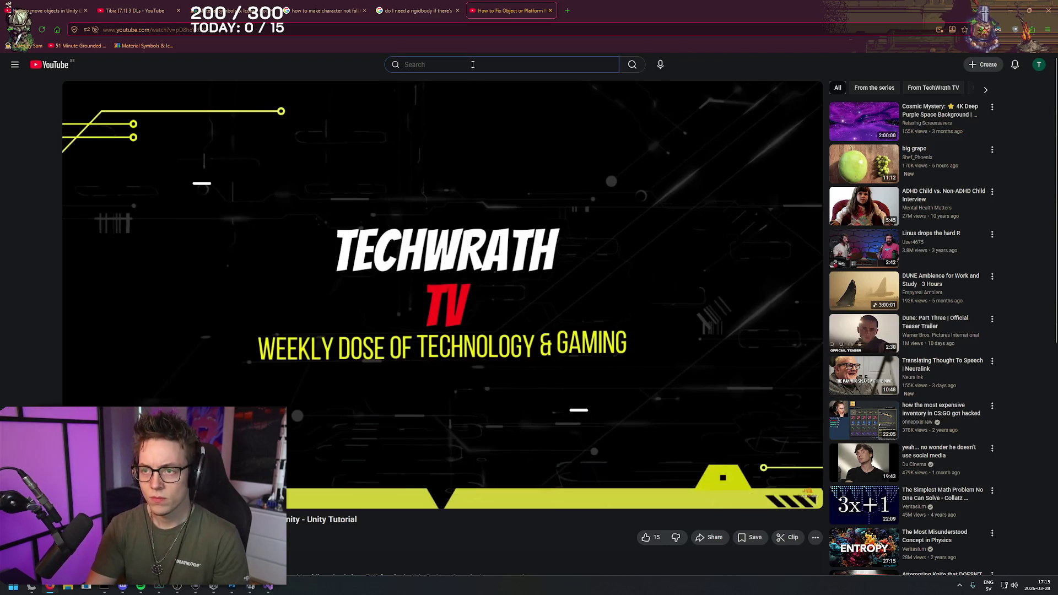
{"action": "type", "text": "rigidbody "}
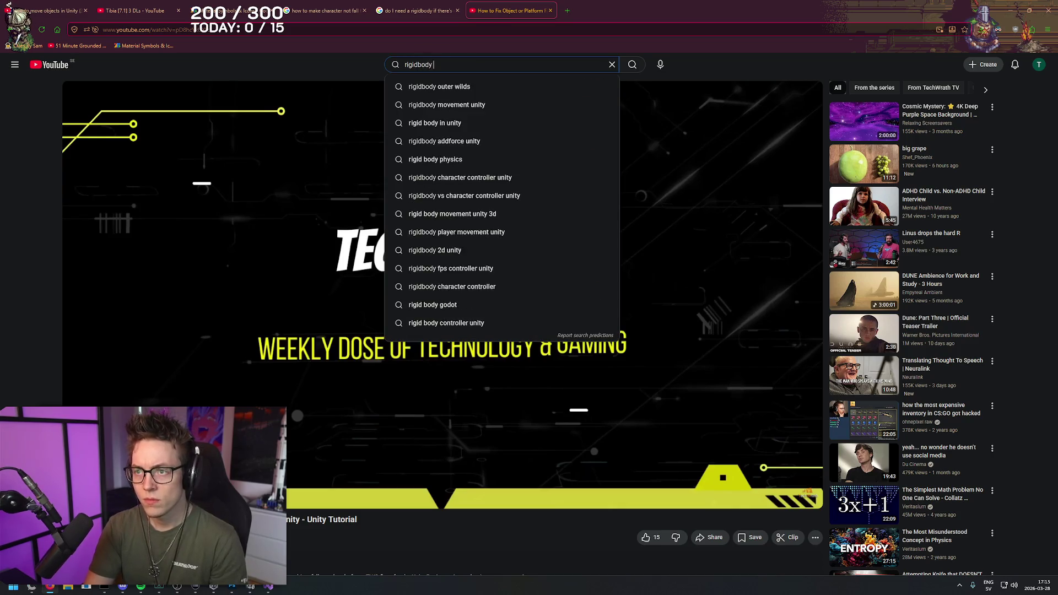
{"action": "type", "text": "collider unity"}
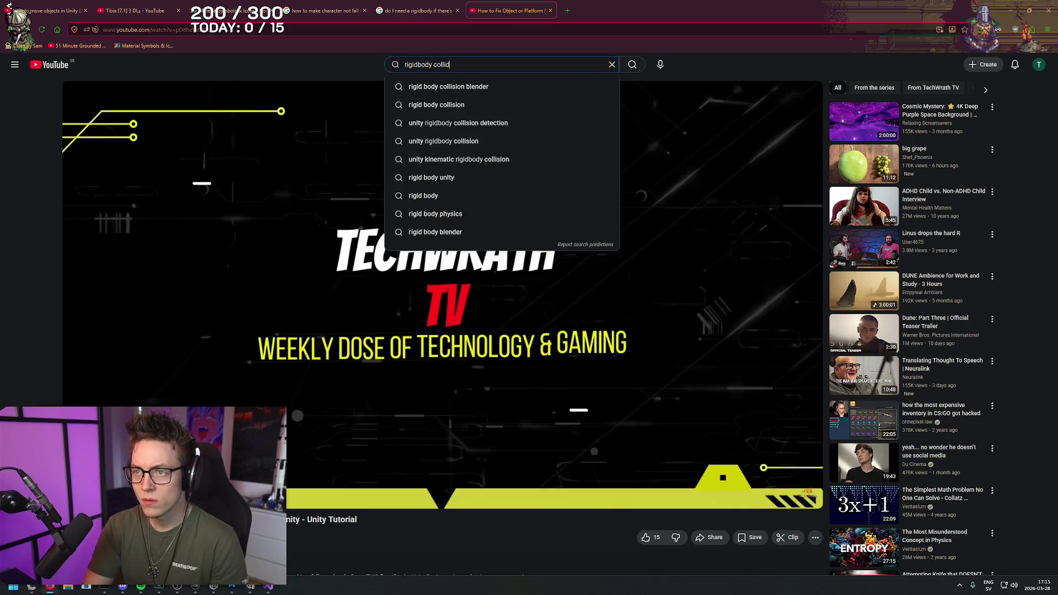
{"action": "key", "text": "Return"}
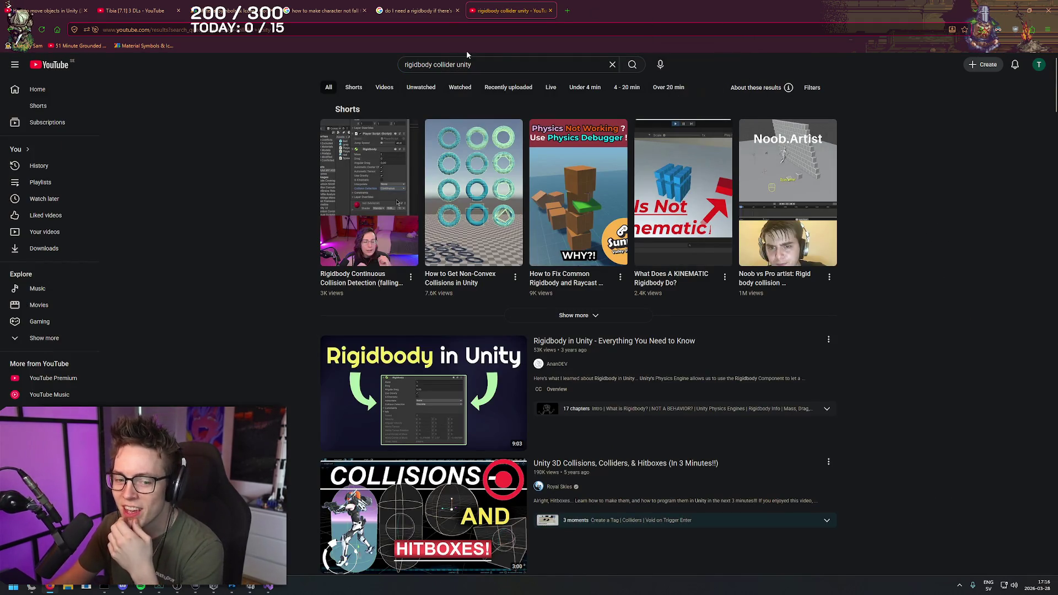
- Scan the results and open 'Rigidbody in Unity - Everything You Need to Know'
{"action": "right_click", "coordinate": [243, 150]}
{"action": "left_click", "coordinate": [235, 138]}
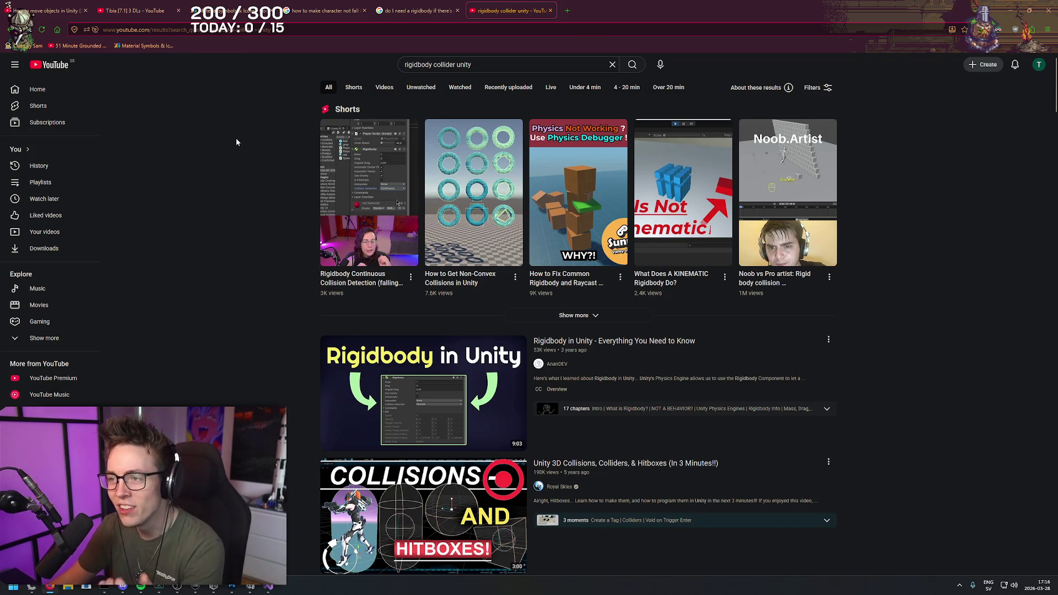
{"action": "right_click", "coordinate": [899, 156]}
{"action": "left_click", "coordinate": [887, 145]}
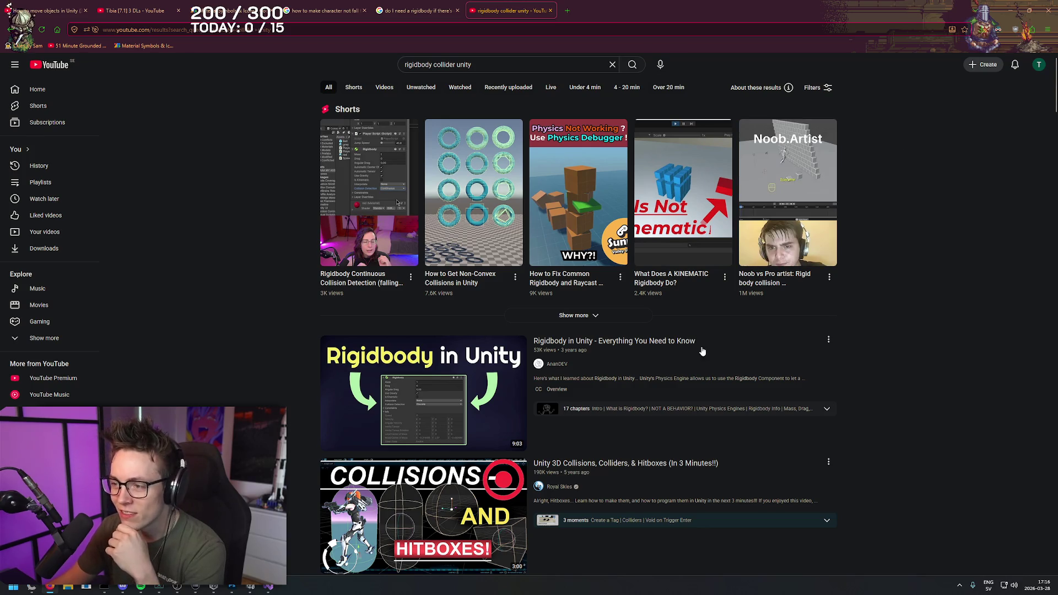
{"action": "left_click", "coordinate": [643, 344]}
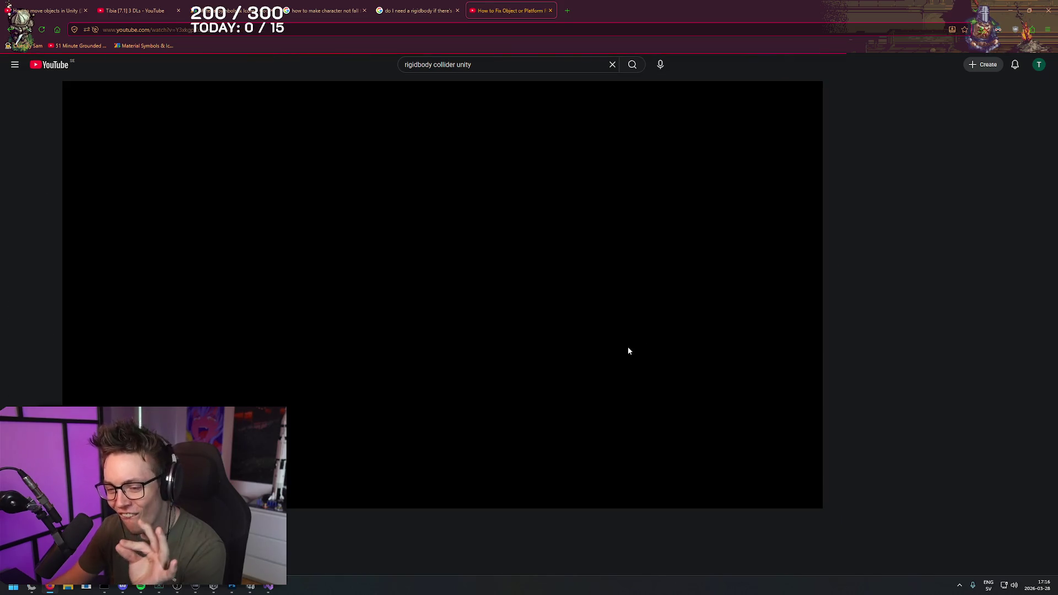
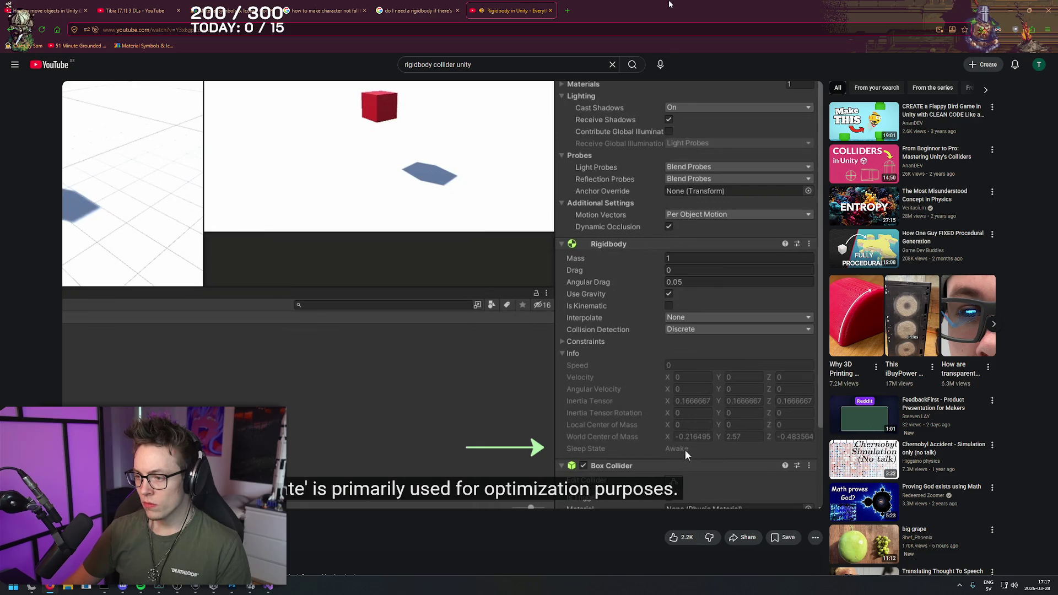
- Pause and scrub the Rigidbody tutorial, then return to the Unity editor
{"action": "left_click", "coordinate": [417, 373]}
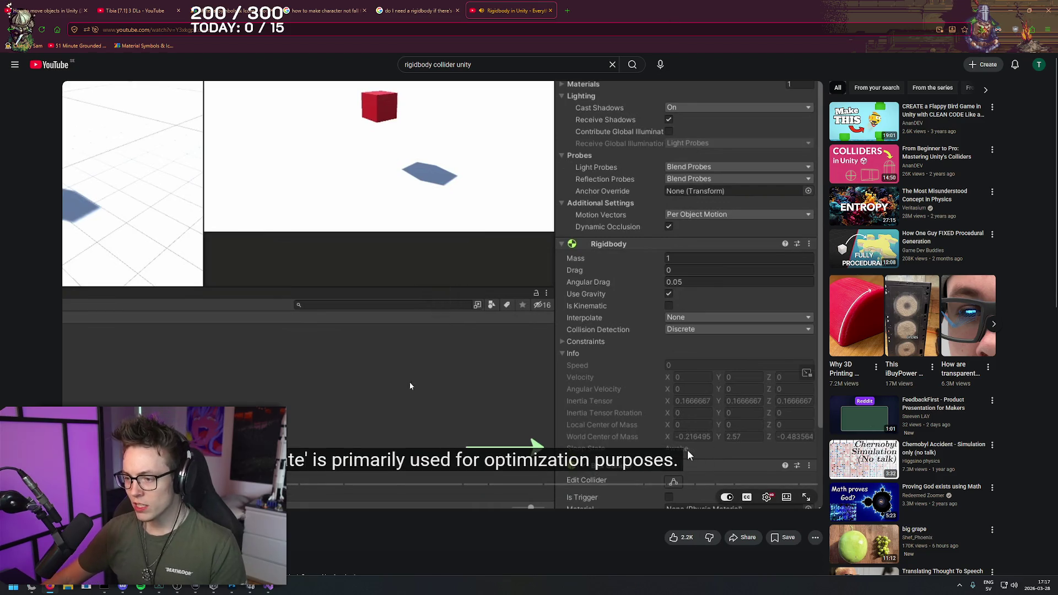
{"action": "mouse_move", "coordinate": [557, 485]}
{"action": "left_mouse_down"}
{"action": "mouse_move", "coordinate": [267, 485]}
{"action": "mouse_move", "coordinate": [743, 485]}
{"action": "left_mouse_up"}
{"action": "key", "text": "alt+Tab"}
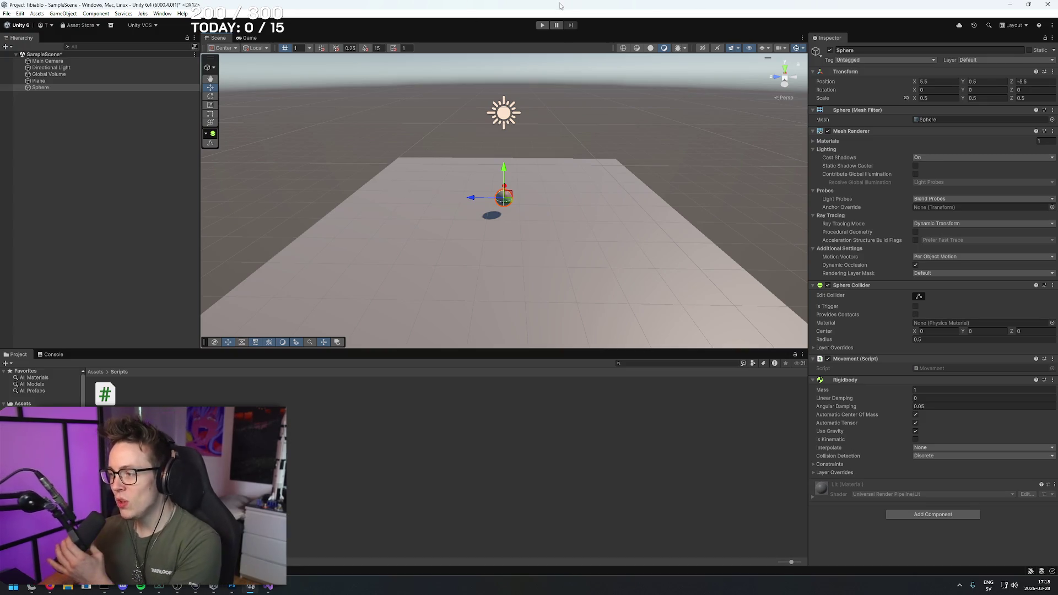
- Add a Box Collider to the Sphere via Component > Physics and frame it in the Scene view
{"action": "left_click", "coordinate": [102, 14]}
{"action": "mouse_move", "coordinate": [159, 92]}
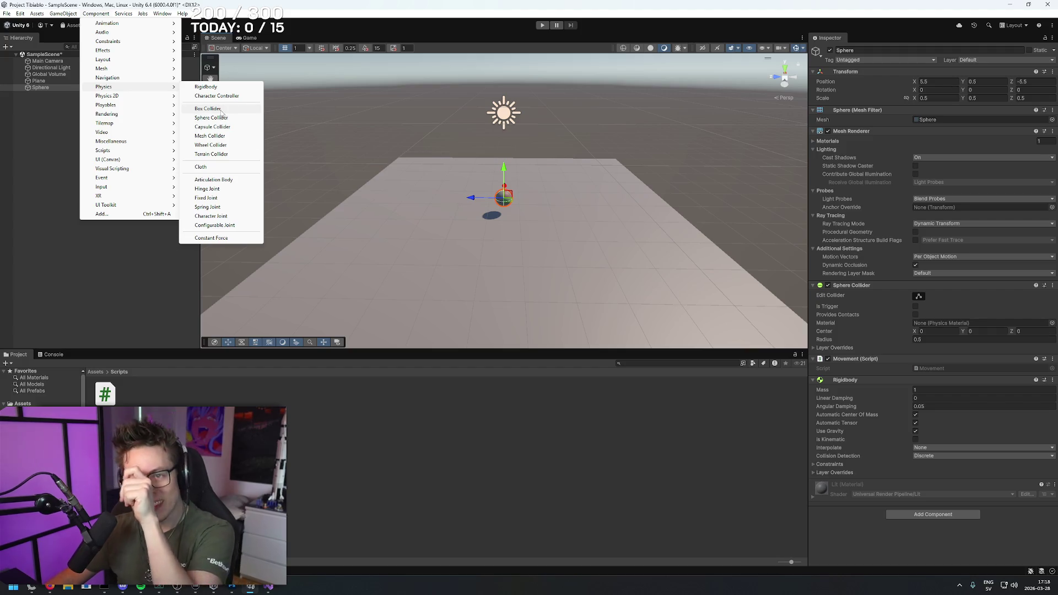
{"action": "left_click", "coordinate": [220, 109]}
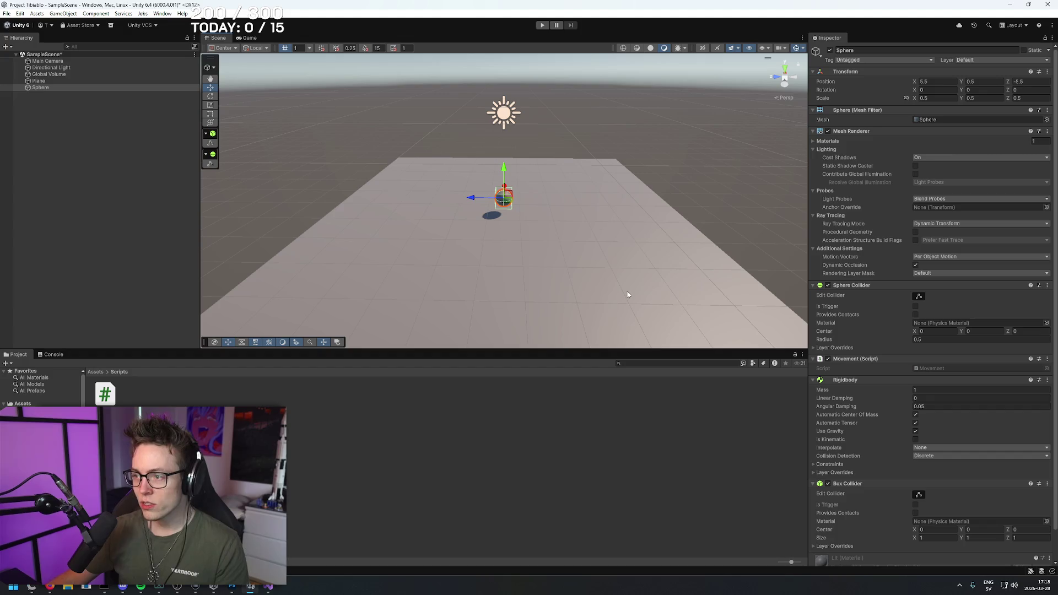
{"action": "key", "text": "f"}
{"action": "scroll", "coordinate": [505, 181], "scroll_direction": "up", "scroll_amount": 5}
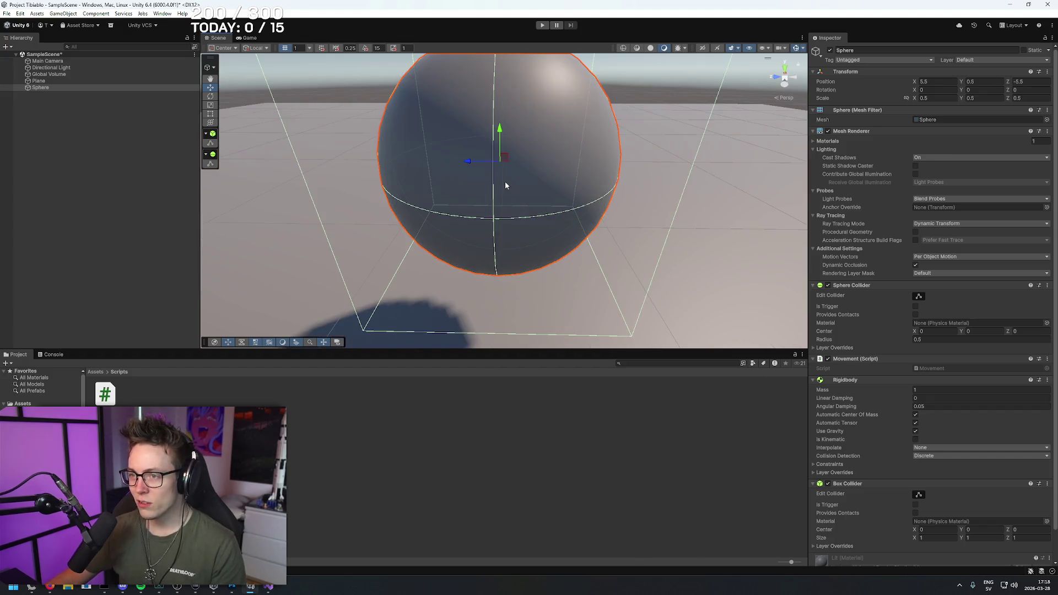
{"action": "scroll", "coordinate": [505, 180], "scroll_direction": "down", "scroll_amount": 4}
{"action": "left_click_drag", "start_coordinate": [561, 111], "coordinate": [505, 157]}
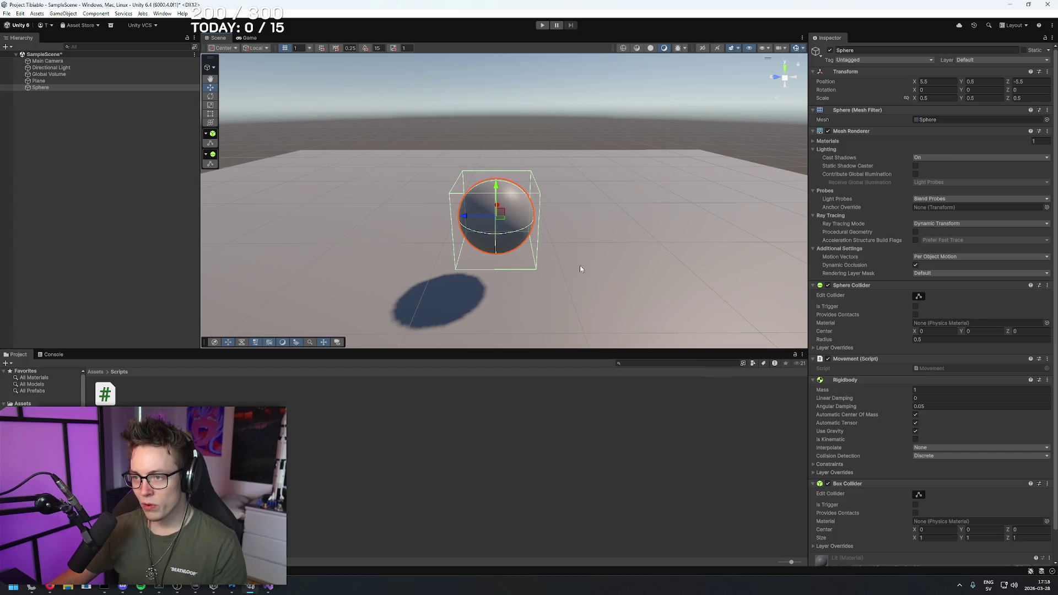
{"action": "scroll", "coordinate": [561, 263], "scroll_direction": "down", "scroll_amount": 2}
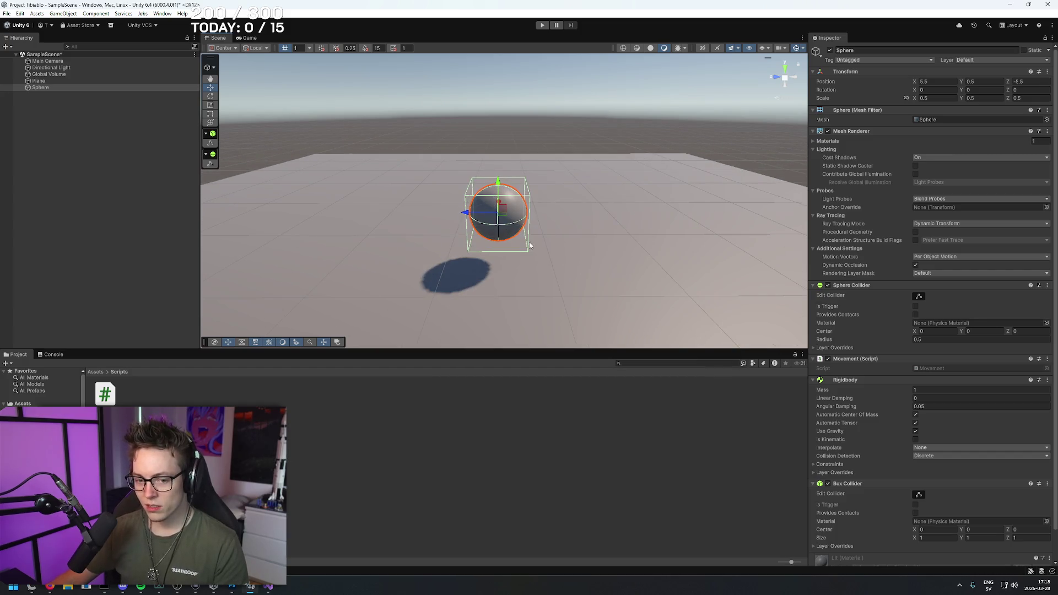
{"action": "scroll", "coordinate": [857, 472], "scroll_direction": "down", "scroll_amount": 3}
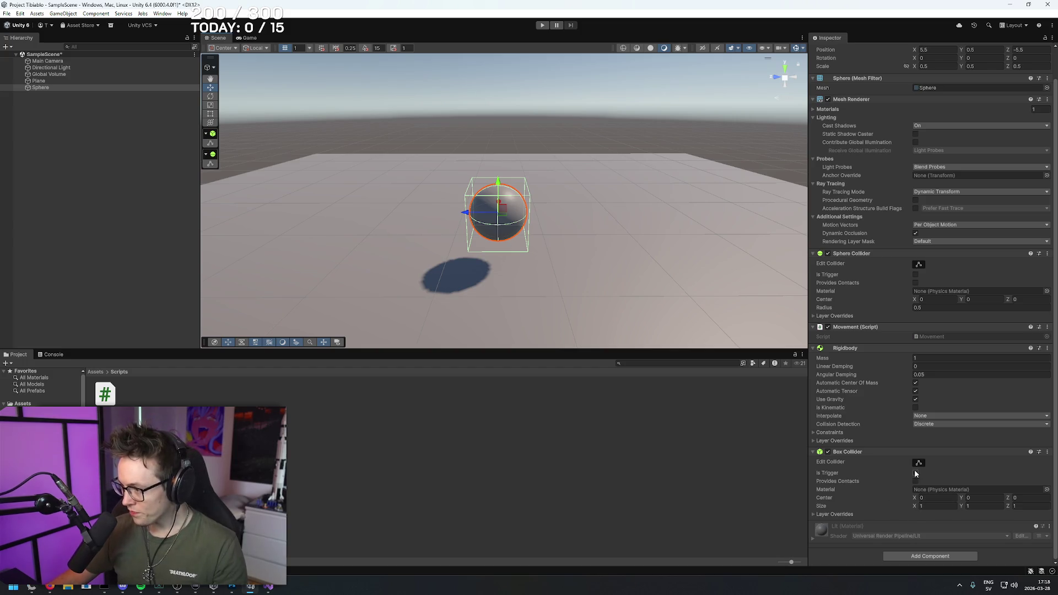
- Dismiss the Box Collider's Material picker, play-test the scene, then return to the browser
{"action": "left_click", "coordinate": [1046, 489]}
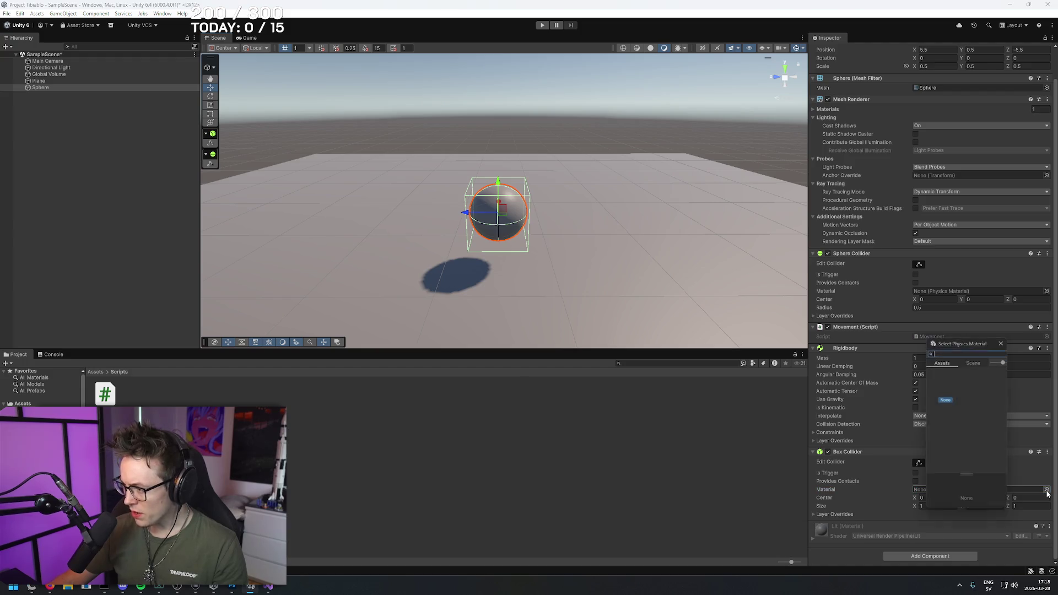
{"action": "left_click", "coordinate": [1002, 341]}
{"action": "left_click", "coordinate": [543, 24]}
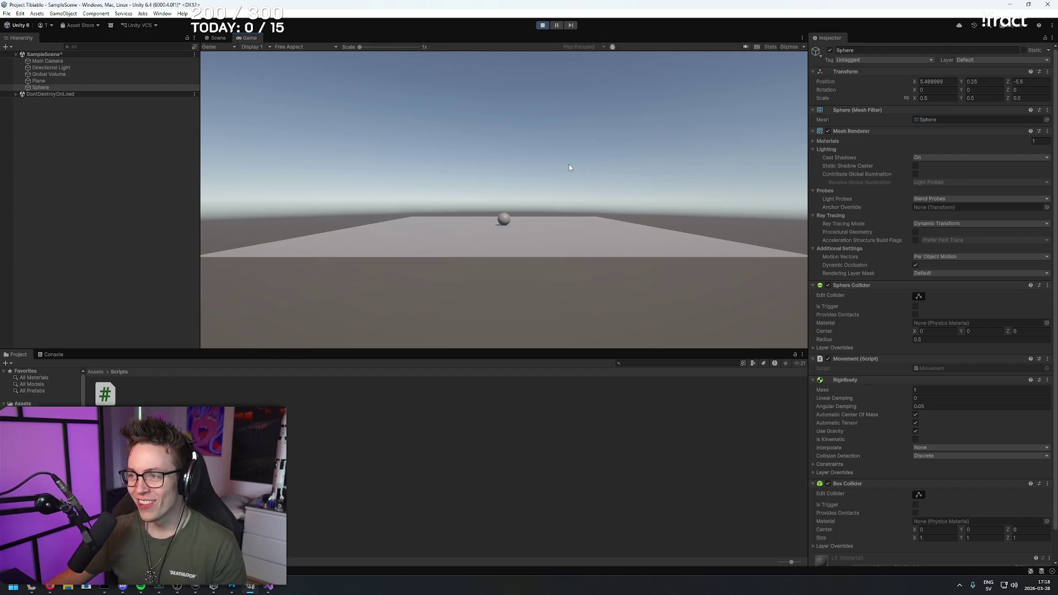
{"action": "left_click", "coordinate": [544, 26]}
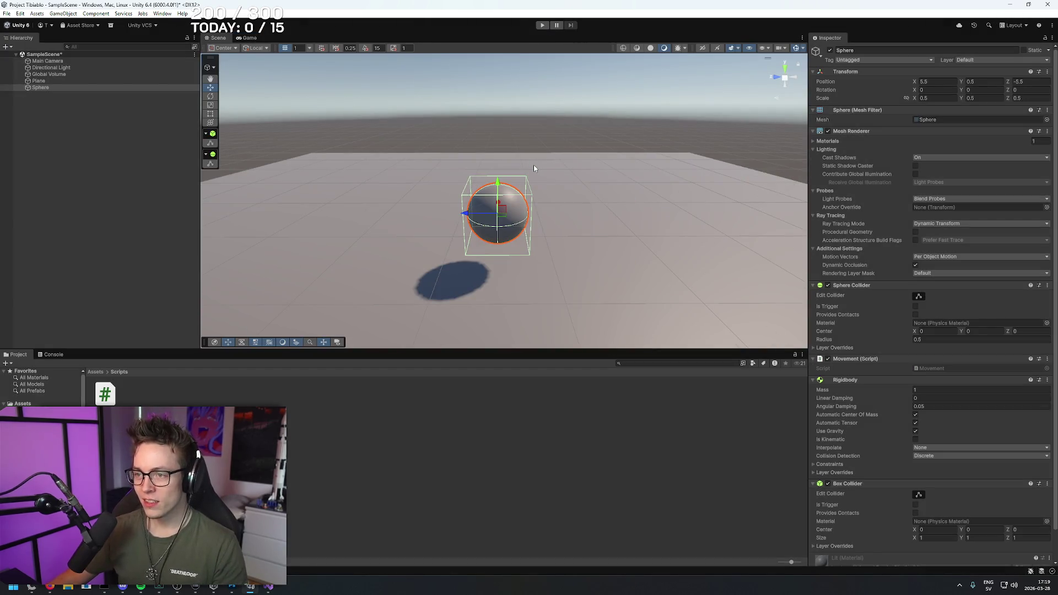
{"action": "key", "text": "alt+Tab"}
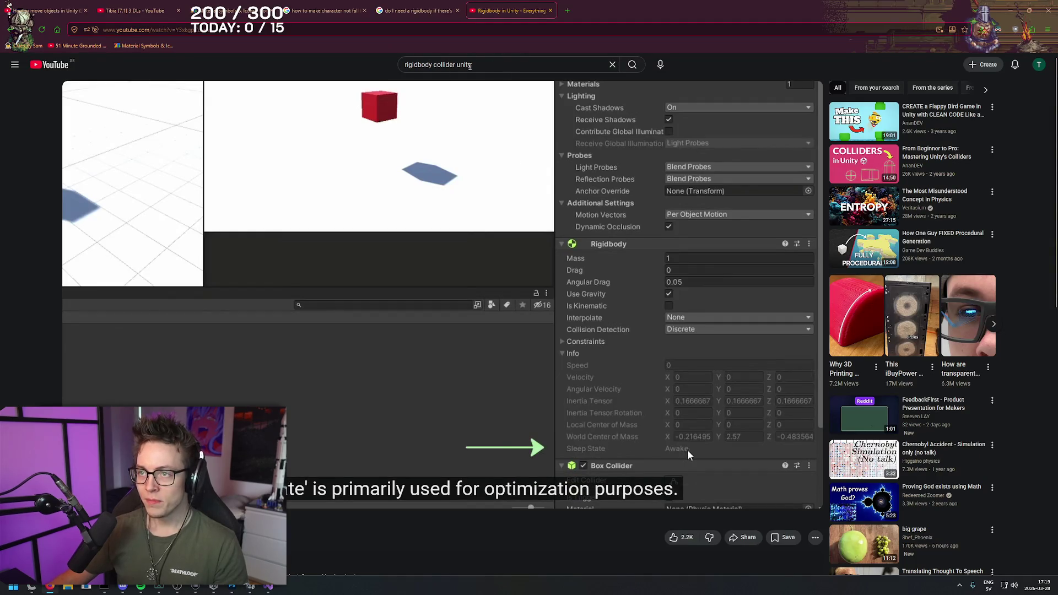
- In a new YouTube tab, search 'how to move object with keyboard in unity'
{"action": "middle_click", "coordinate": [62, 66]}
{"action": "left_click", "coordinate": [425, 242]}
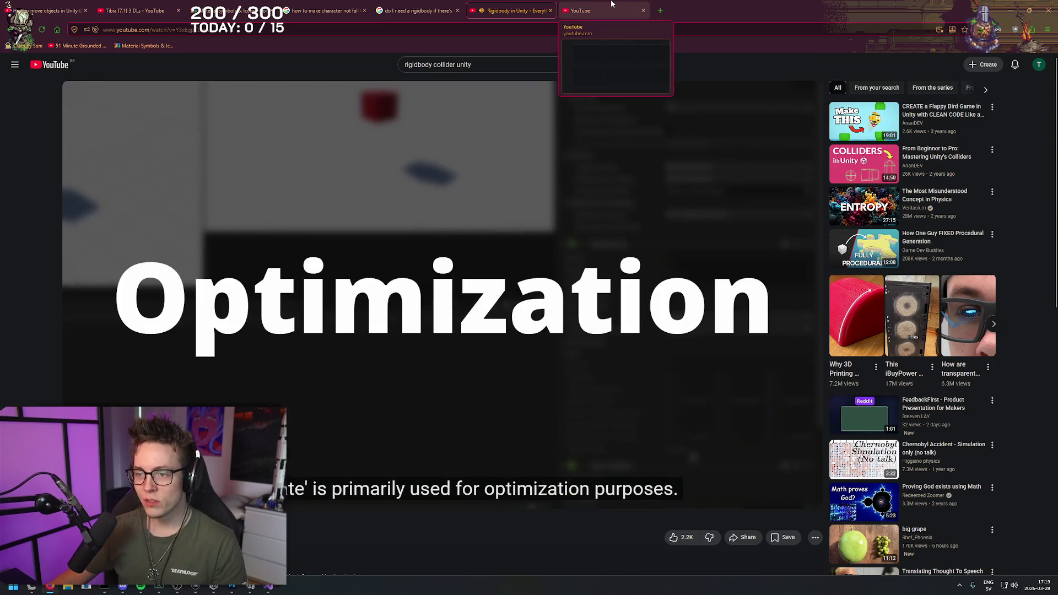
{"action": "left_click", "coordinate": [610, 4]}
{"action": "left_click", "coordinate": [496, 64]}
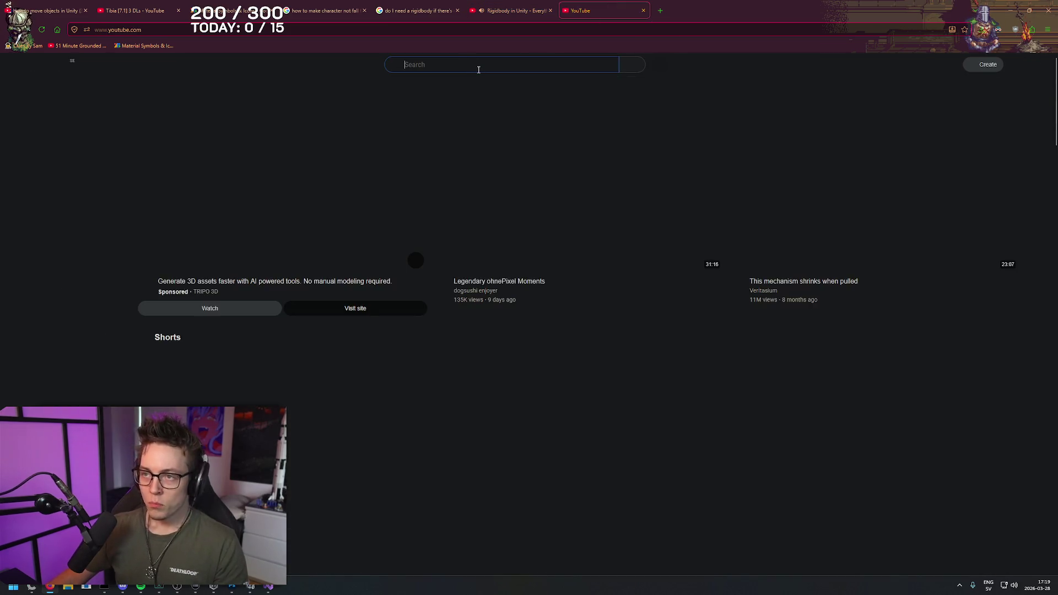
{"action": "type", "text": "how to move object"}
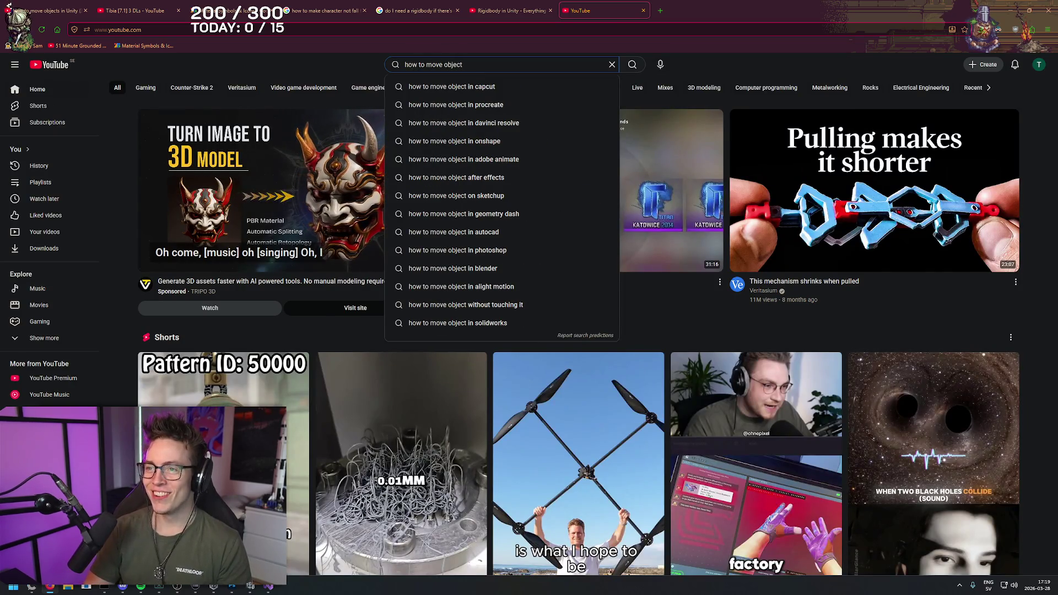
{"action": "type", "text": " with"}
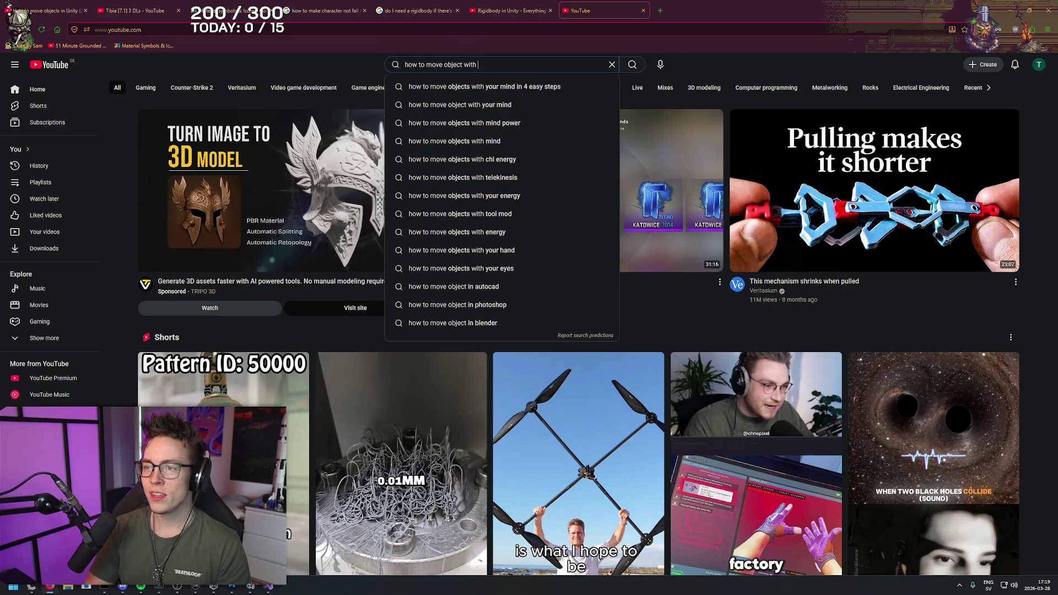
{"action": "type", "text": " keyboard "}
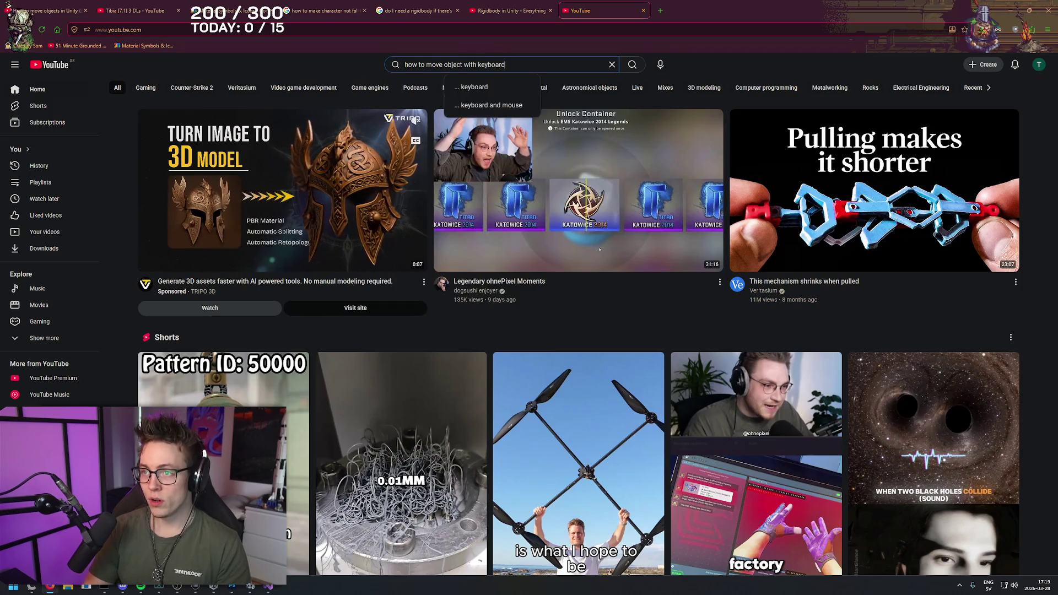
{"action": "type", "text": "in unity"}
{"action": "key", "text": "Return"}
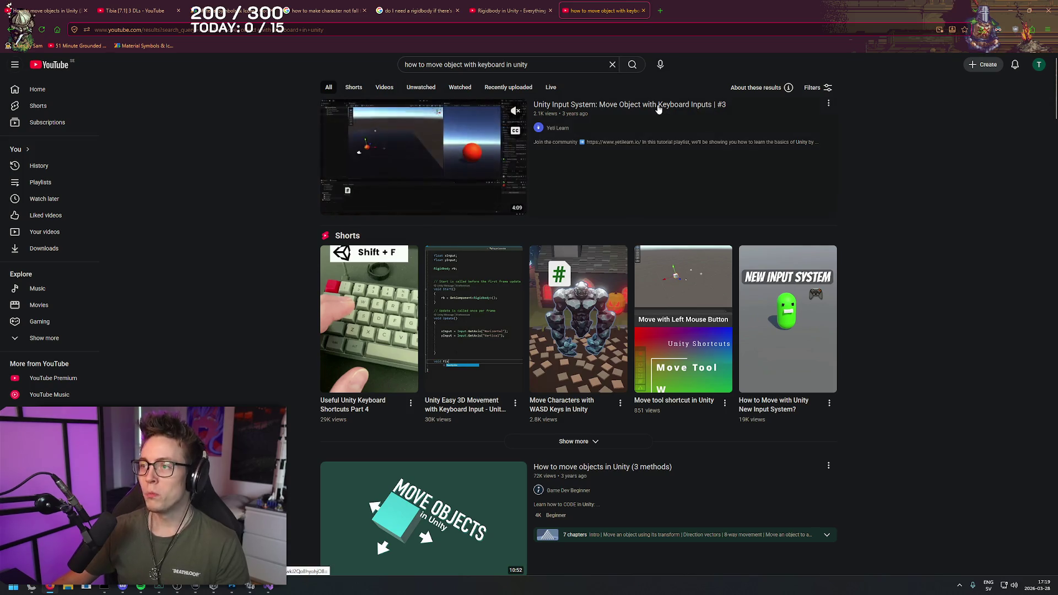
- Open the Unity Input System video, pause it, and change the search to part #1
{"action": "left_click", "coordinate": [631, 116]}
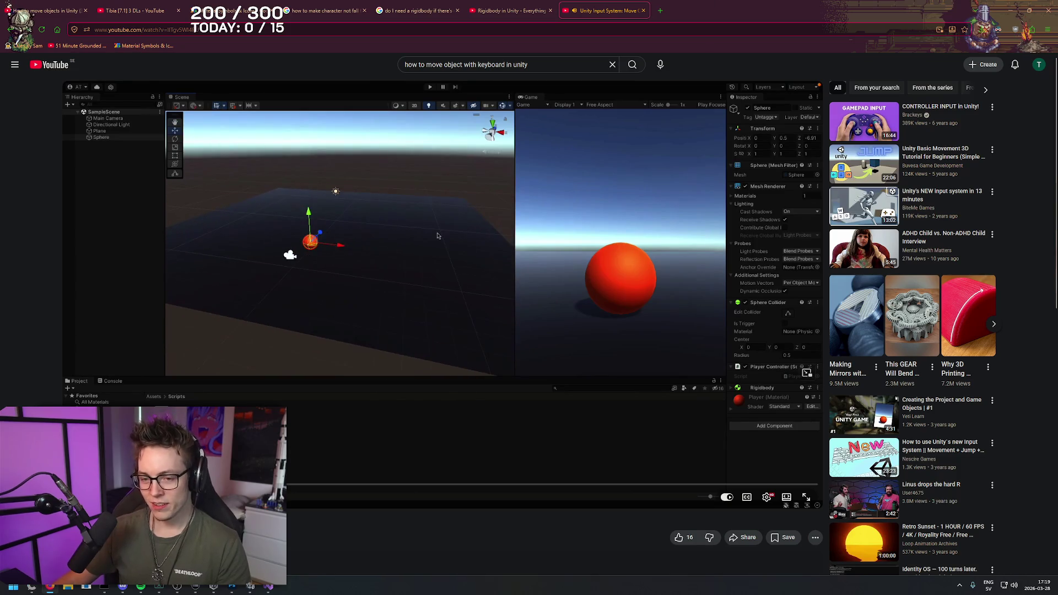
{"action": "right_click", "coordinate": [46, 222]}
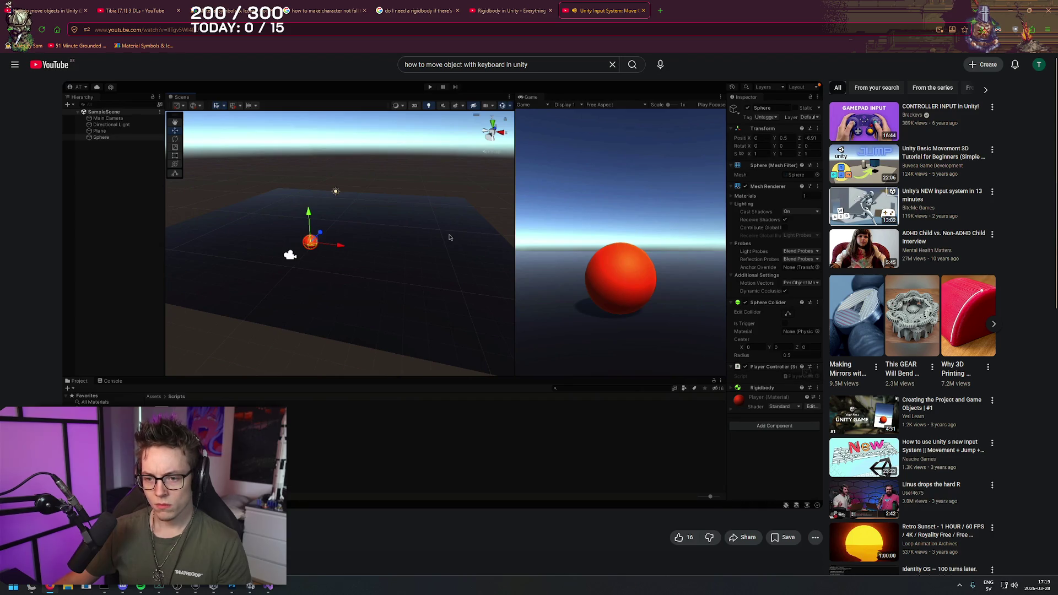
{"action": "key", "text": "space"}
{"action": "key", "text": "space"}
{"action": "key", "text": "space"}
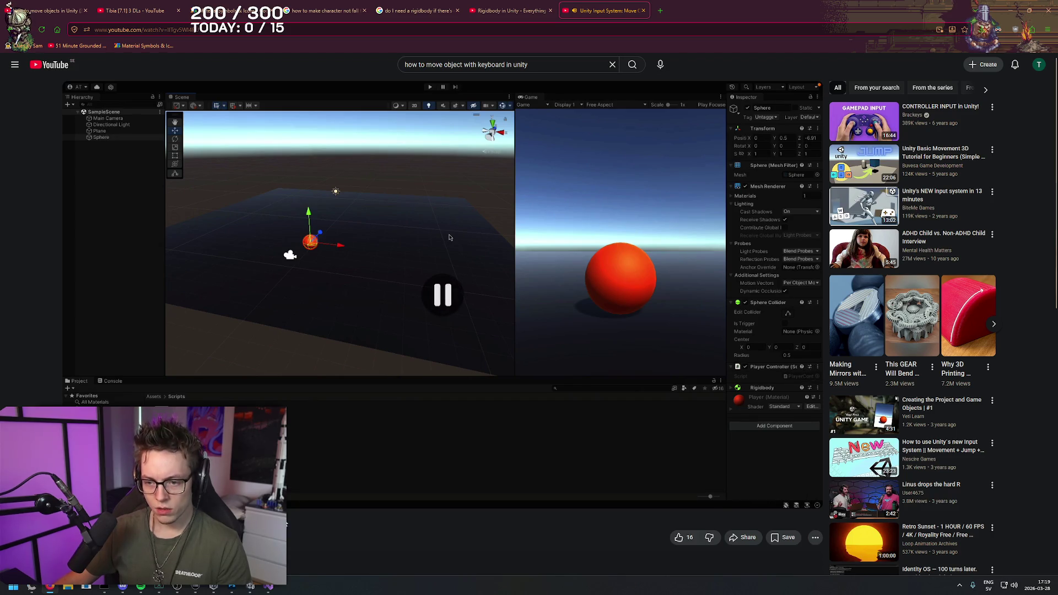
{"action": "left_click", "coordinate": [540, 68]}
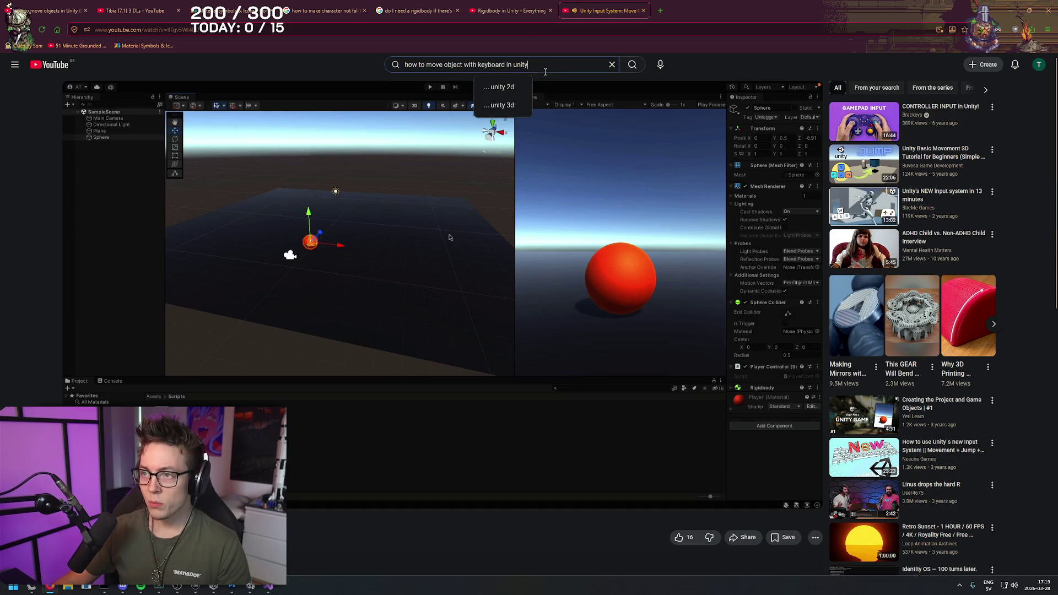
{"action": "key", "text": "BackSpace"}
{"action": "type", "text": "1"}
{"action": "key", "text": "Return"}
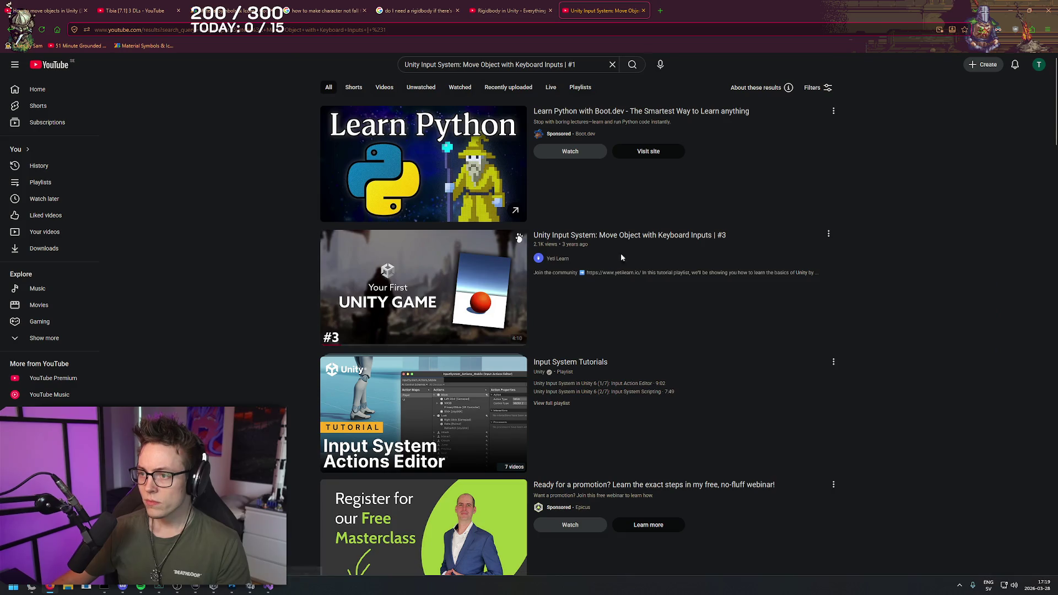
- Open the Input System result, pause it, and go to the Yeti Learn channel page
{"action": "mouse_move", "coordinate": [680, 245]}
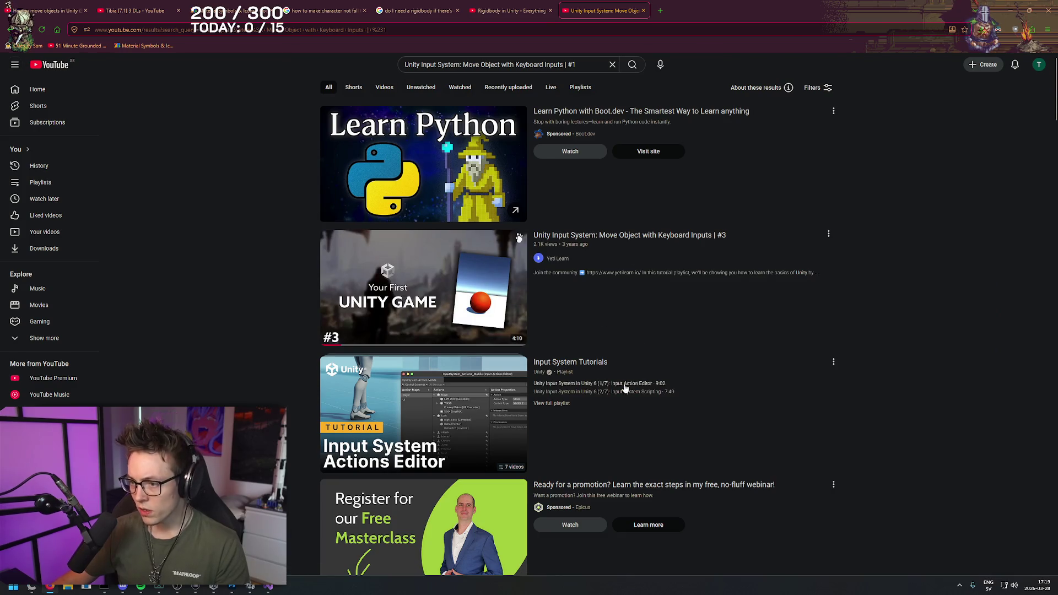
{"action": "left_click", "coordinate": [637, 240]}
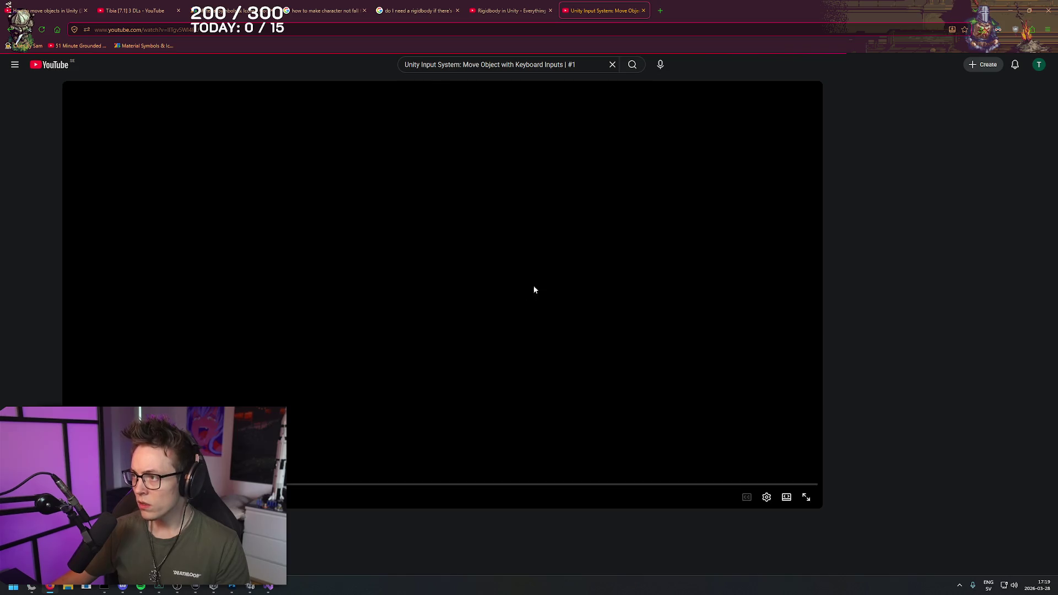
{"action": "key", "text": "space"}
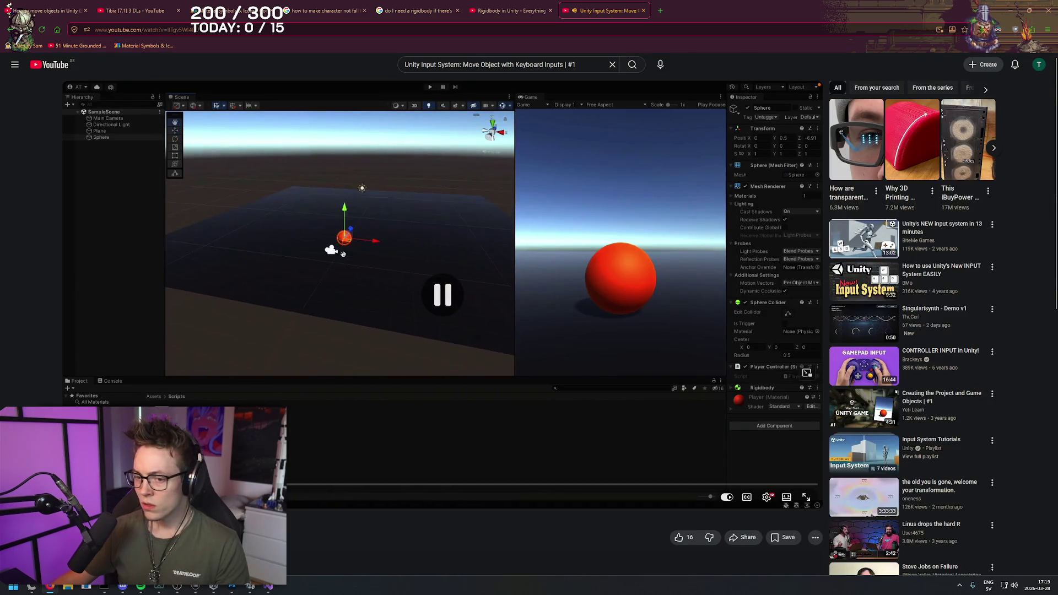
{"action": "left_click", "coordinate": [110, 537]}
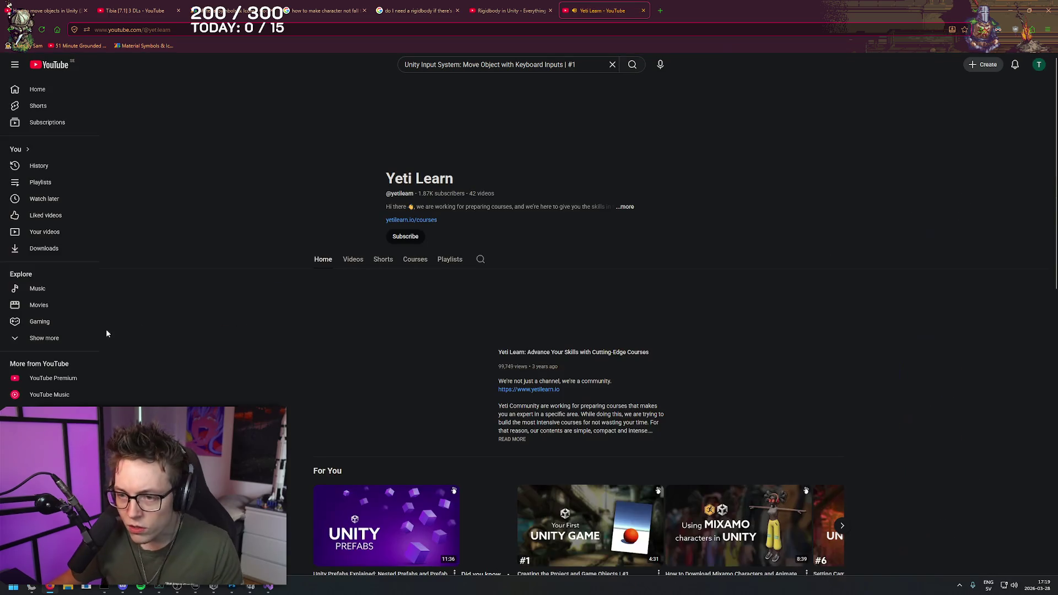
- Search Yeti Learn's videos for 'move' and open 'How to Add a Force and Move an Object in Unity | #2' full screen
{"action": "left_click", "coordinate": [350, 265]}
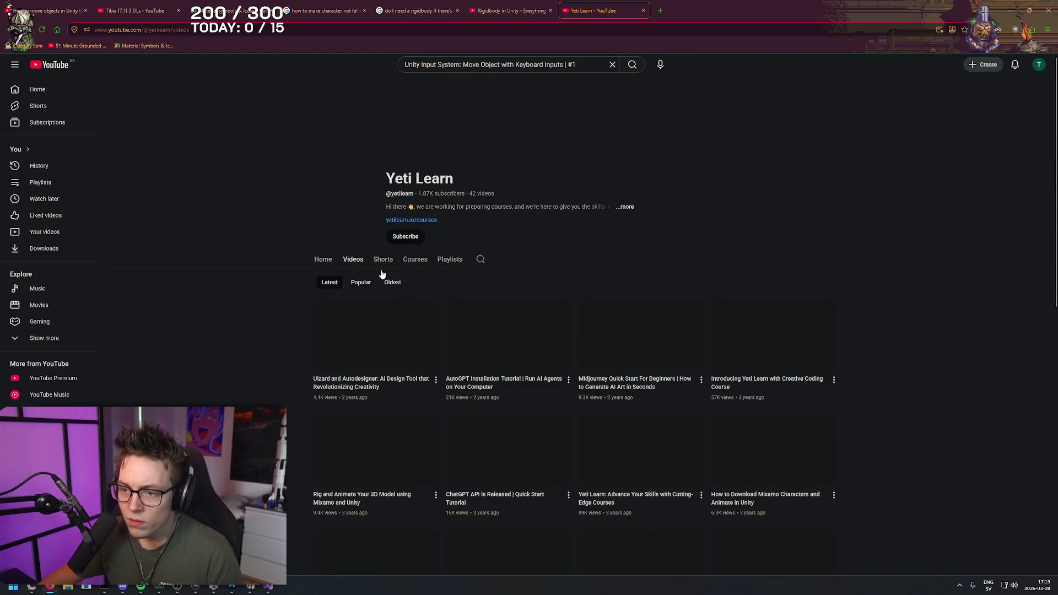
{"action": "left_click", "coordinate": [480, 260]}
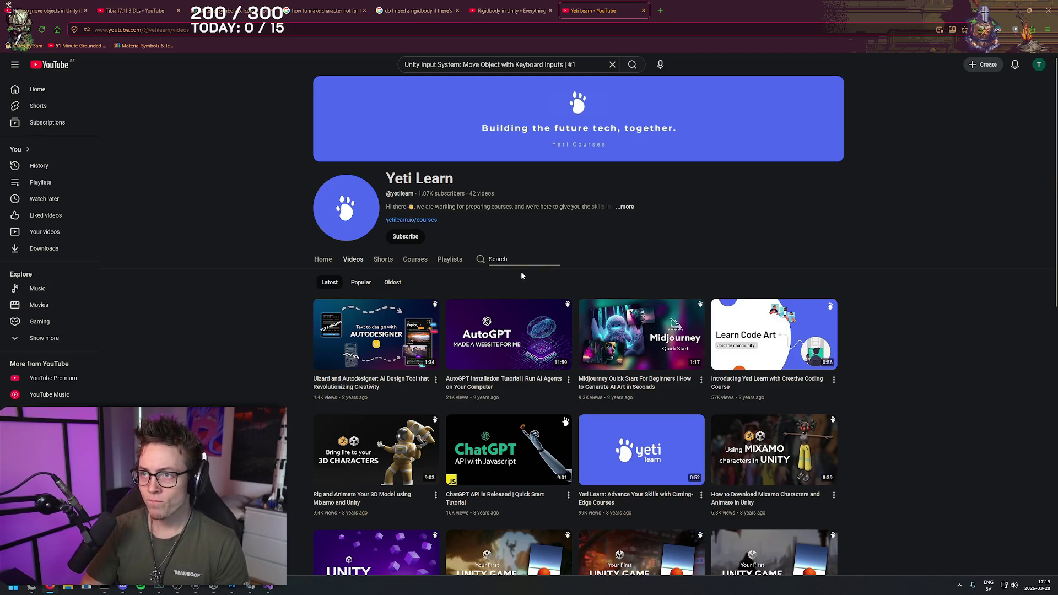
{"action": "type", "text": "move"}
{"action": "key", "text": "Return"}
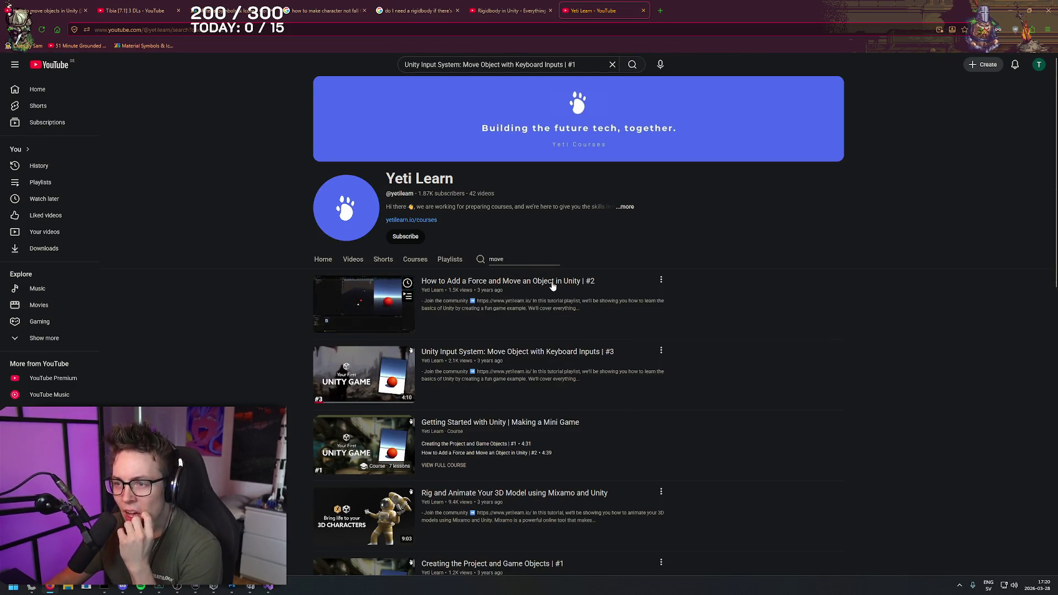
{"action": "scroll", "coordinate": [687, 289], "scroll_direction": "down", "scroll_amount": 2}
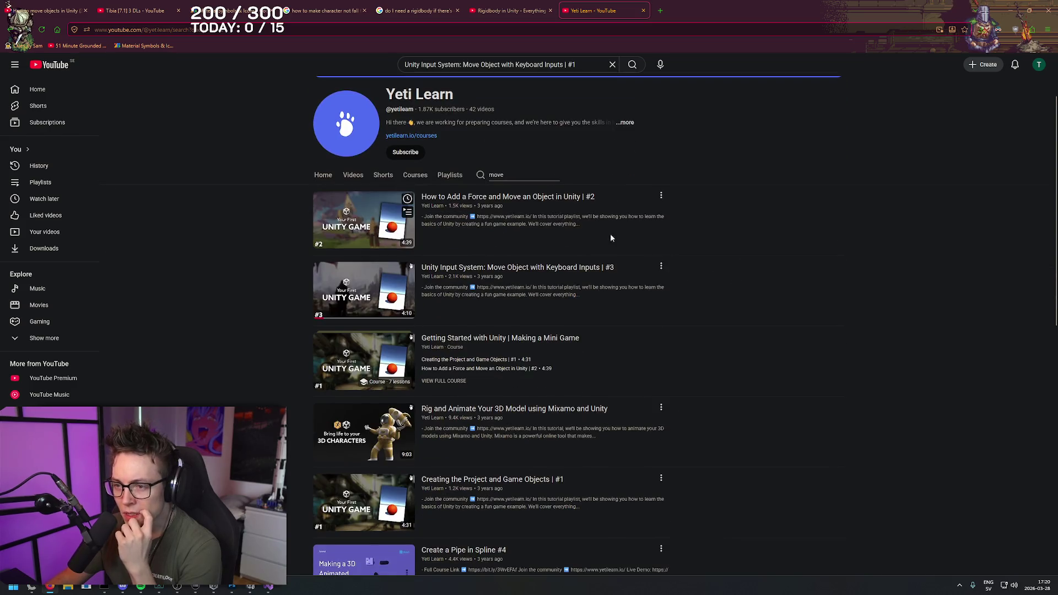
{"action": "left_click", "coordinate": [551, 202]}
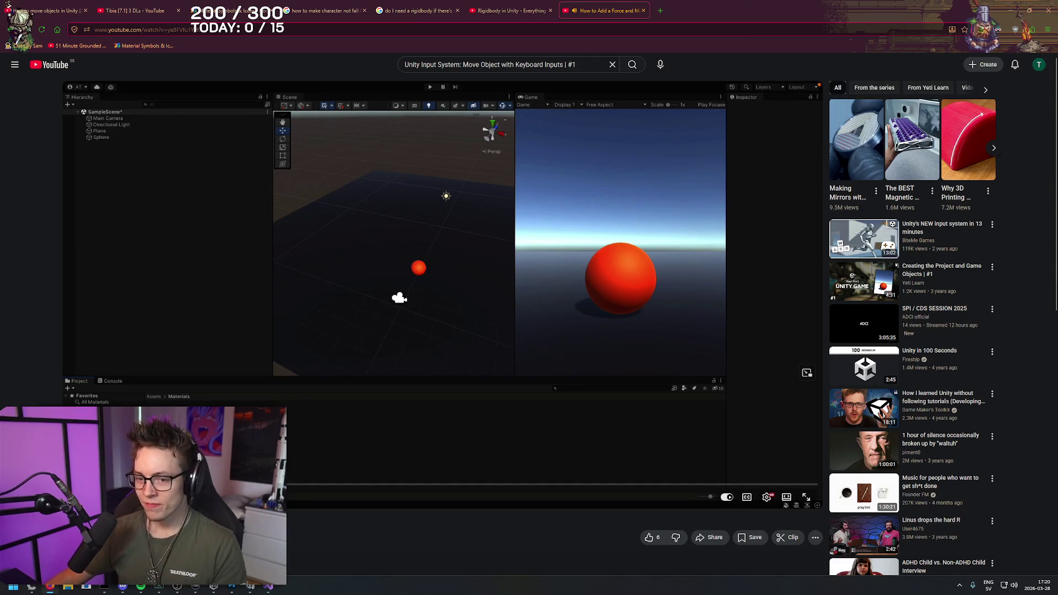
{"action": "double_click", "coordinate": [312, 324]}
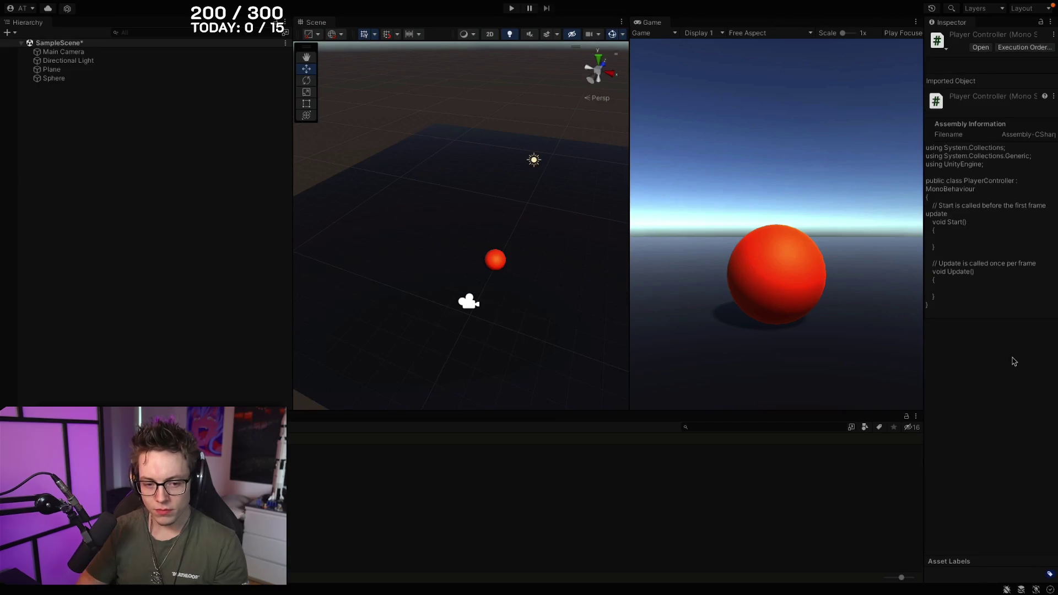
- Pause the full-screen tutorial and seek to where PlayerController opens in Visual Studio
{"action": "mouse_move", "coordinate": [104, 335]}
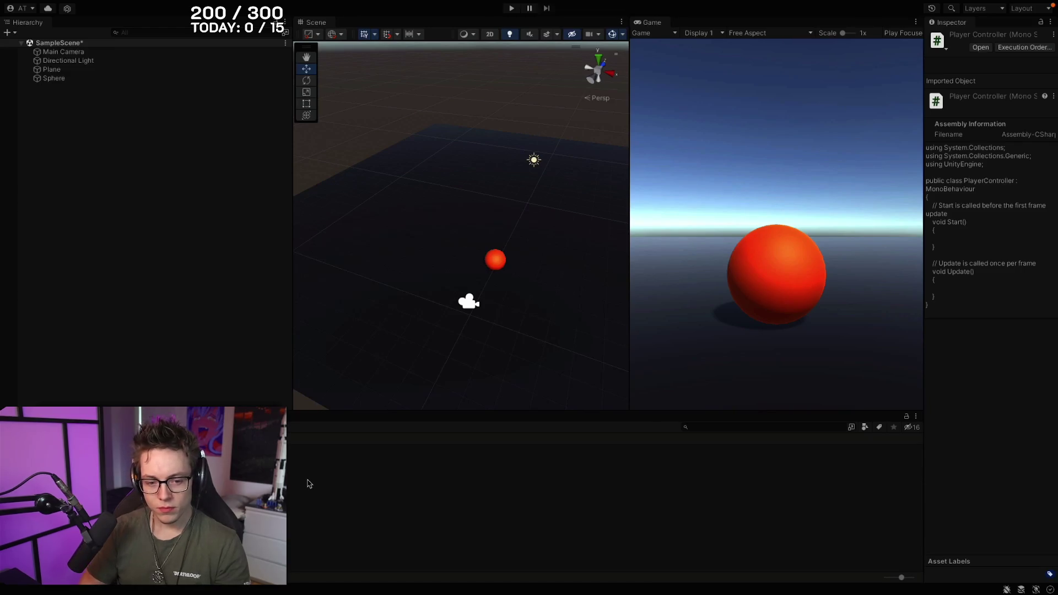
{"action": "mouse_move", "coordinate": [603, 507]}
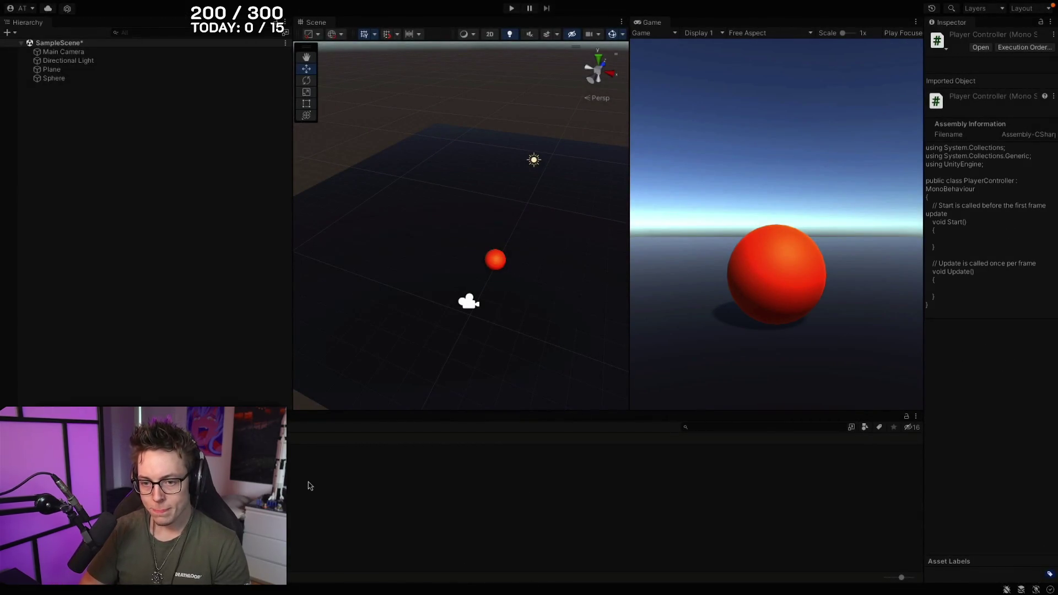
{"action": "mouse_move", "coordinate": [246, 551]}
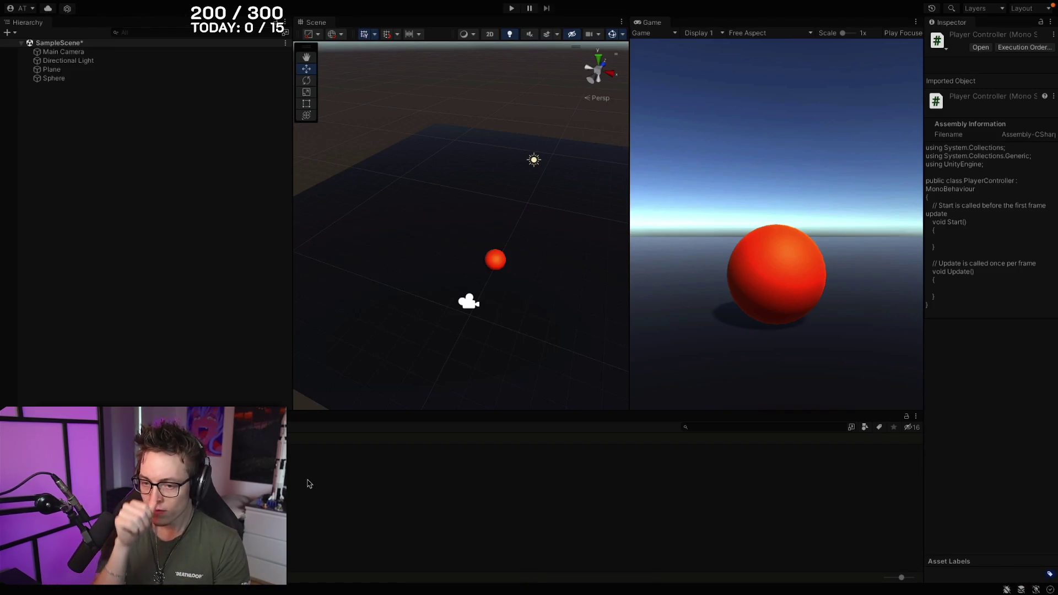
{"action": "left_click", "coordinate": [309, 483]}
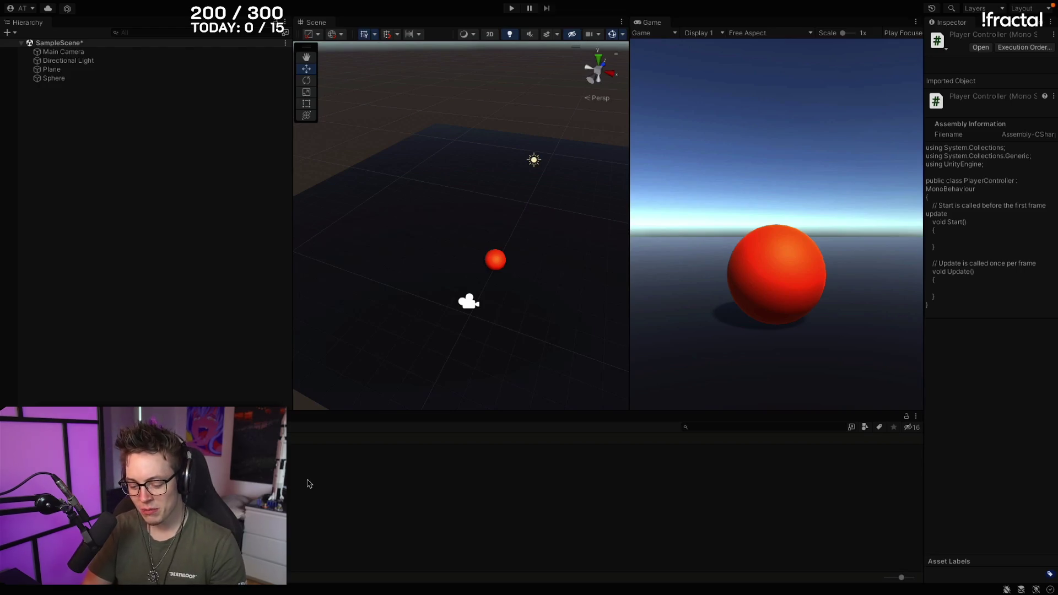
{"action": "key", "text": "Left"}
{"action": "key", "text": "Right"}
{"action": "key", "text": "Right"}
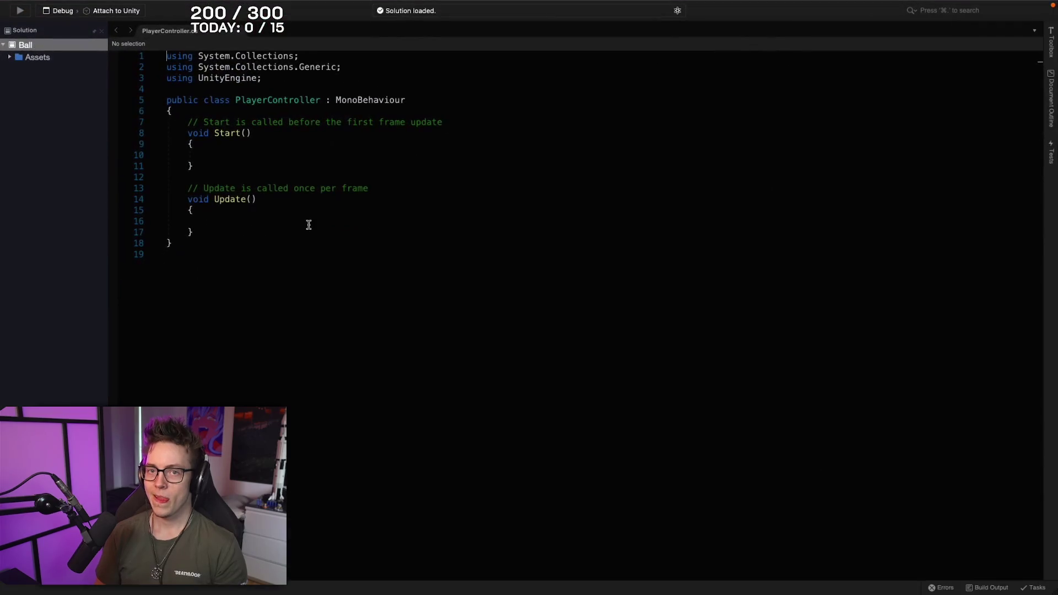
- Play the tutorial until it shows the sphere's components, pause, and switch to Unity
{"action": "left_click", "coordinate": [327, 230]}
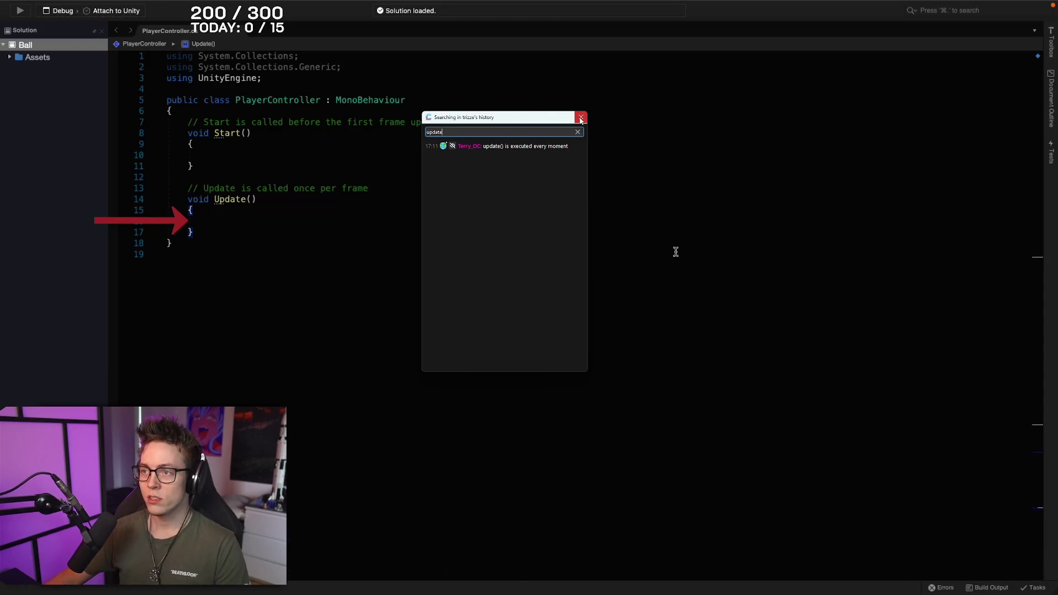
{"action": "left_click", "coordinate": [459, 281]}
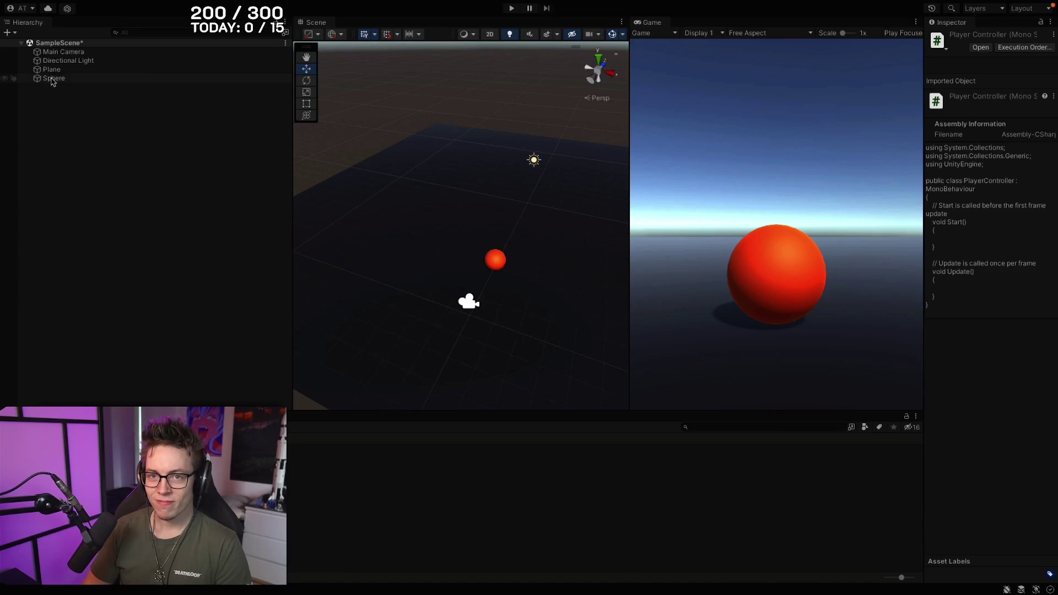
{"action": "left_click", "coordinate": [445, 266]}
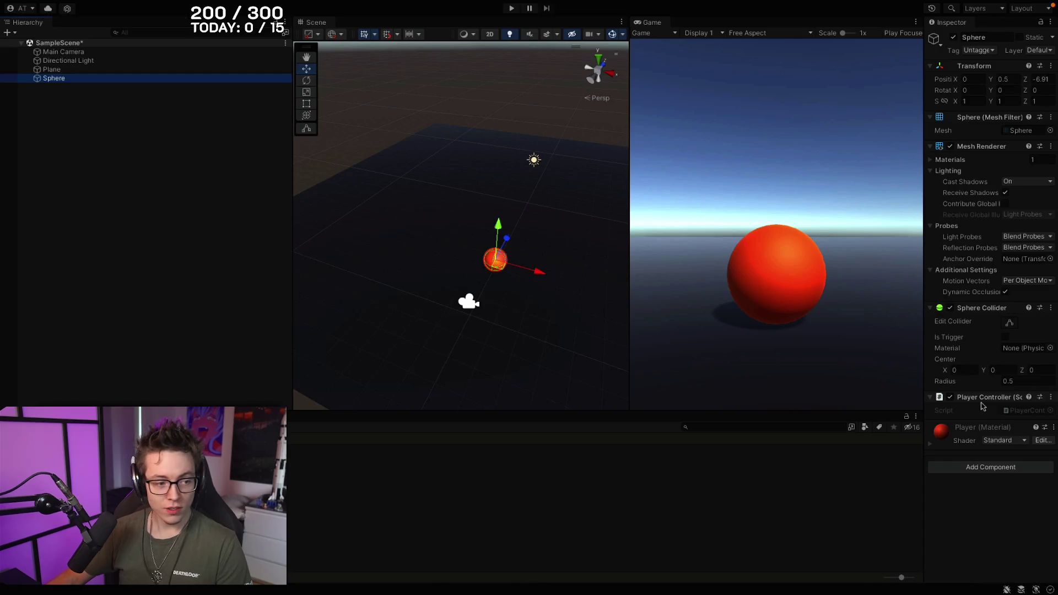
{"action": "key", "text": "alt+Tab"}
{"action": "key", "text": "alt+Tab"}
{"action": "key", "text": "alt+Tab"}
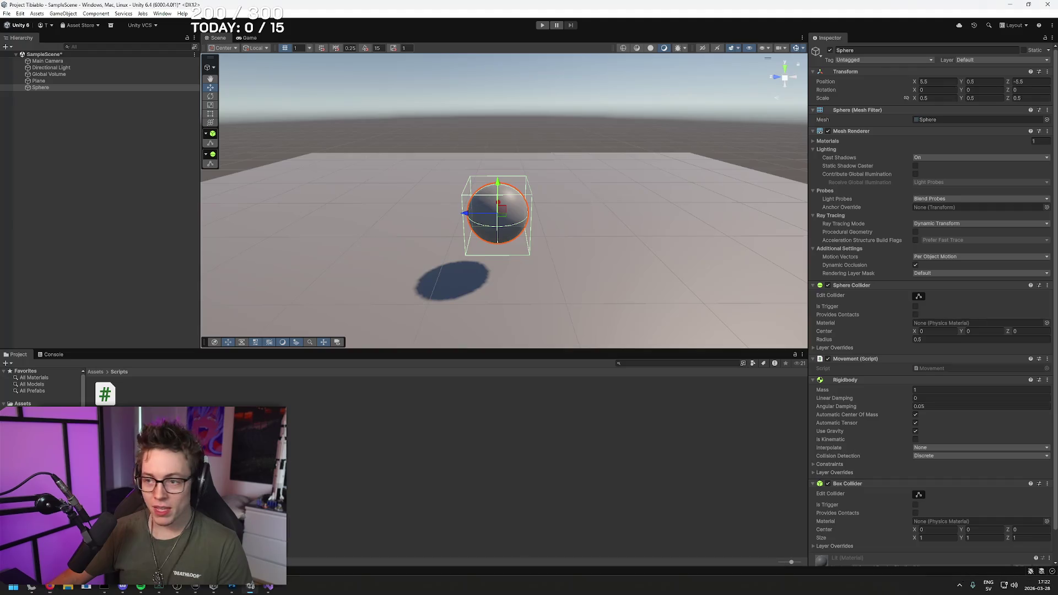
- Scroll the Sphere's Inspector, enter 'script' in a search field, and resume the tutorial
{"action": "scroll", "coordinate": [914, 512], "scroll_direction": "down", "scroll_amount": 2}
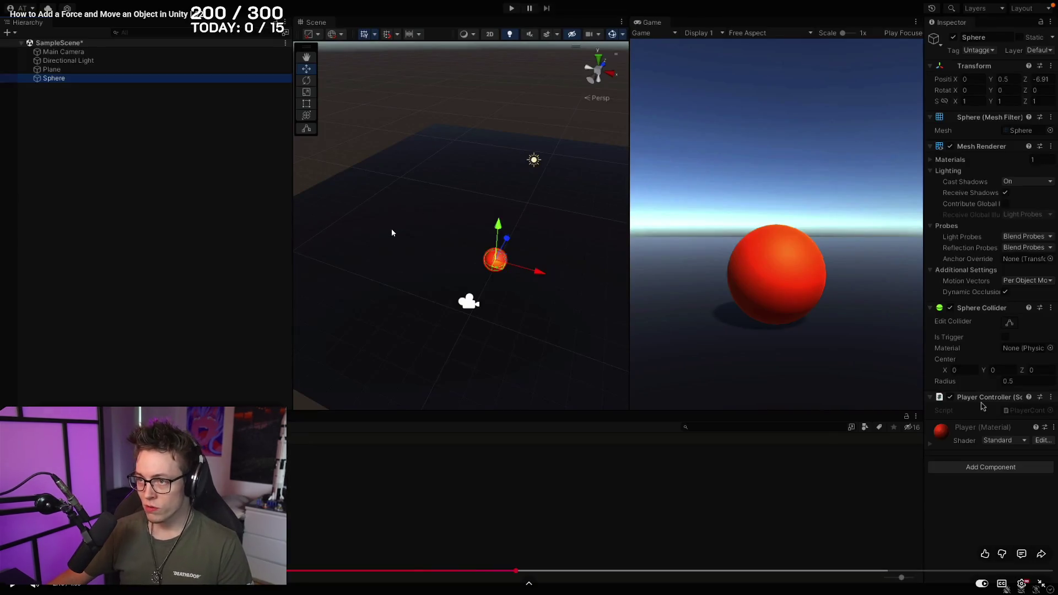
{"action": "left_click", "coordinate": [392, 229]}
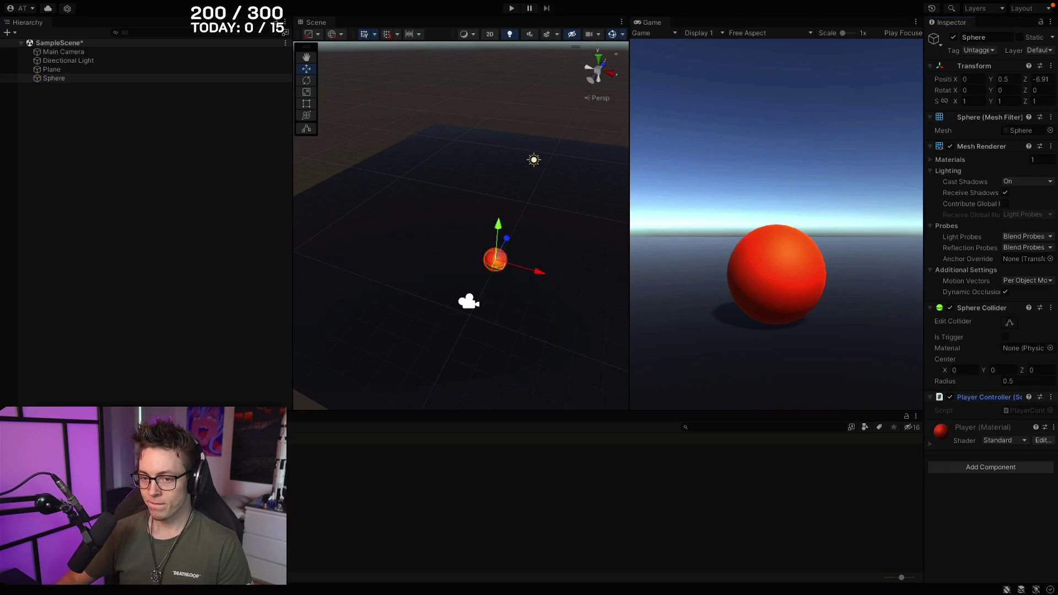
{"action": "left_click", "coordinate": [969, 468]}
{"action": "key", "text": "BackSpace"}
{"action": "type", "text": "script"}
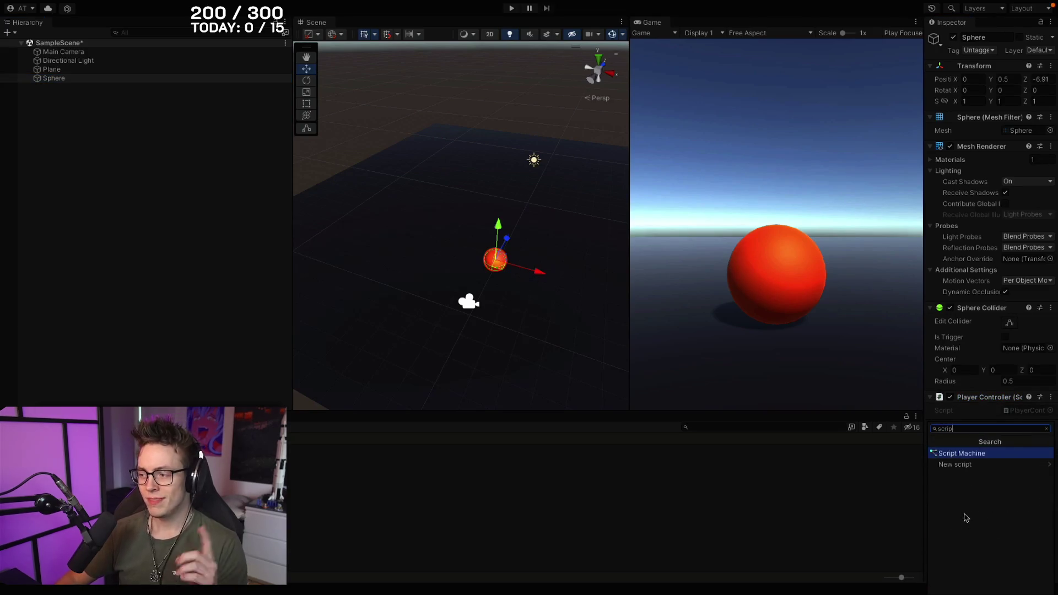
{"action": "left_click", "coordinate": [969, 468]}
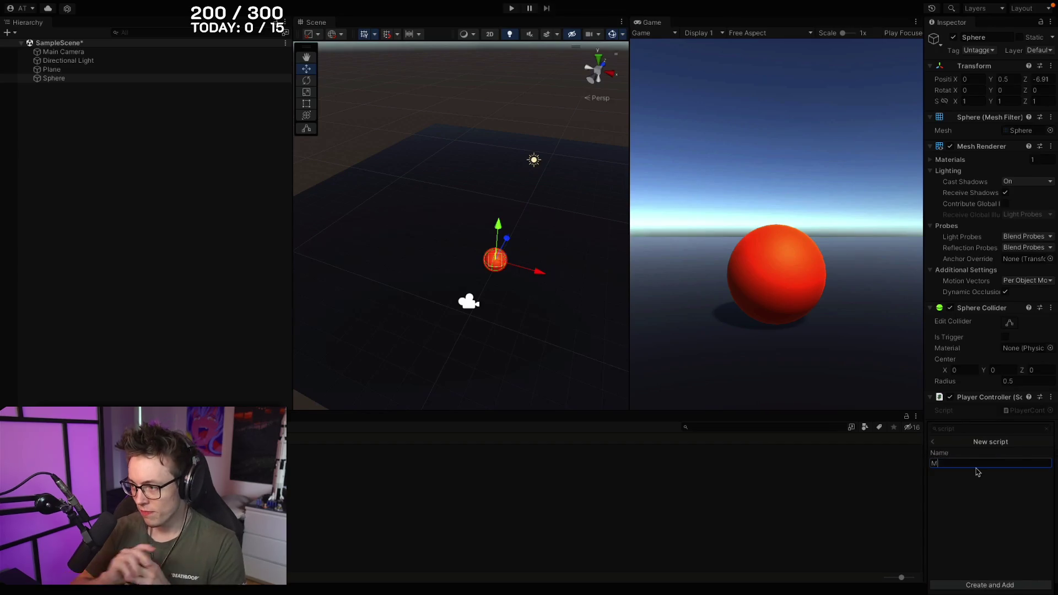
{"action": "left_click", "coordinate": [906, 472]}
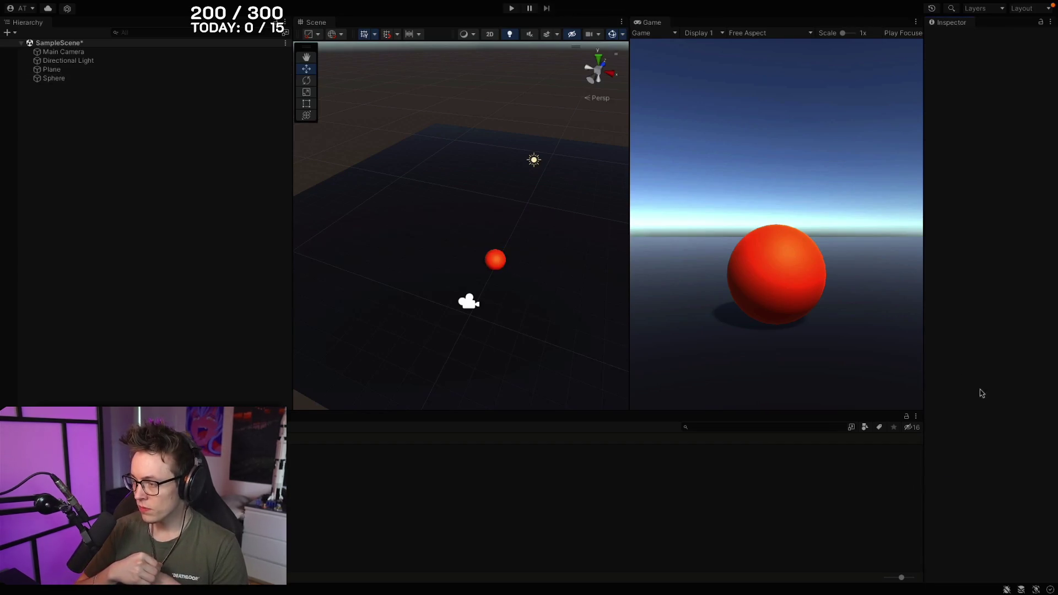
{"action": "left_click", "coordinate": [61, 79]}
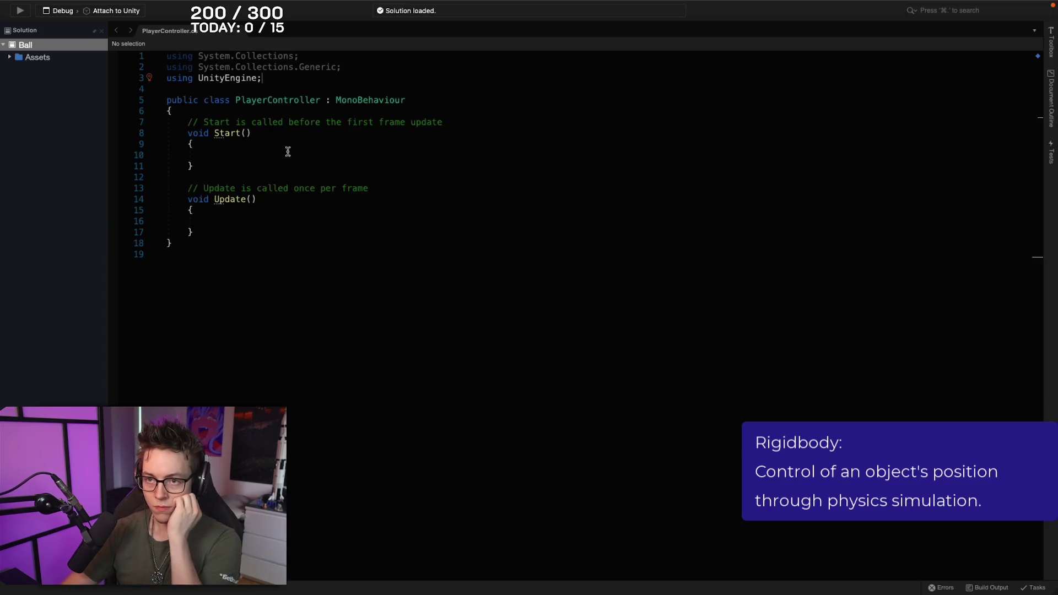
- Write rb = GetComponent<Rigidbody>(); in the script's Start method
{"action": "left_click", "coordinate": [287, 155]}
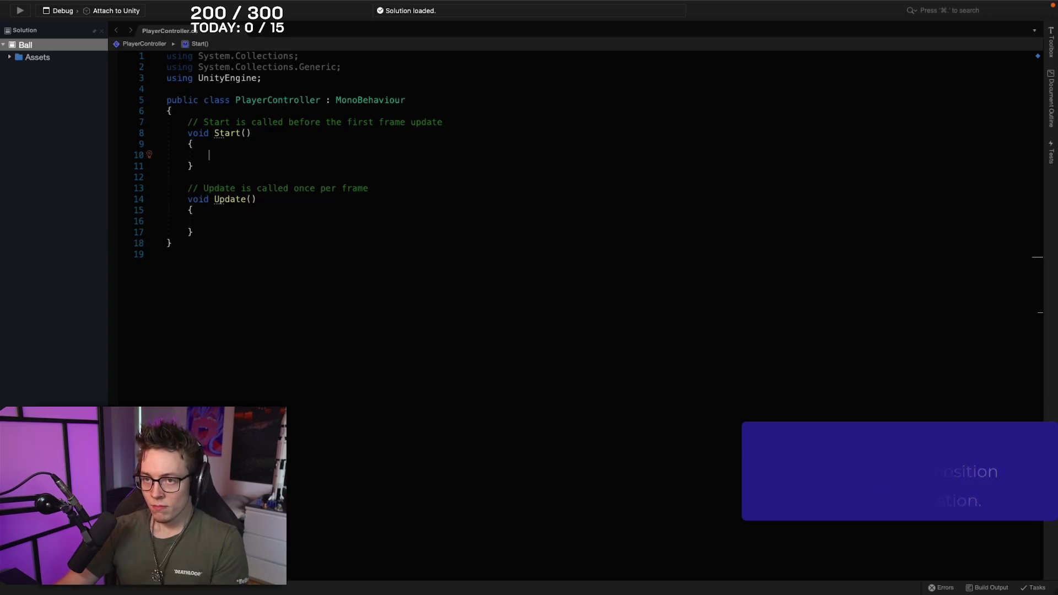
{"action": "type", "text": "rb = GetCompon"}
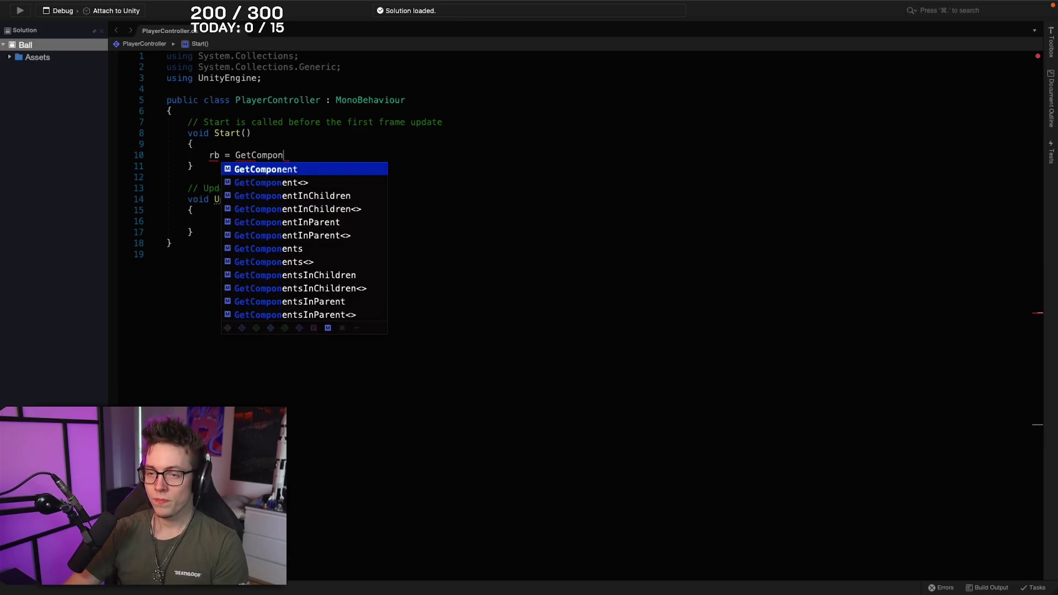
{"action": "key", "text": "Tab"}
{"action": "type", "text": "<"}
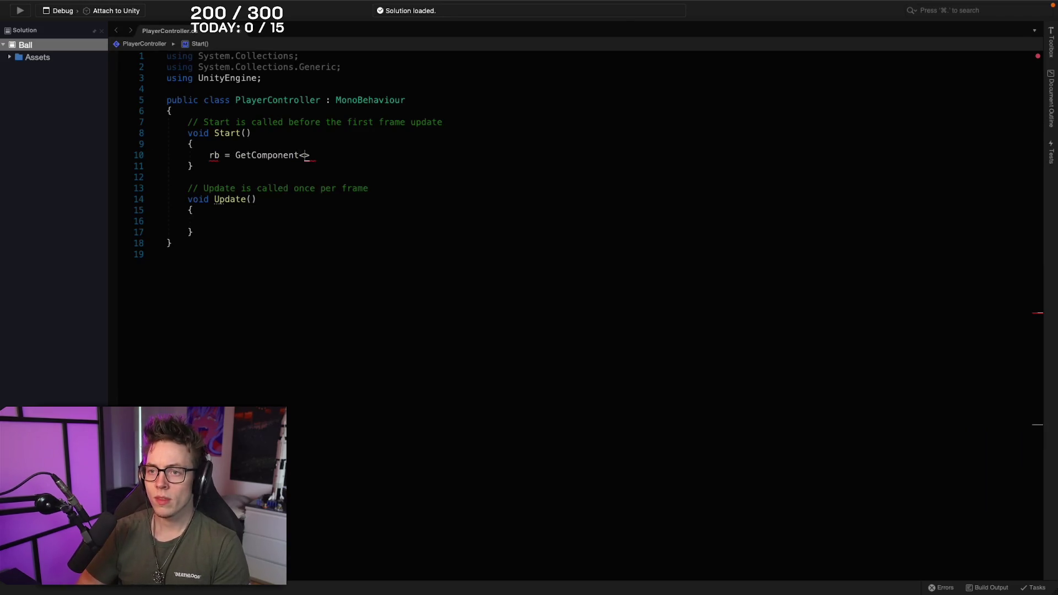
{"action": "type", "text": "Rigi"}
{"action": "key", "text": "Tab"}
{"action": "type", "text": "("}
- Pause and resume the tutorial as it declares rb and reaches the rb.AddForce code
{"action": "mouse_move", "coordinate": [337, 369]}
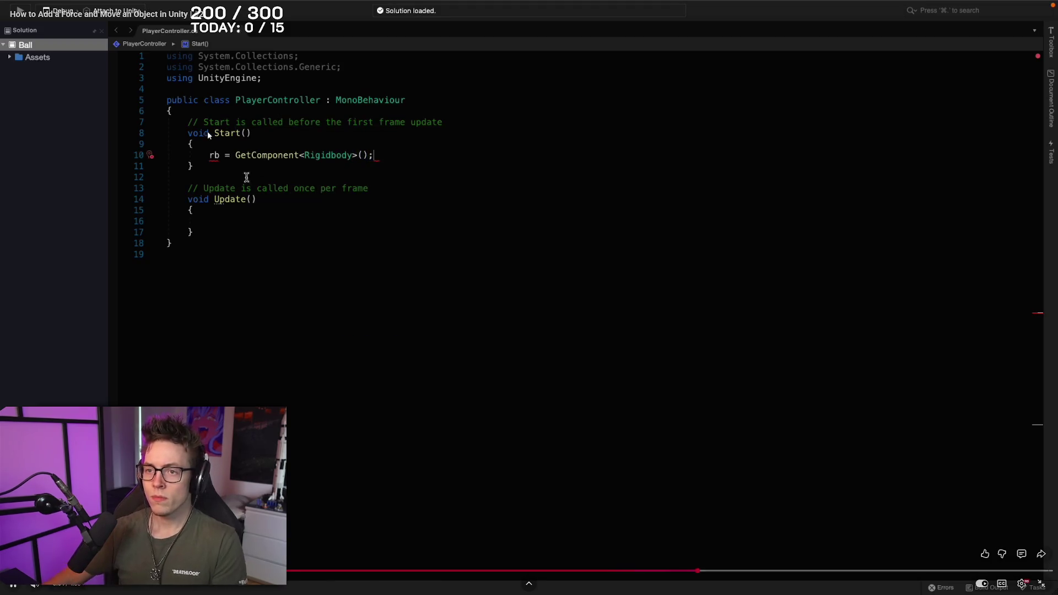
{"action": "left_click", "coordinate": [335, 368]}
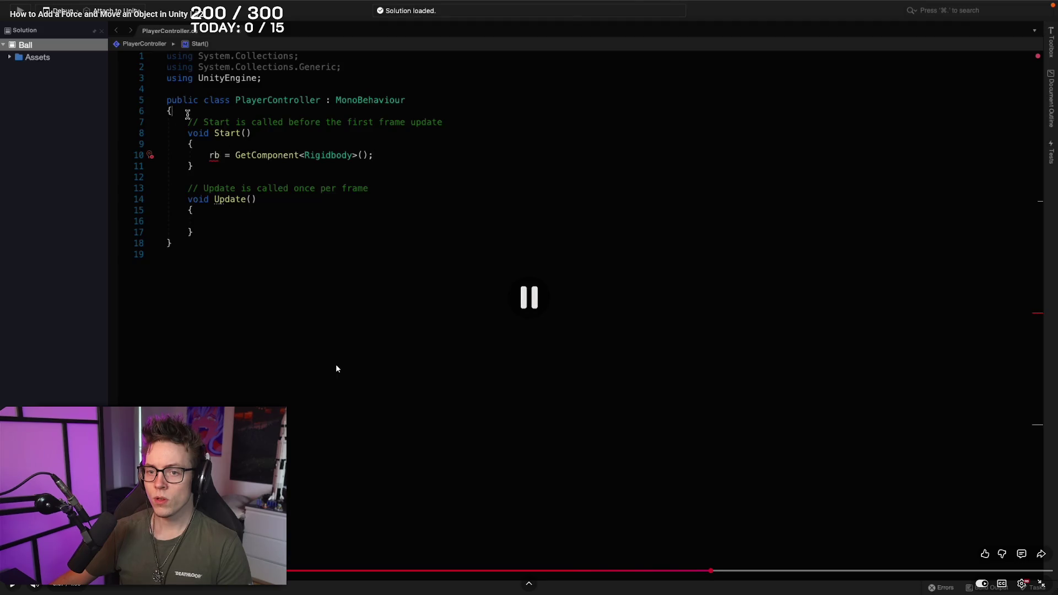
{"action": "key", "text": "alt+Tab"}
{"action": "left_click", "coordinate": [268, 587]}
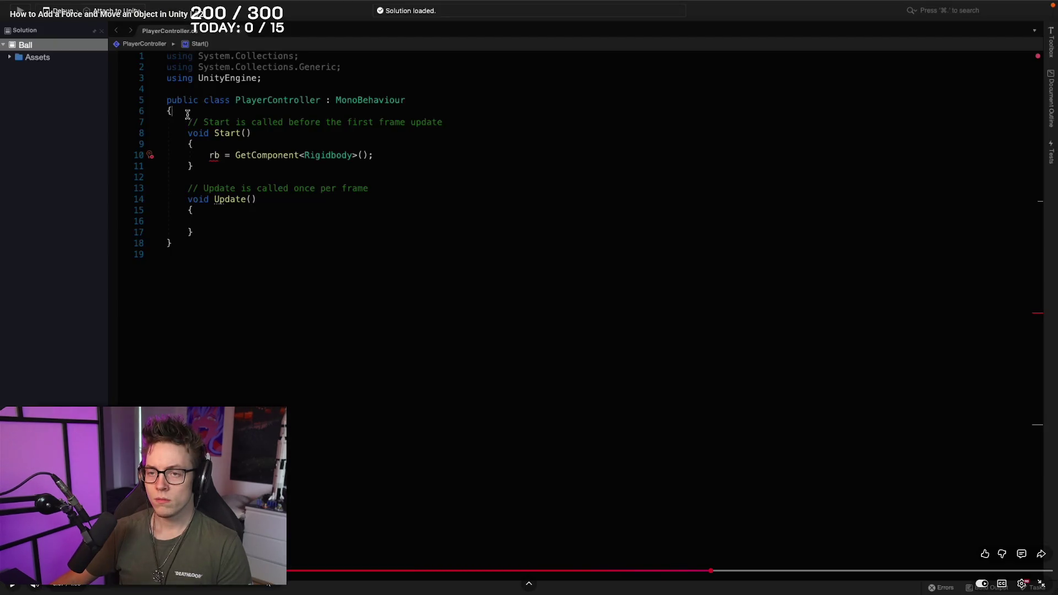
{"action": "left_click", "coordinate": [303, 323]}
{"action": "type", "text": "private Rigidbody"}
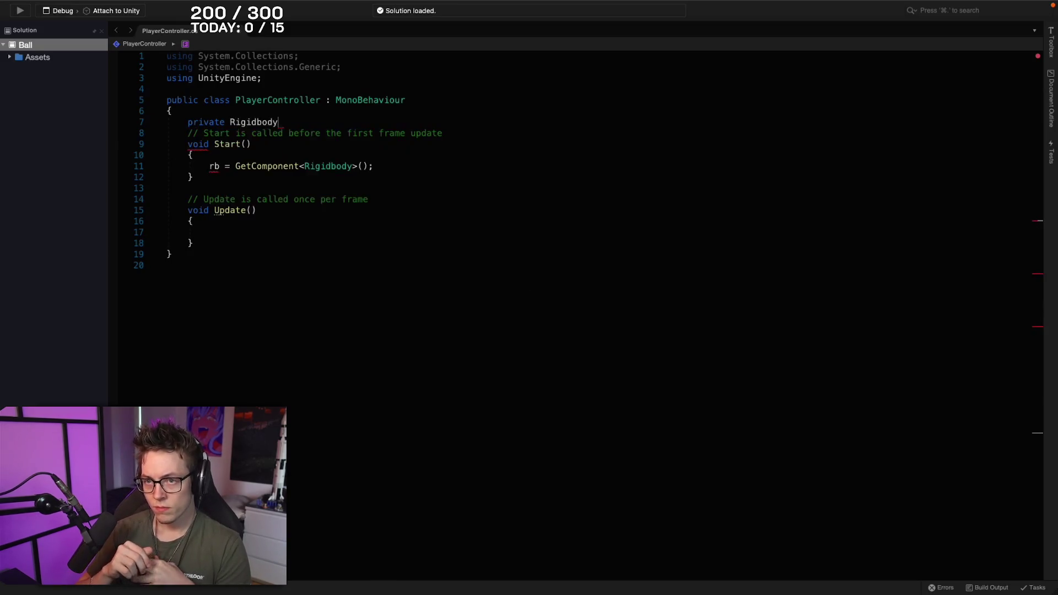
{"action": "key", "text": "space"}
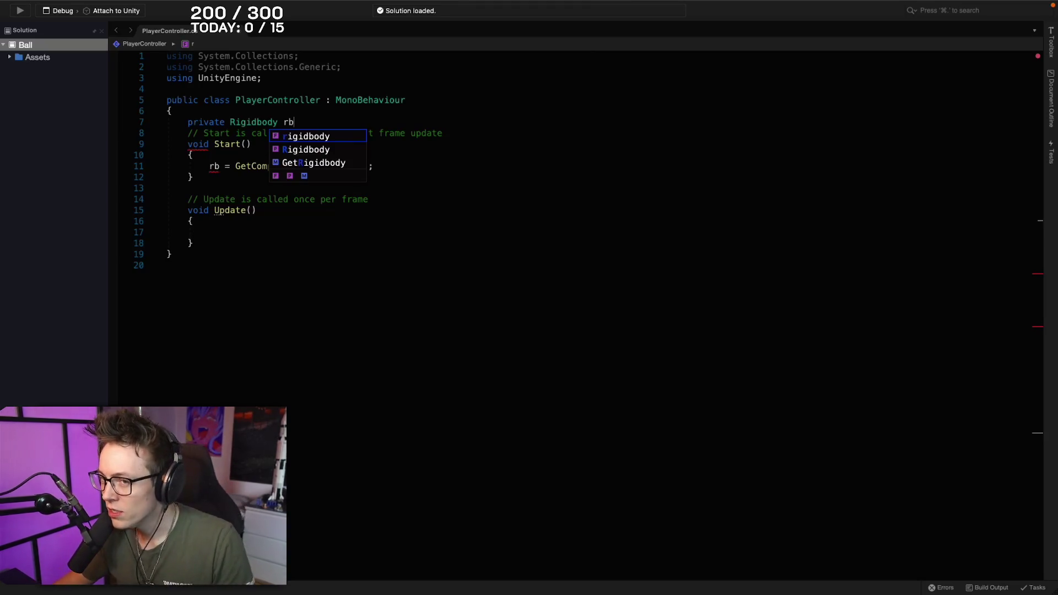
{"action": "mouse_move", "coordinate": [359, 229]}
{"action": "left_click", "coordinate": [363, 286]}
{"action": "left_click", "coordinate": [256, 229]}
{"action": "type", "text": "rb"}
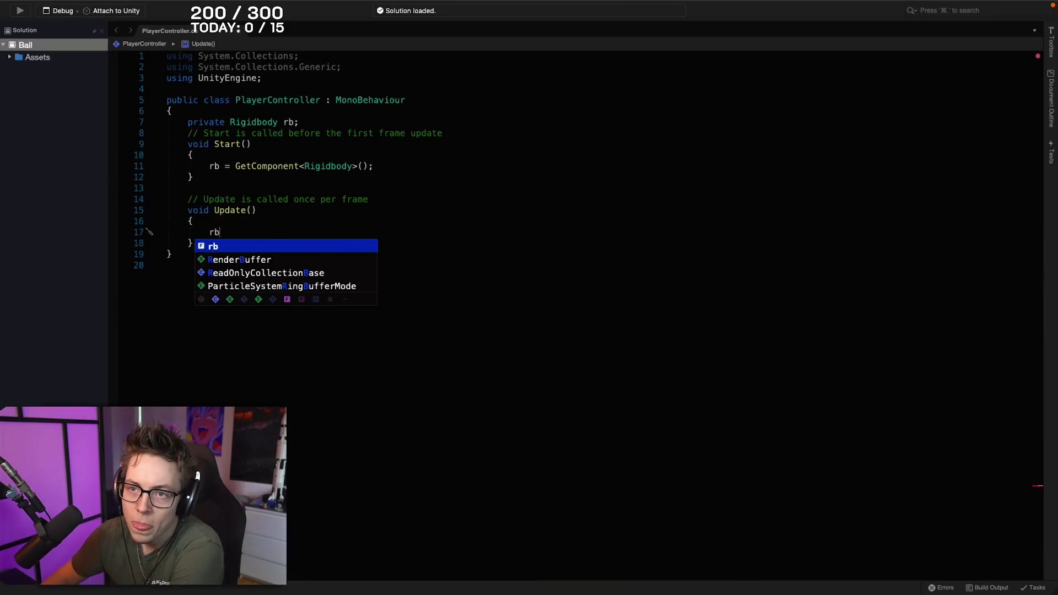
{"action": "left_click", "coordinate": [261, 120]}
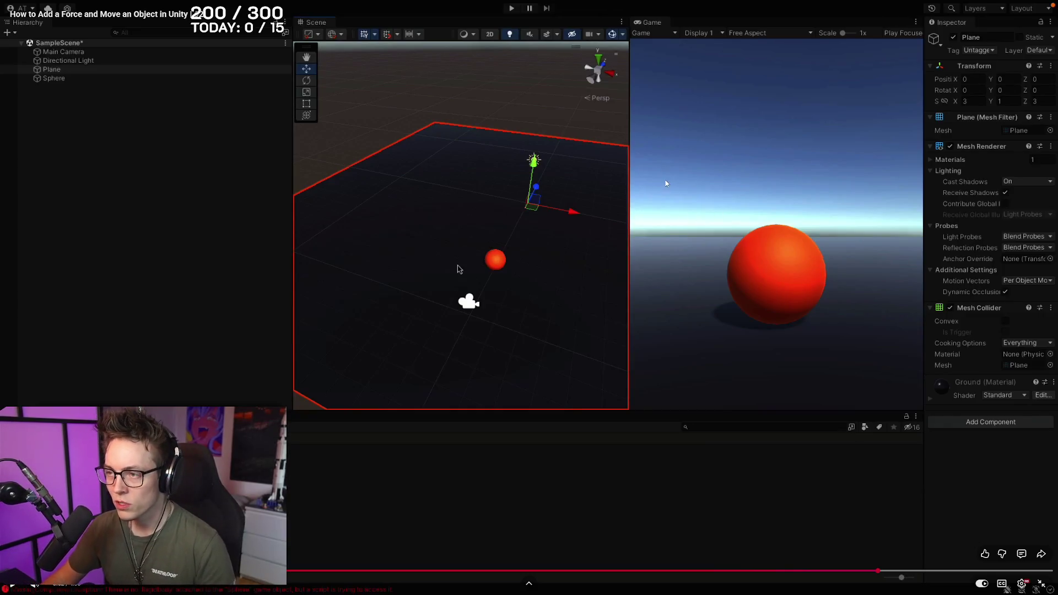
- Play-test the scene with Ctrl+P, orbiting the view as the sphere rolls, then stop it
{"action": "left_click", "coordinate": [169, 314]}
{"action": "left_click", "coordinate": [169, 314]}
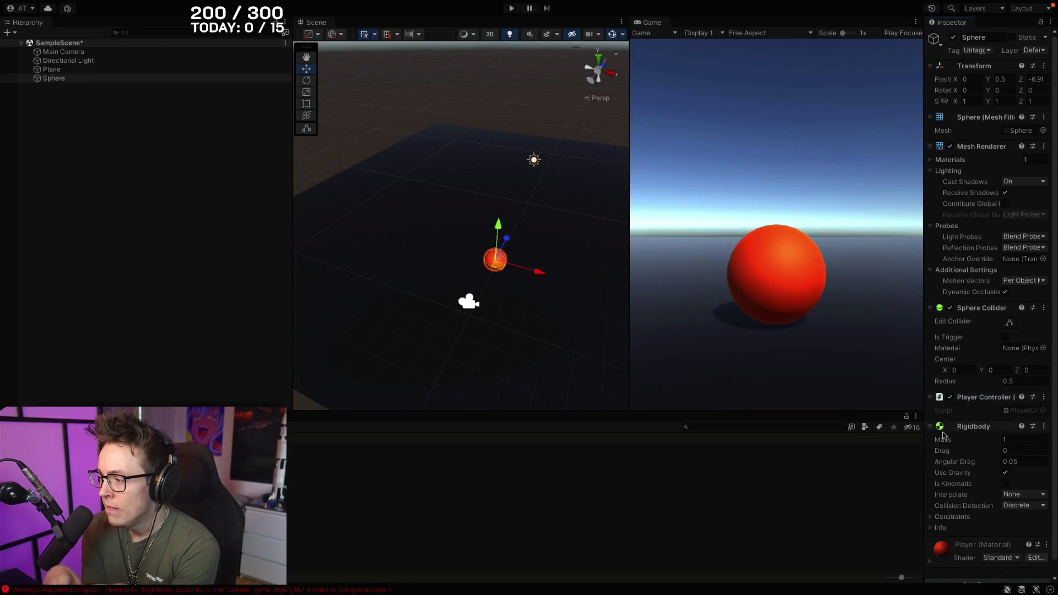
{"action": "left_click", "coordinate": [930, 427]}
{"action": "left_click", "coordinate": [511, 9]}
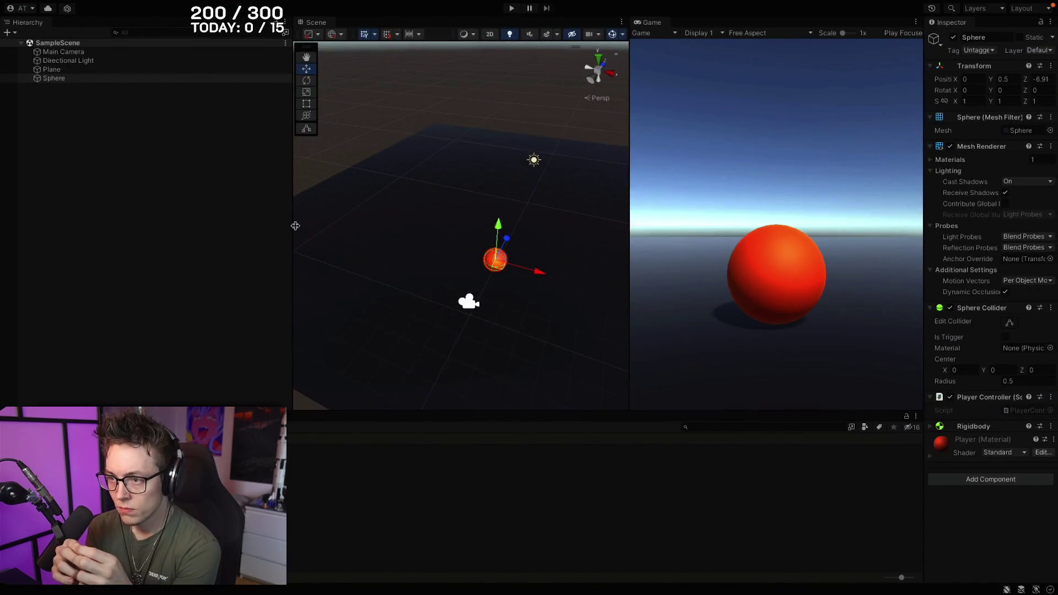
{"action": "key", "text": "ctrl+p"}
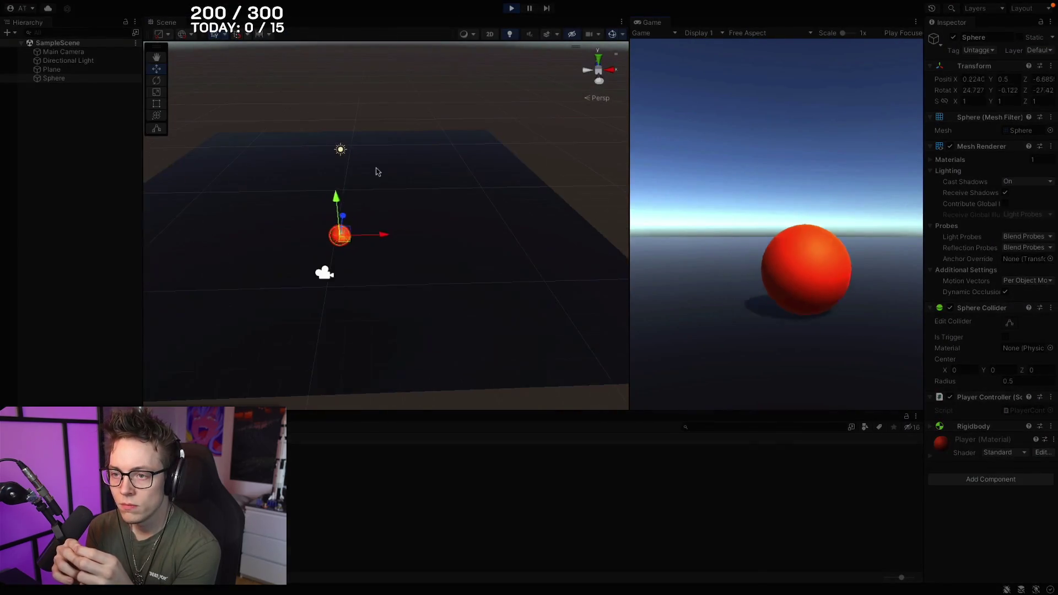
{"action": "mouse_move", "coordinate": [482, 130]}
{"action": "left_mouse_down"}
{"action": "mouse_move", "coordinate": [536, 146]}
{"action": "mouse_move", "coordinate": [529, 160]}
{"action": "mouse_move", "coordinate": [522, 115]}
{"action": "left_mouse_up"}
{"action": "key", "text": "ctrl+p"}
{"action": "key", "text": "ctrl+p"}
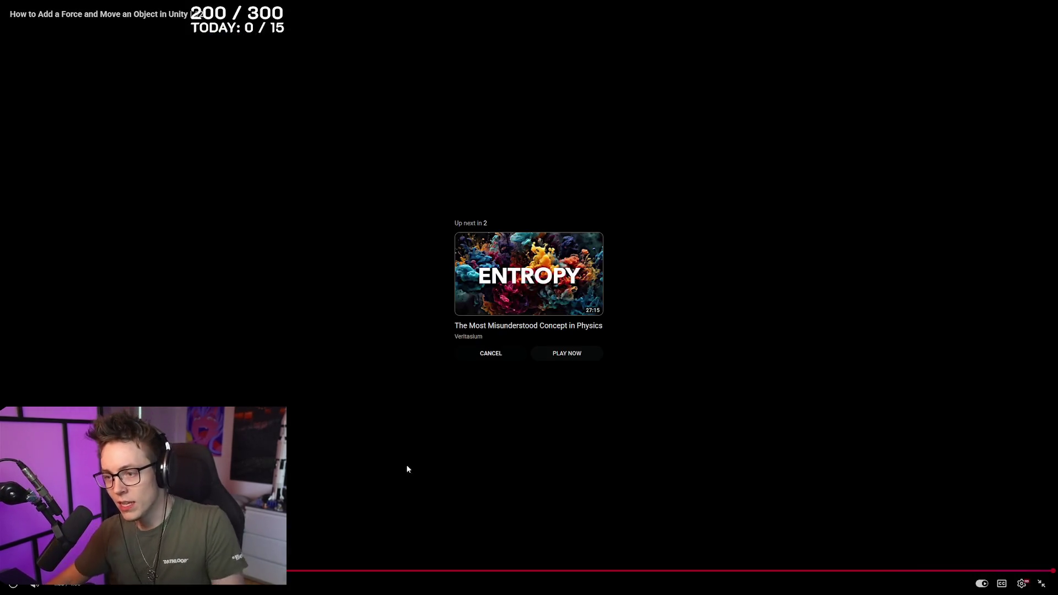
- Exit full-screen playback and go back to the Yeti Learn channel page
{"action": "key", "text": "Escape"}
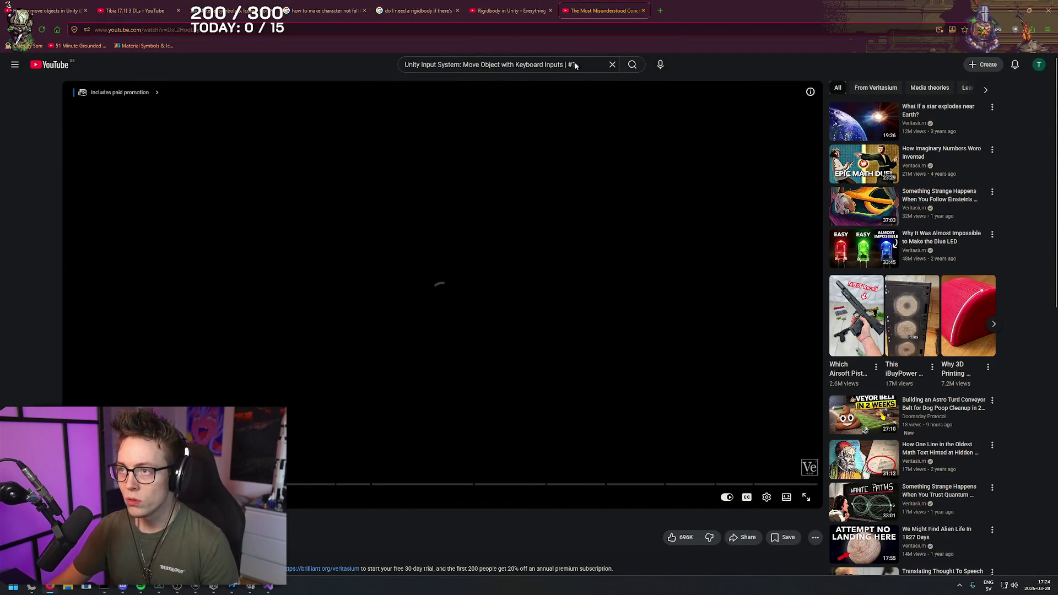
{"action": "key", "text": "alt+Left"}
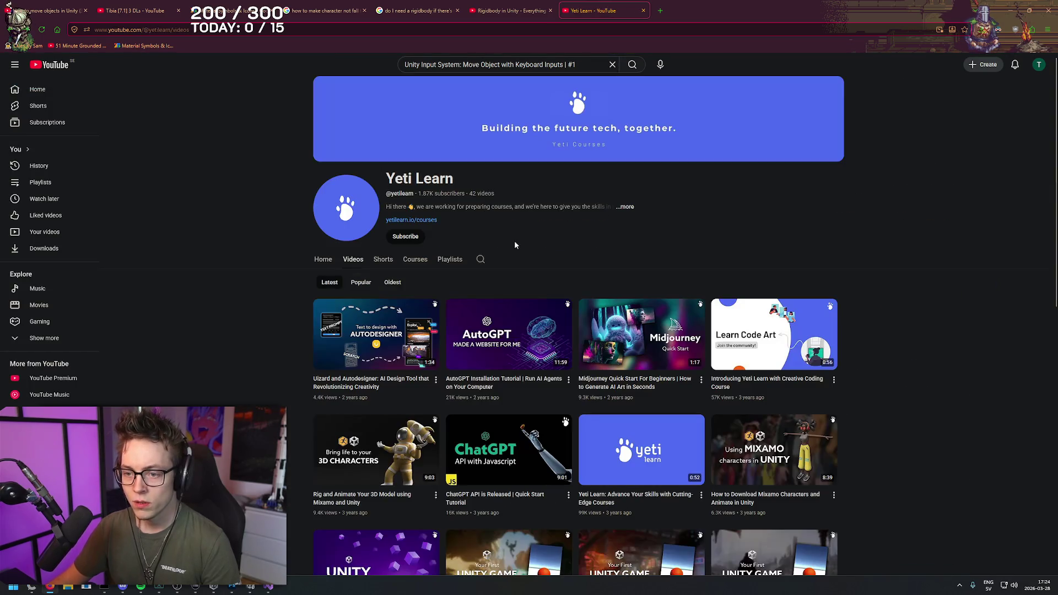
{"action": "right_click", "coordinate": [208, 142]}
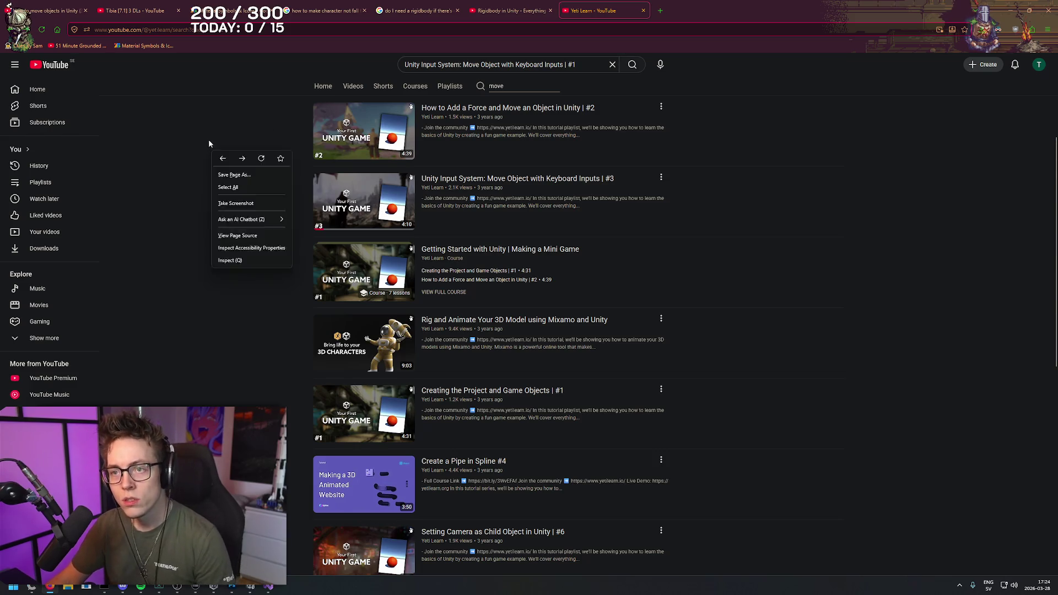
{"action": "left_click", "coordinate": [201, 124]}
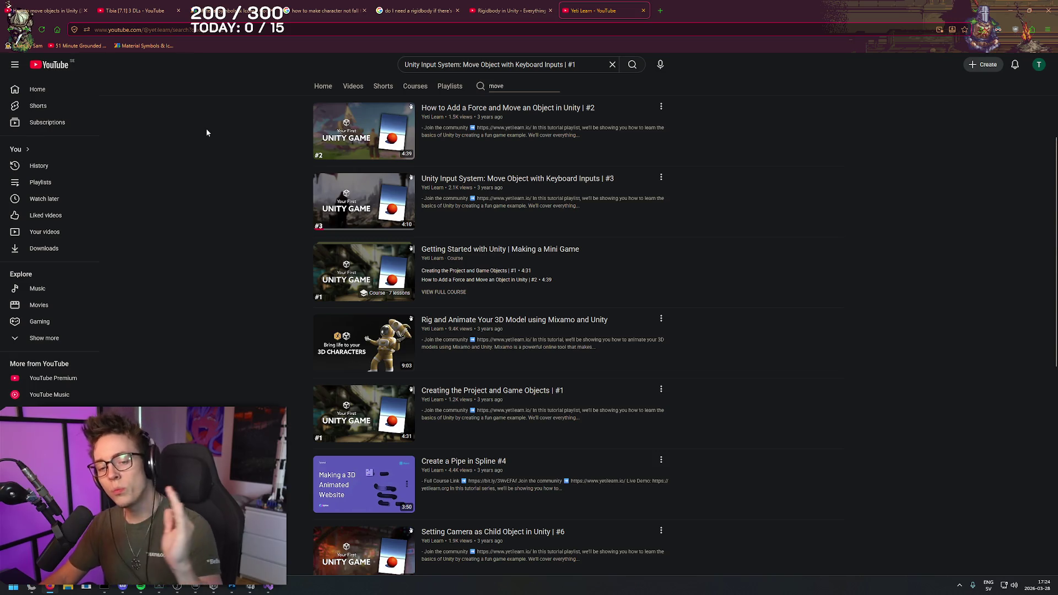
{"action": "right_click", "coordinate": [249, 140]}
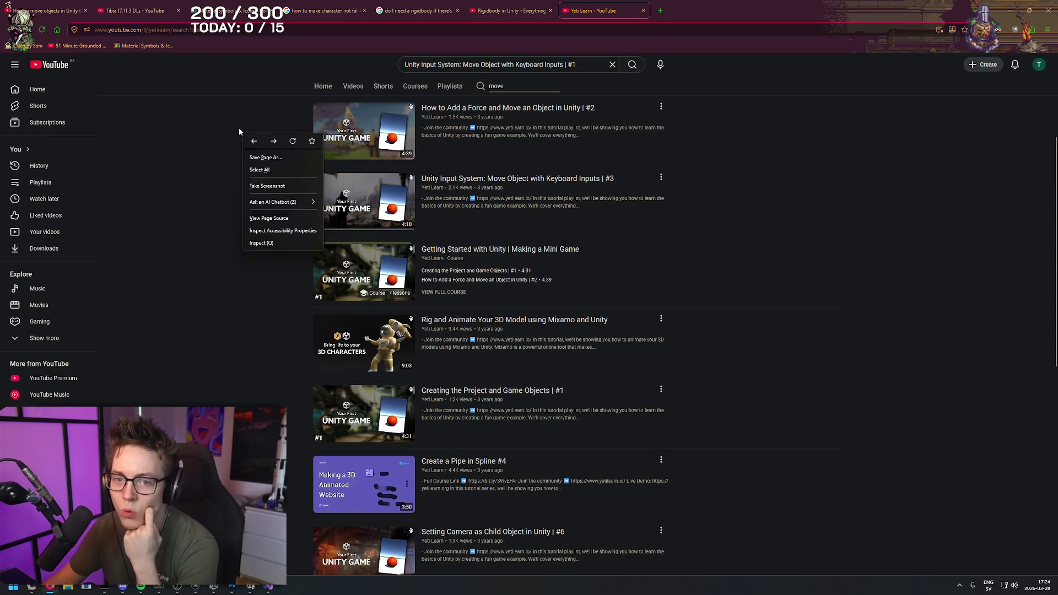
{"action": "left_click", "coordinate": [231, 122]}
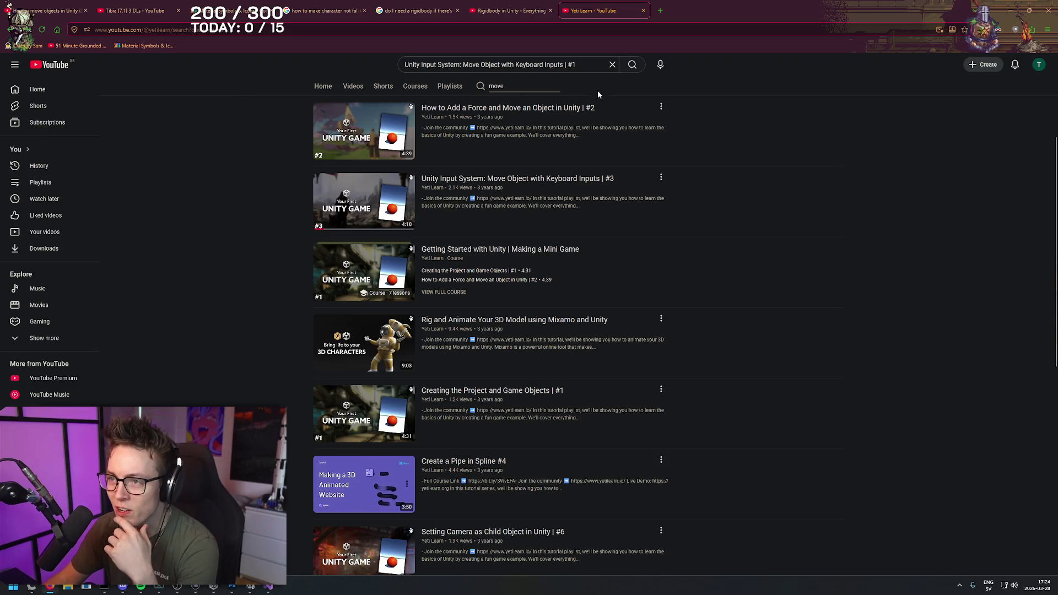
- Reopen the 'How to Add a Force and Move an Object' video, then return to the 'move' results
{"action": "left_click", "coordinate": [548, 109]}
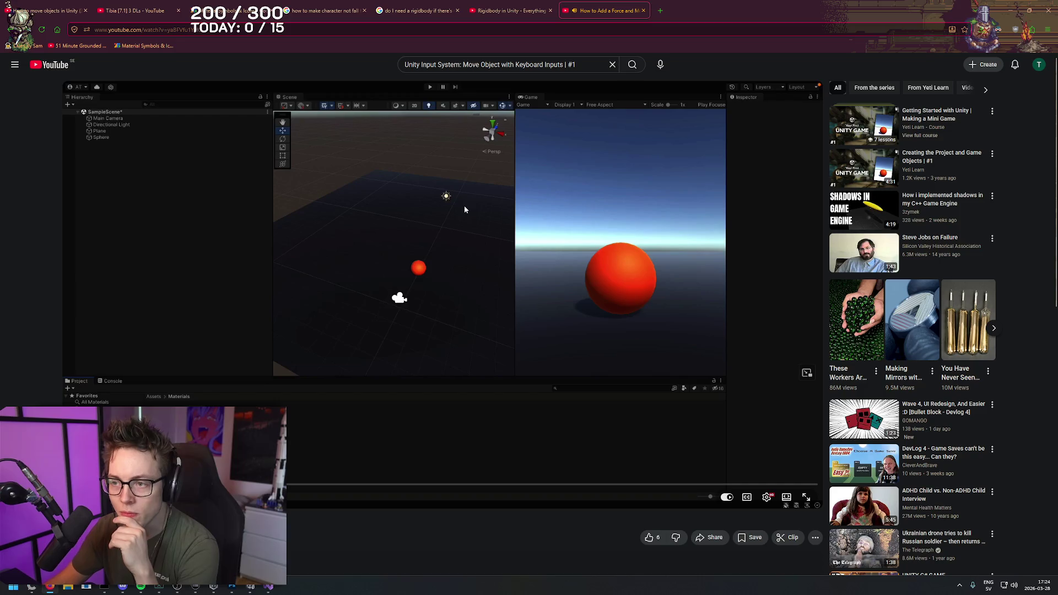
{"action": "double_click", "coordinate": [464, 206]}
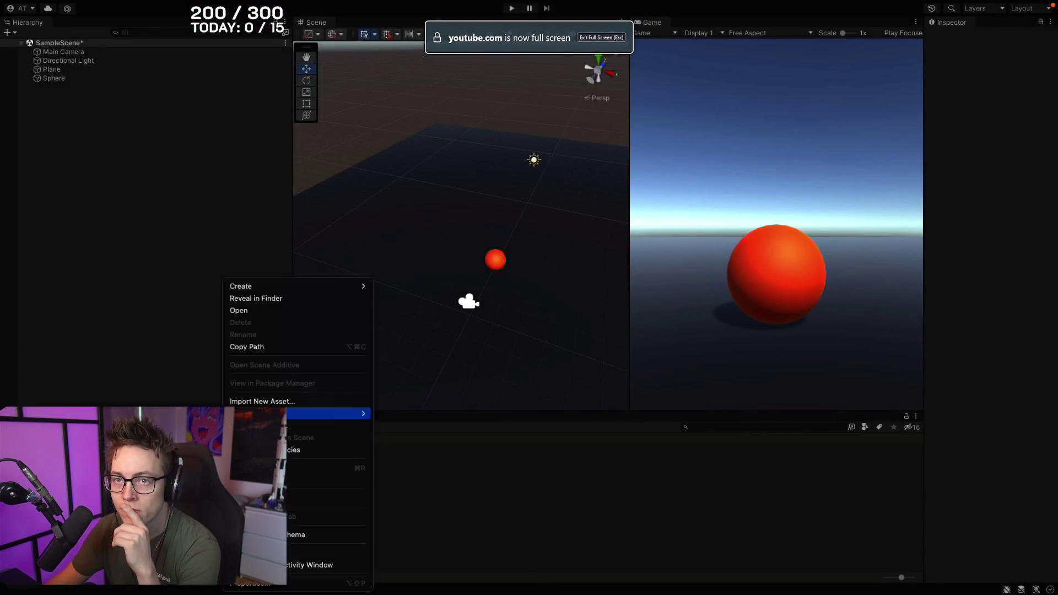
{"action": "double_click", "coordinate": [439, 172]}
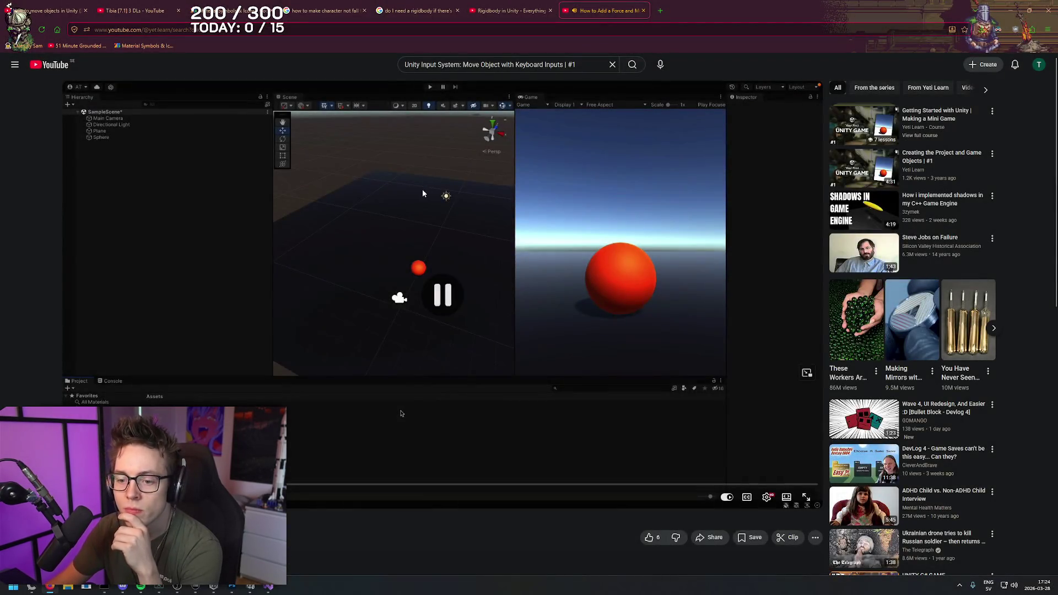
{"action": "key", "text": "alt+Left"}
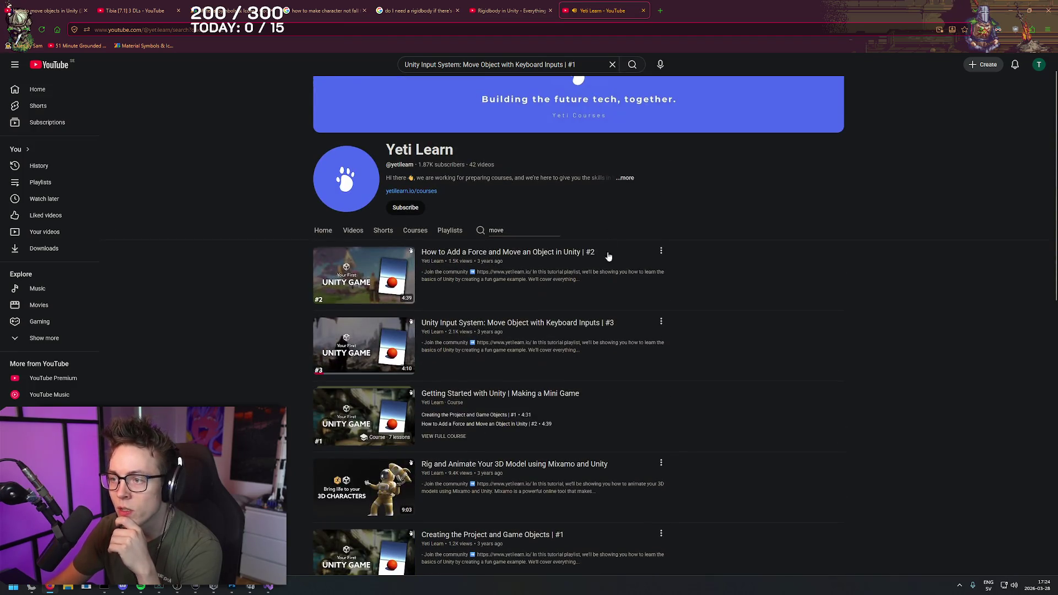
- Back on the Rigidbody scripting reference, bookmark the page
{"action": "left_click", "coordinate": [606, 253]}
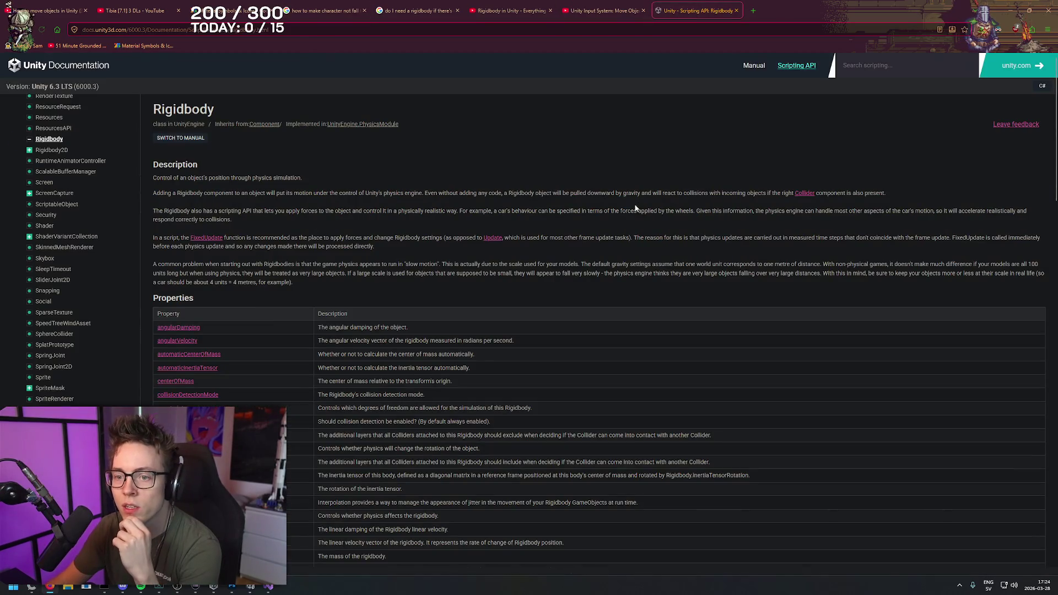
{"action": "right_click", "coordinate": [601, 127]}
{"action": "left_click", "coordinate": [567, 166]}
{"action": "scroll", "coordinate": [570, 222], "scroll_direction": "down", "scroll_amount": 6}
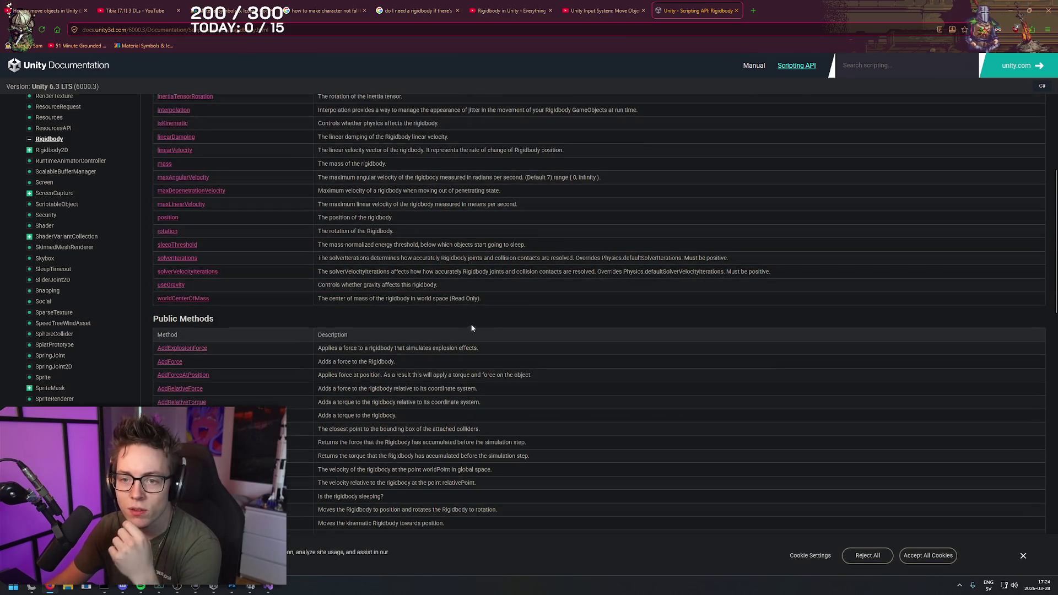
{"action": "scroll", "coordinate": [482, 316], "scroll_direction": "down", "scroll_amount": 2}
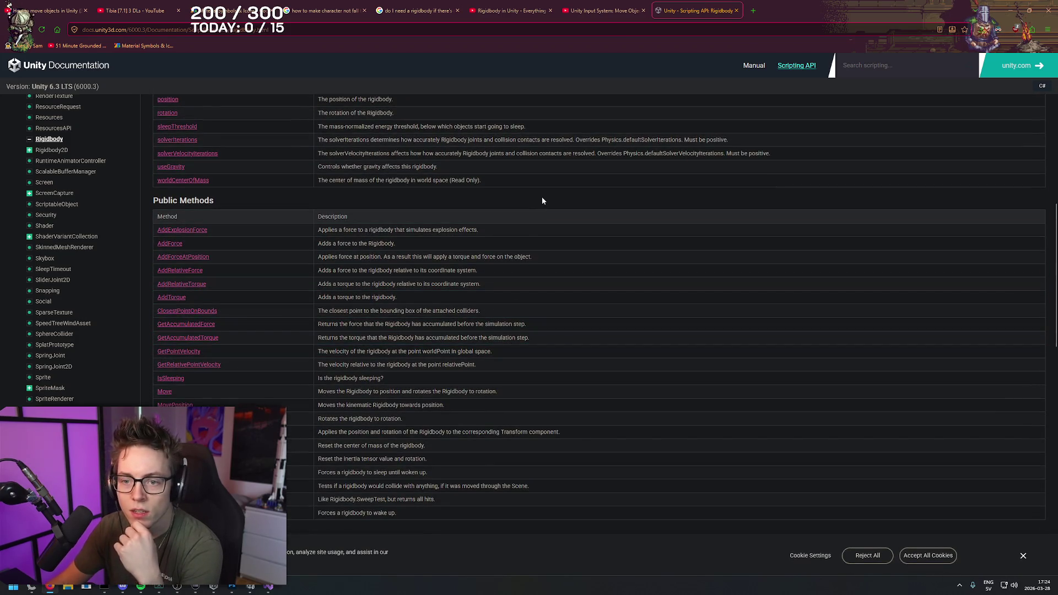
{"action": "scroll", "coordinate": [244, 98], "scroll_direction": "up", "scroll_amount": 10}
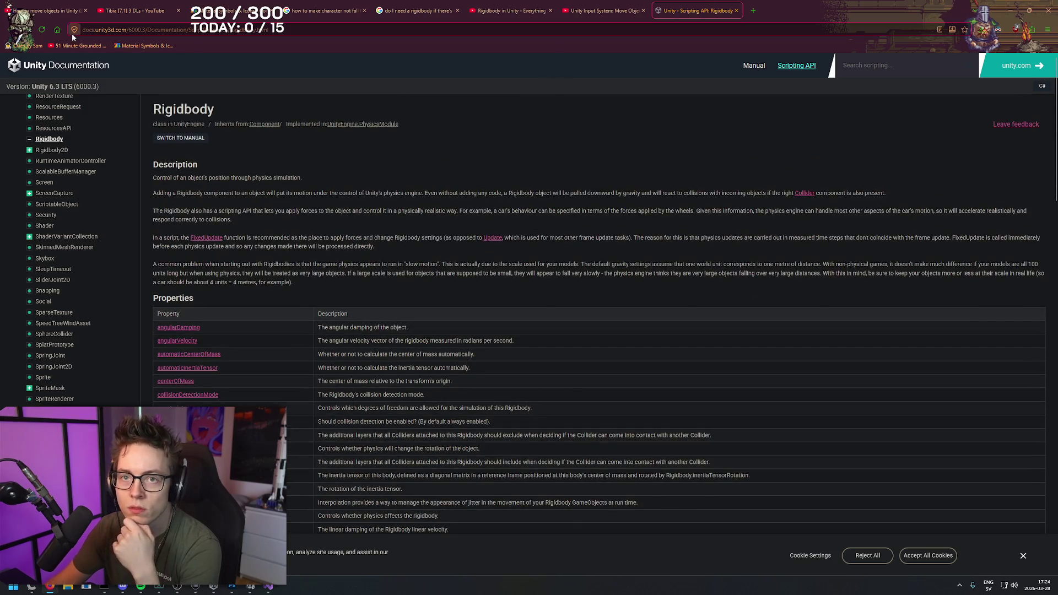
{"action": "left_click_drag", "start_coordinate": [74, 30], "coordinate": [185, 46]}
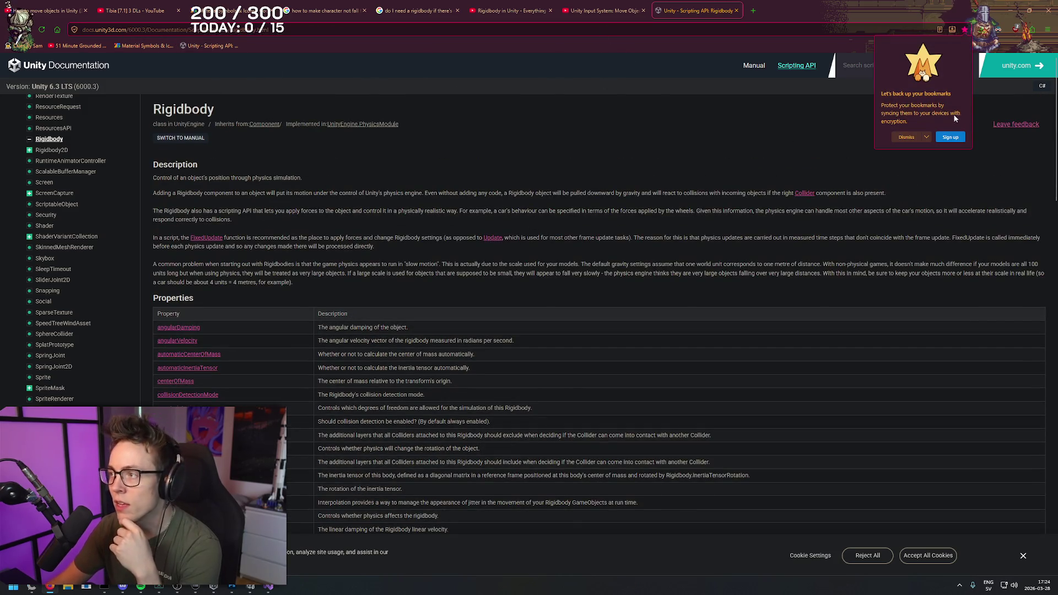
{"action": "right_click", "coordinate": [574, 120]}
{"action": "middle_click", "coordinate": [595, 118]}
{"action": "middle_click", "coordinate": [601, 330]}
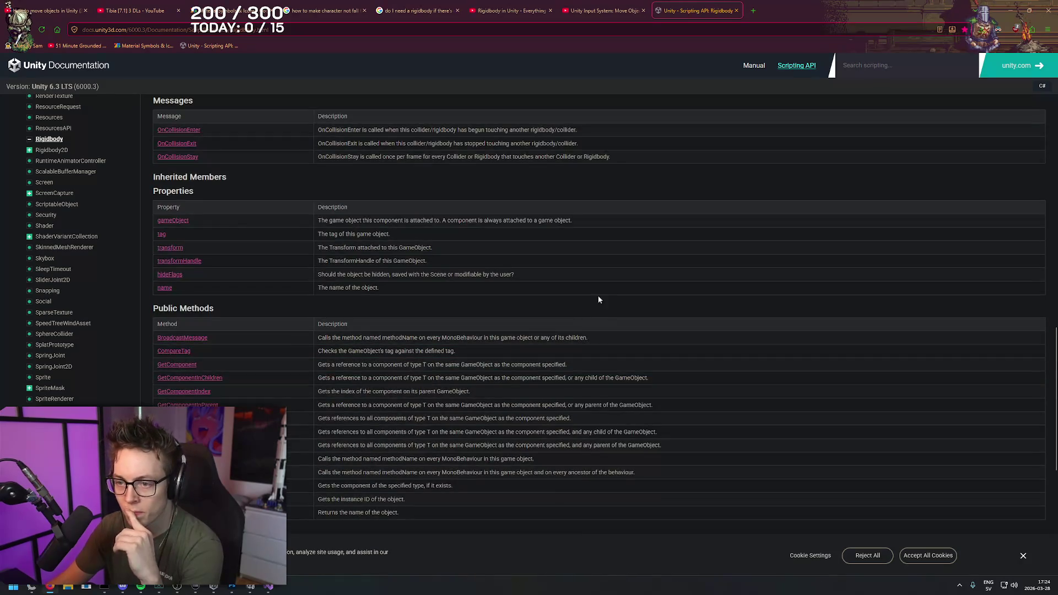
- Search the Rigidbody page for 'move' and read the Move and MovePosition descriptions
{"action": "key", "text": "ctrl+f"}
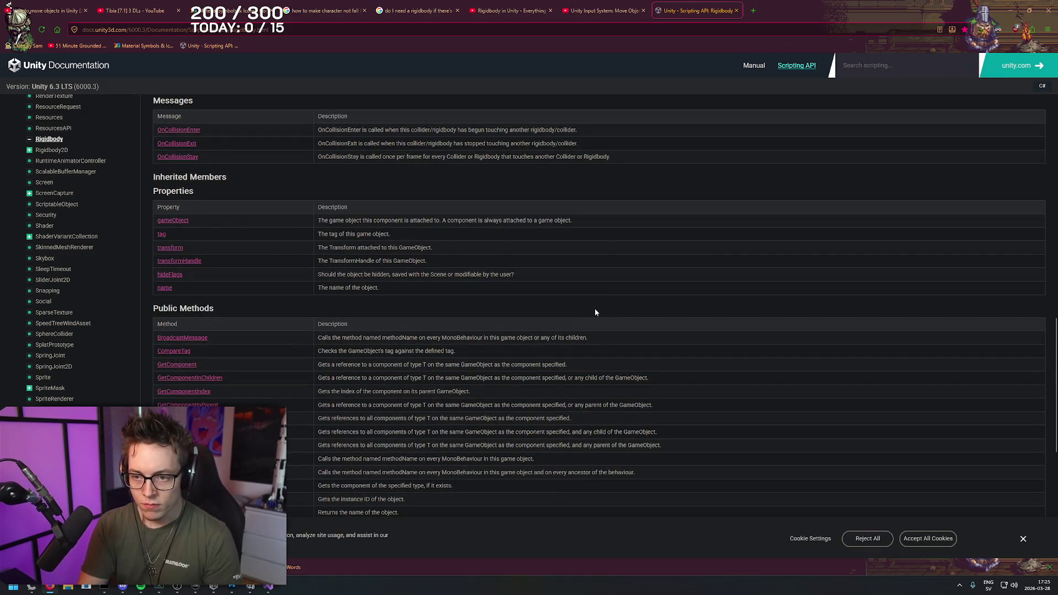
{"action": "type", "text": "move"}
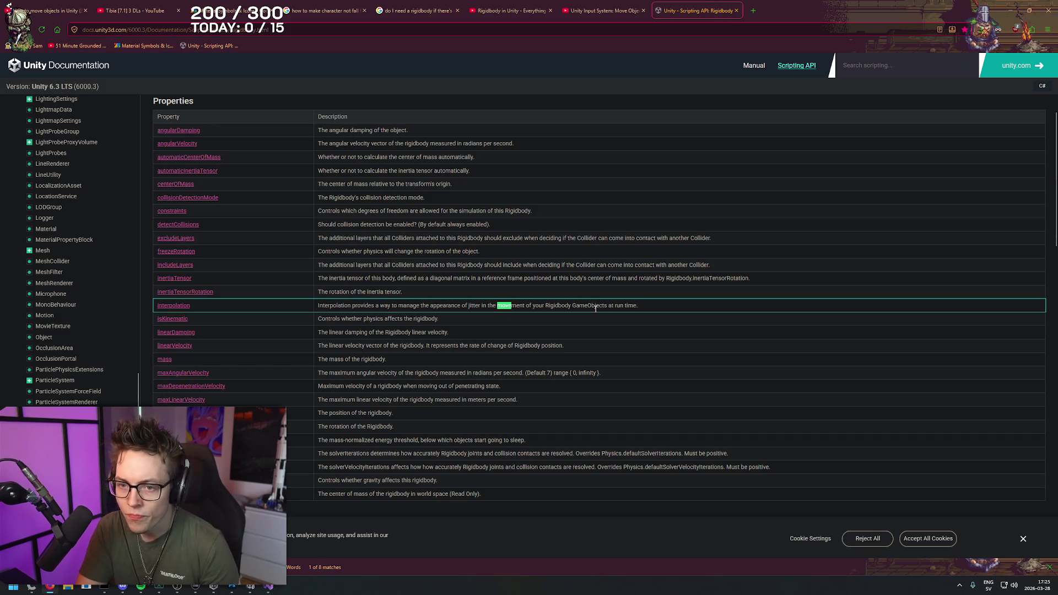
{"action": "key", "text": "Return"}
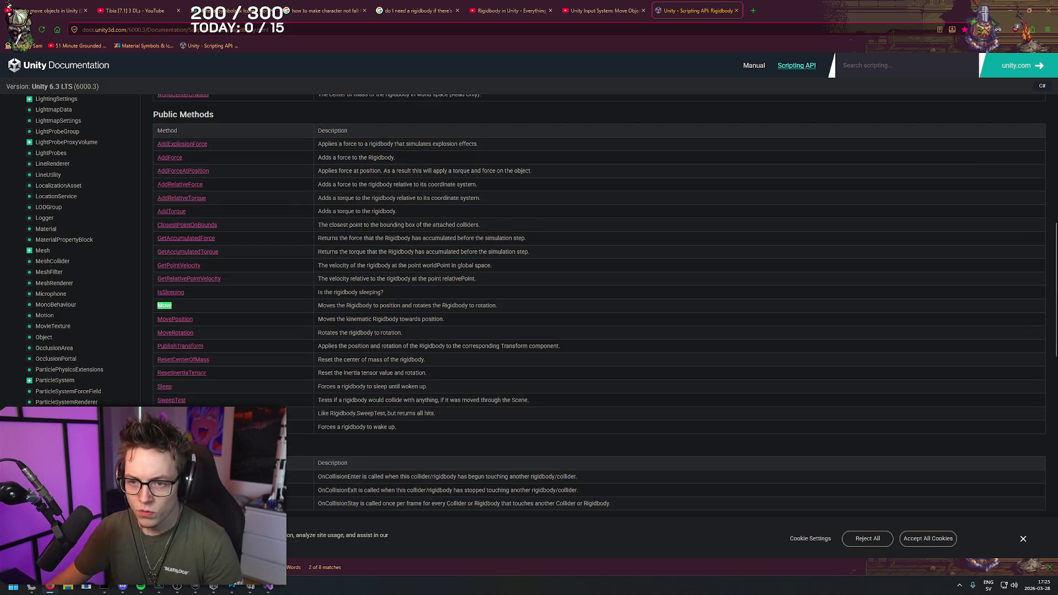
{"action": "left_click_drag", "start_coordinate": [348, 307], "coordinate": [498, 306]}
{"action": "left_click", "coordinate": [500, 305]}
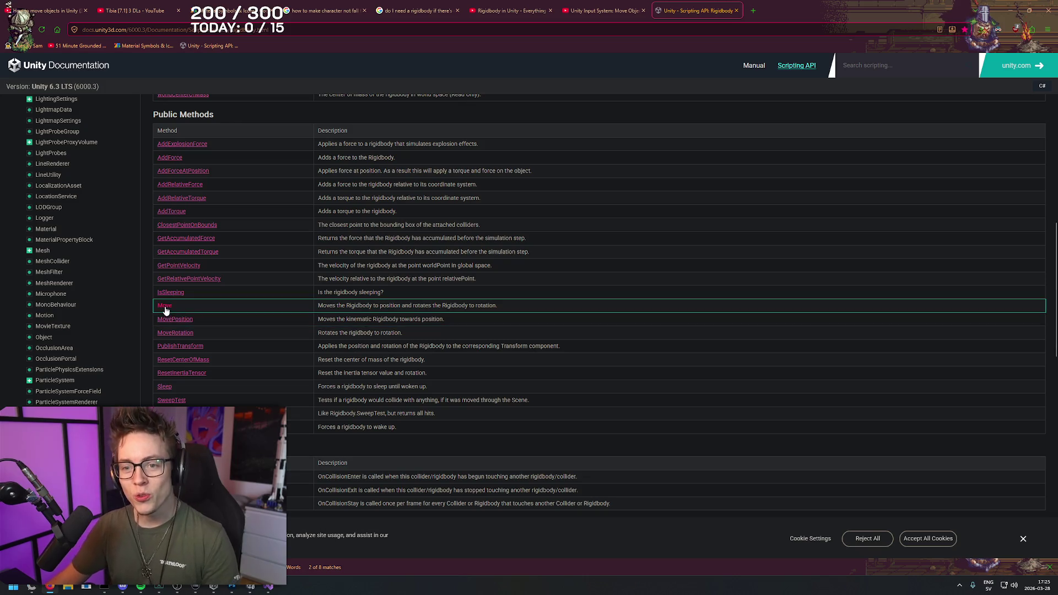
{"action": "left_click_drag", "start_coordinate": [446, 320], "coordinate": [346, 319]}
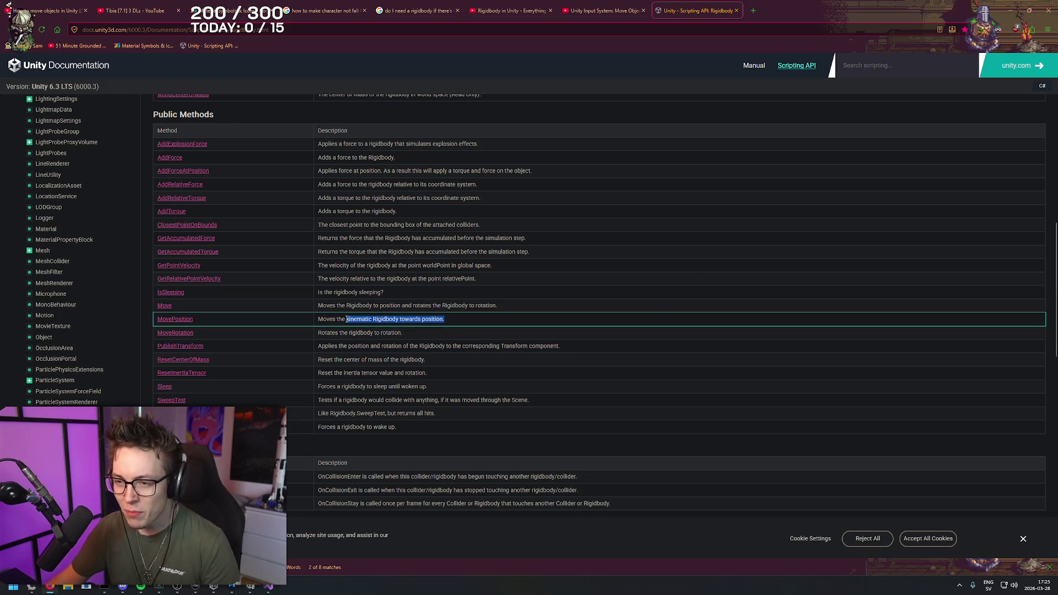
{"action": "left_click", "coordinate": [460, 321]}
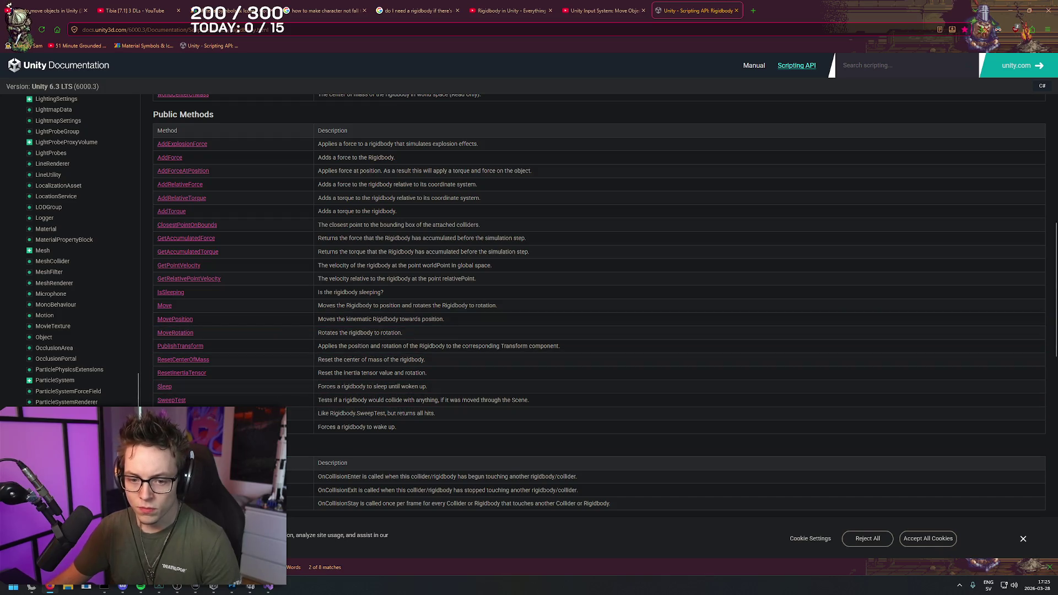
- Search for 'Transform', read the transform property description, and open its documentation
{"action": "type", "text": "Transform"}
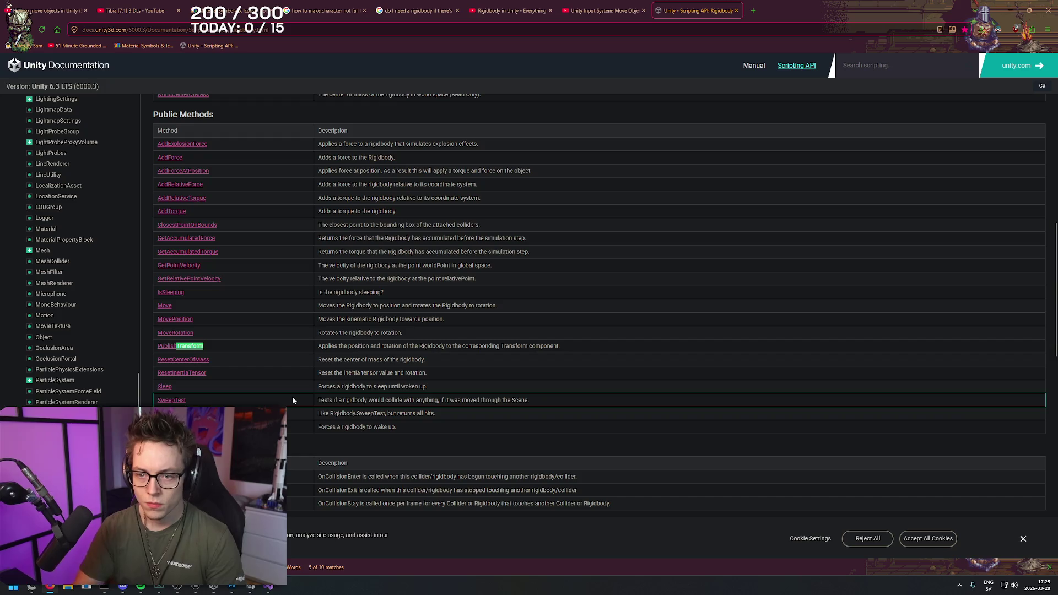
{"action": "key", "text": "Return"}
{"action": "key", "text": "Return"}
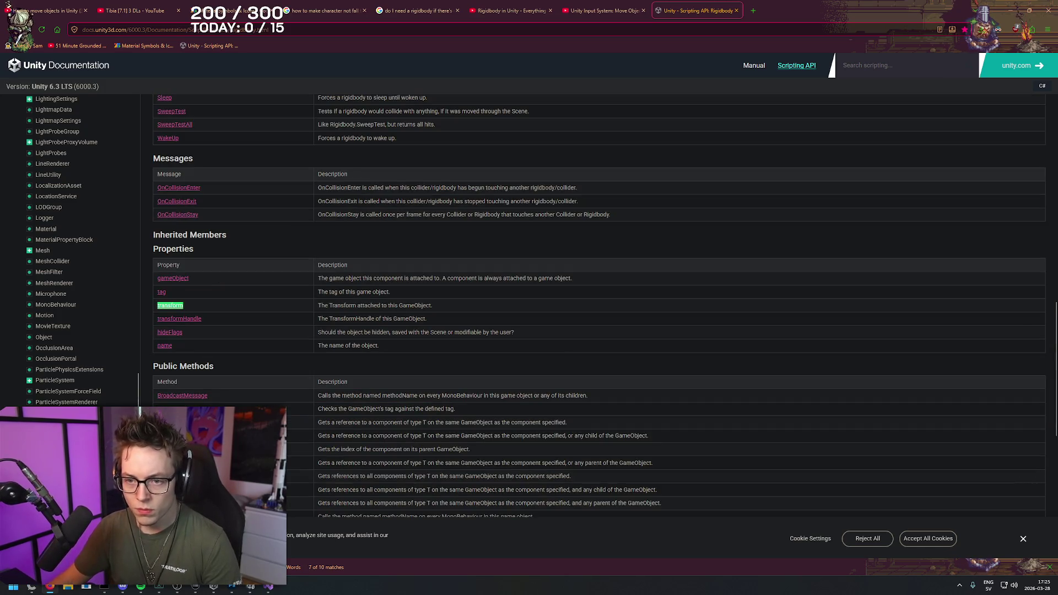
{"action": "left_click_drag", "start_coordinate": [343, 308], "coordinate": [400, 308]}
{"action": "left_click", "coordinate": [416, 306]}
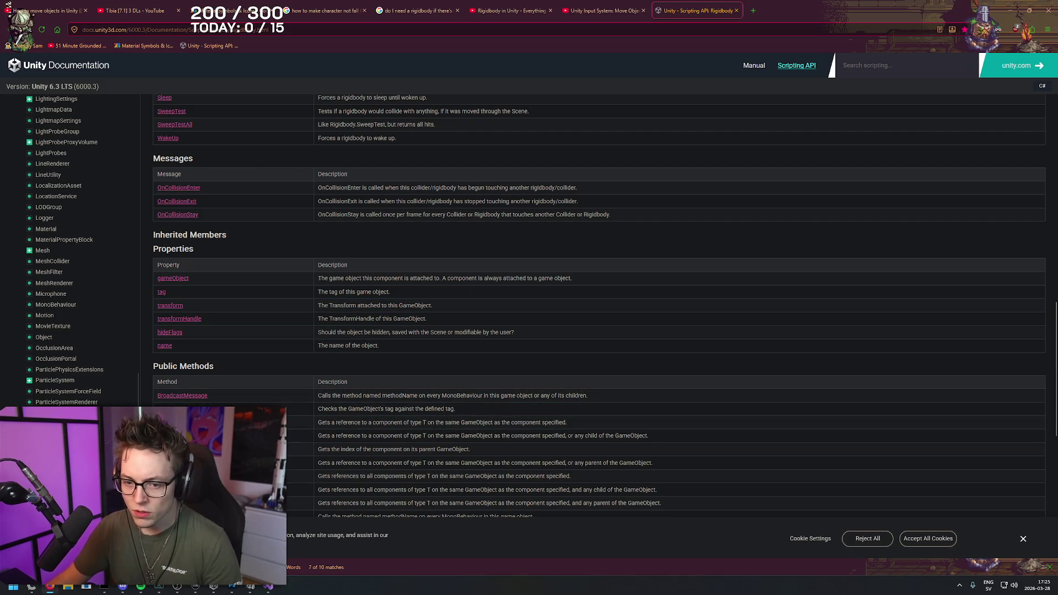
{"action": "left_click", "coordinate": [170, 306]}
{"action": "right_click", "coordinate": [415, 165]}
{"action": "left_click", "coordinate": [365, 177]}
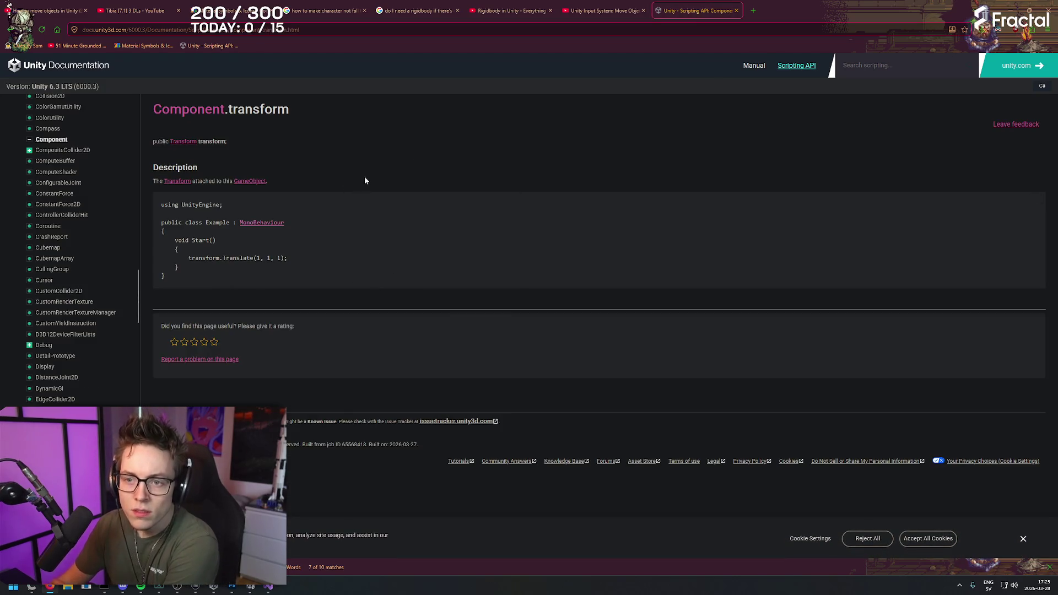
{"action": "right_click", "coordinate": [396, 153]}
{"action": "left_click", "coordinate": [422, 159]}
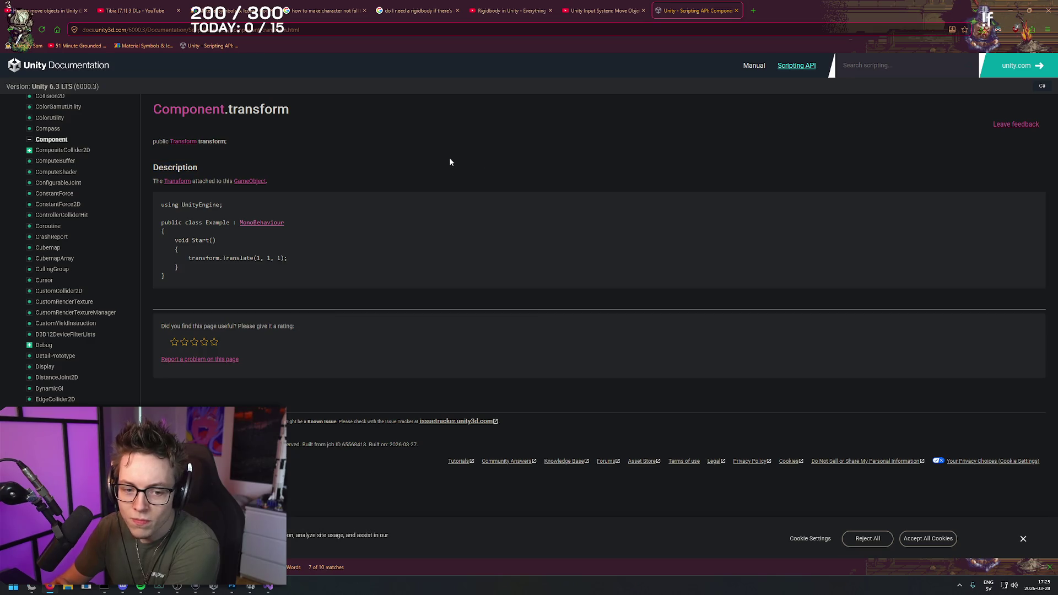
- Return to the Rigidbody page and step through 'transform' matches to select the transform property description
{"action": "key", "text": "alt+Left"}
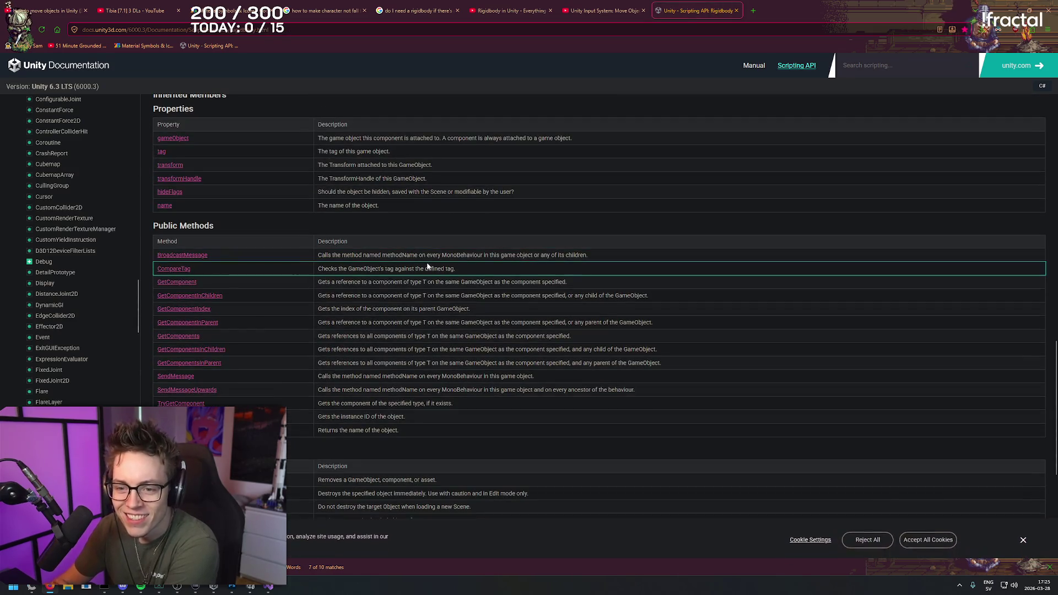
{"action": "key", "text": "Return"}
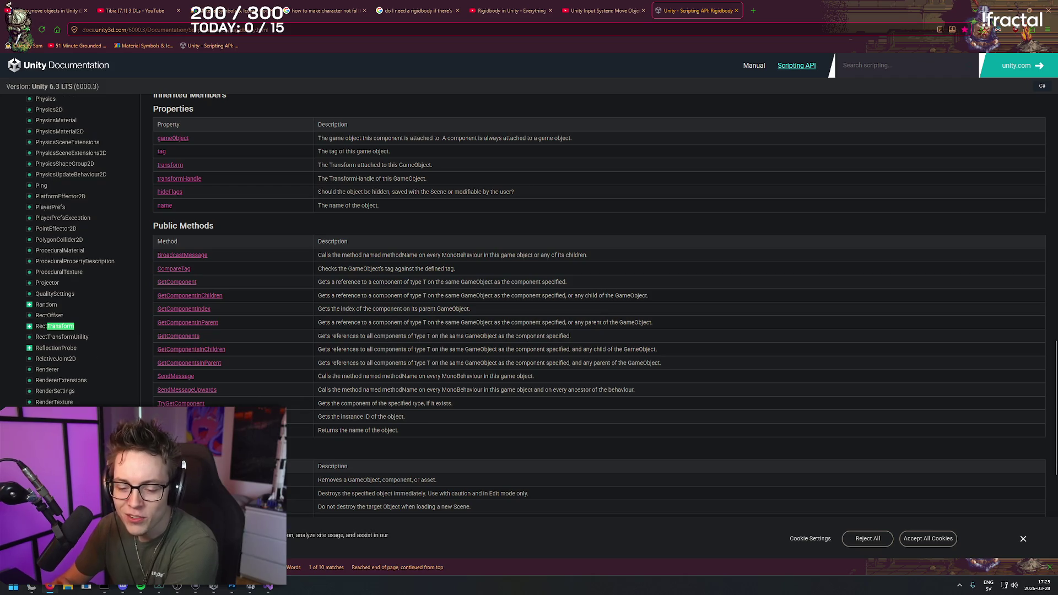
{"action": "key", "text": "Return"}
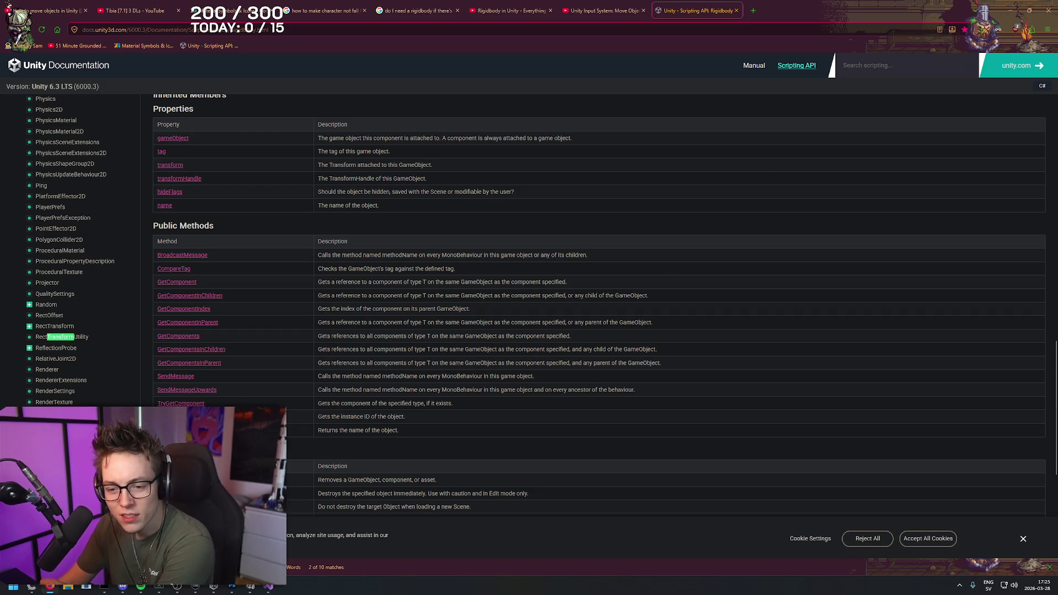
{"action": "key", "text": "Return"}
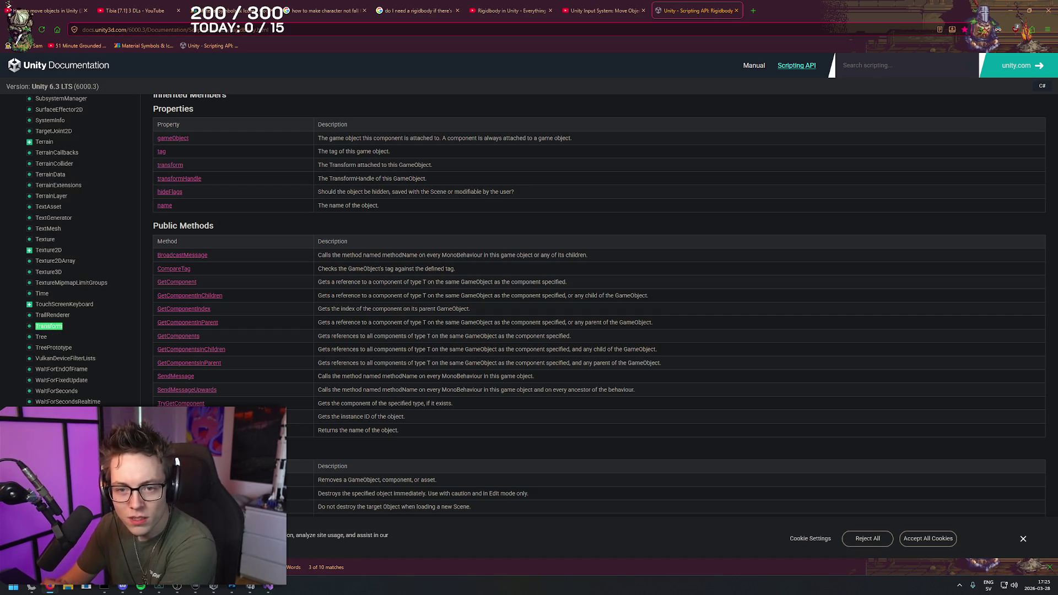
{"action": "key", "text": "Return"}
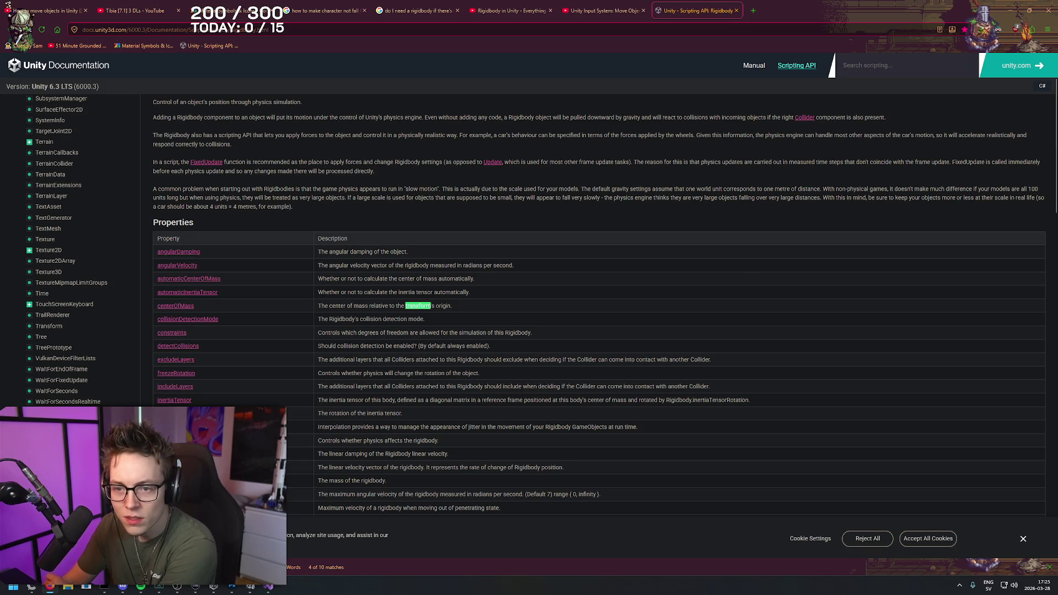
{"action": "key", "text": "Return"}
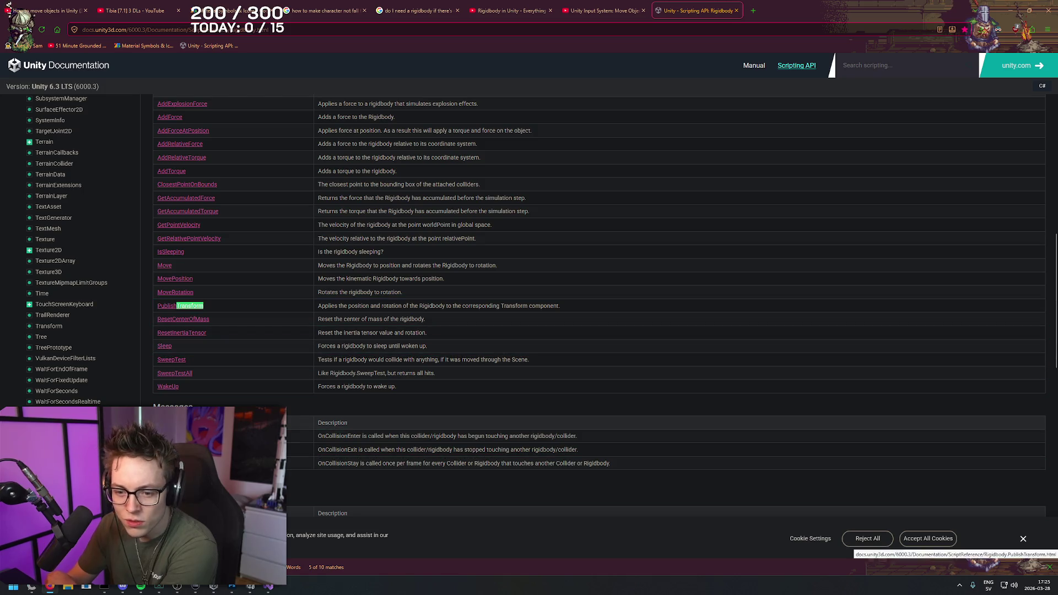
{"action": "key", "text": "Return"}
{"action": "key", "text": "Return"}
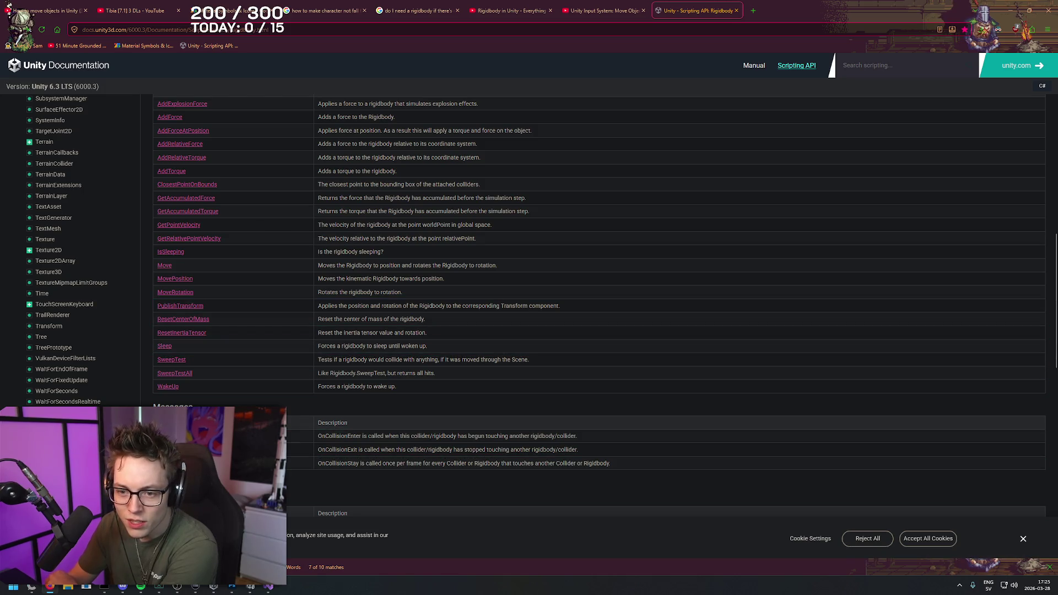
{"action": "key", "text": "Return"}
{"action": "key", "text": "Return"}
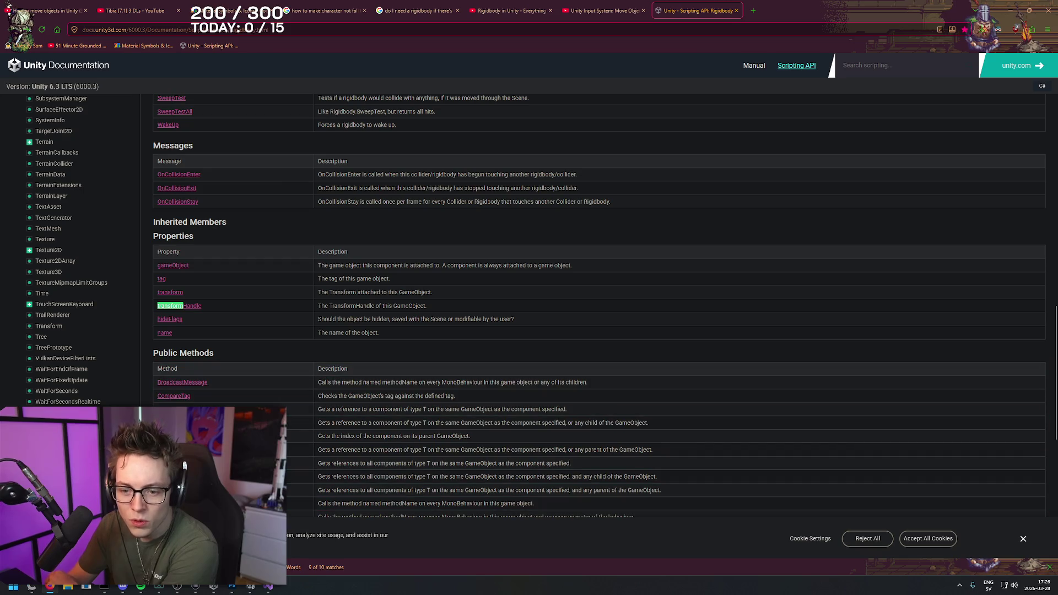
{"action": "key", "text": "shift+Return"}
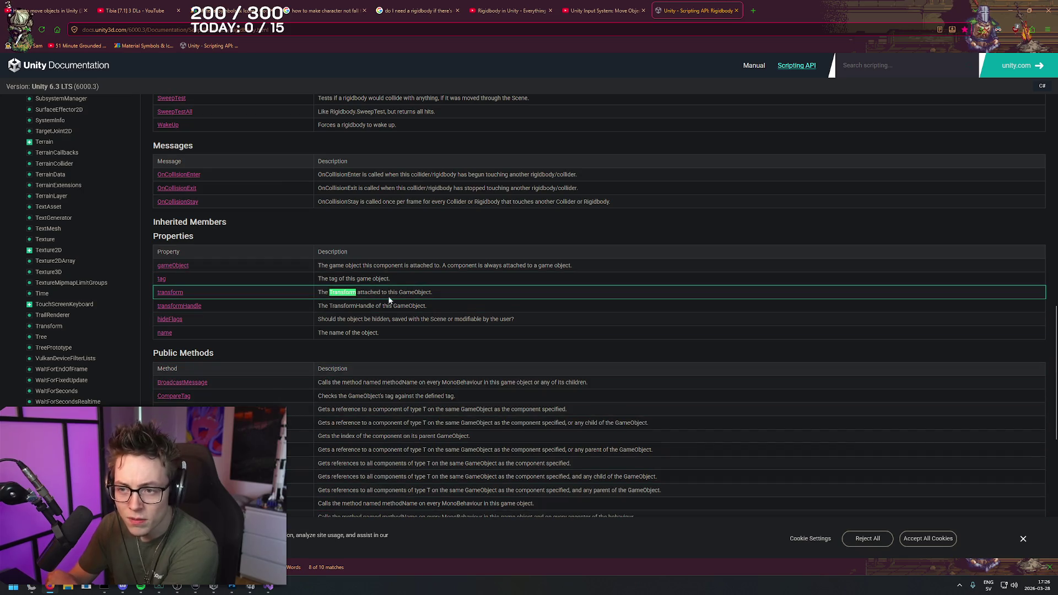
{"action": "left_click_drag", "start_coordinate": [317, 293], "coordinate": [435, 292]}
- Open the Component.transform page and select its transform.Translate(1, 1, 1); example line
{"action": "left_click", "coordinate": [171, 292]}
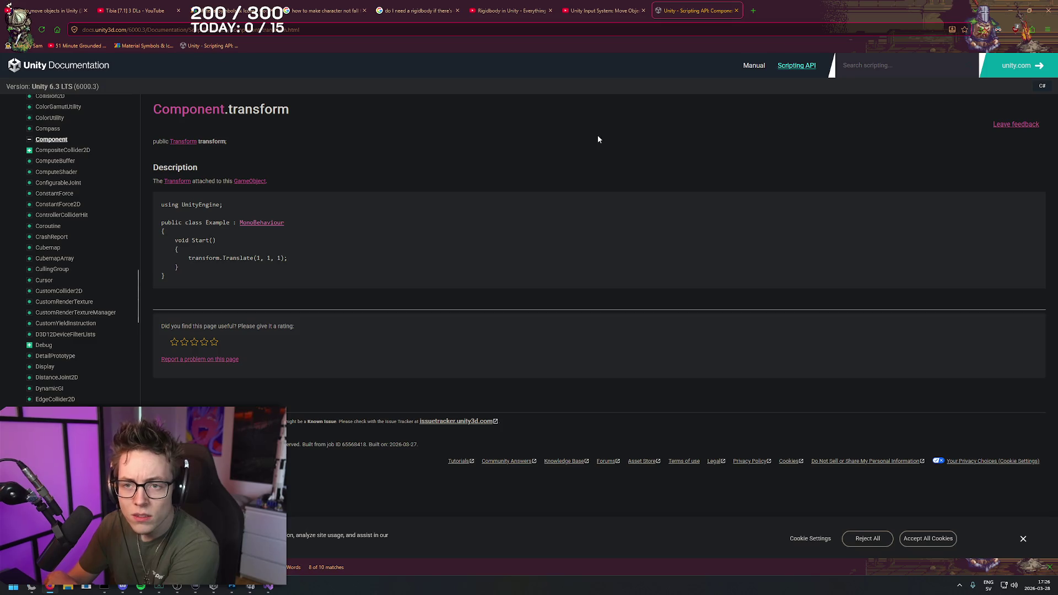
{"action": "right_click", "coordinate": [506, 135]}
{"action": "key", "text": "Escape"}
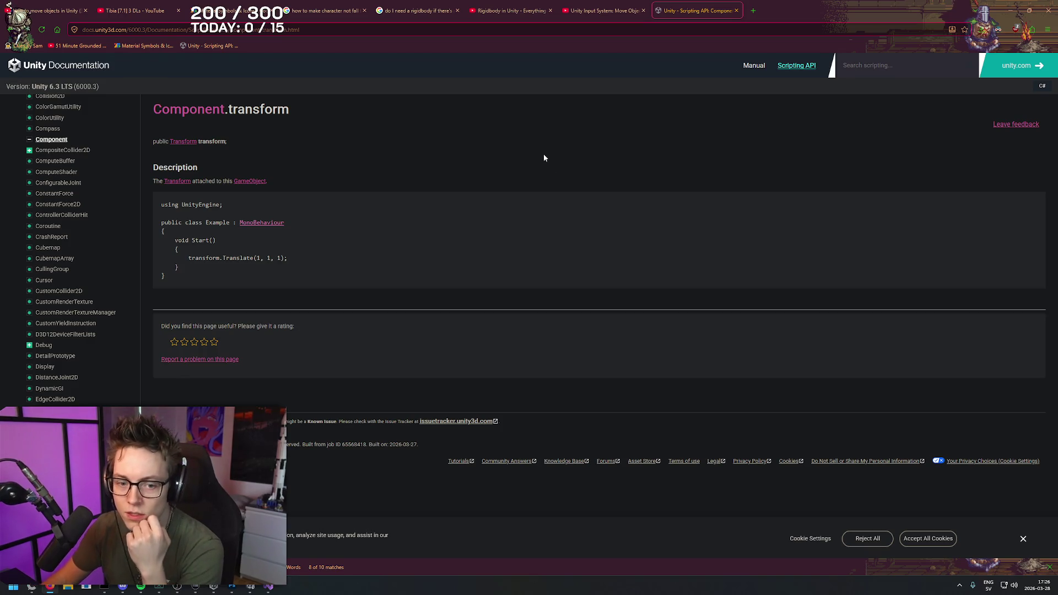
{"action": "right_click", "coordinate": [521, 156]}
{"action": "left_click", "coordinate": [469, 152]}
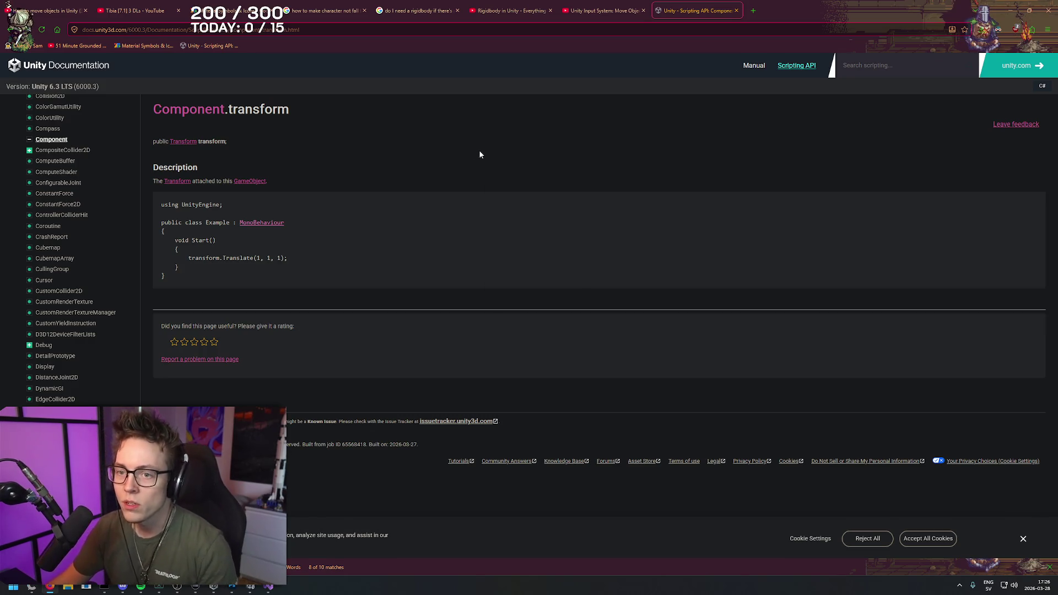
{"action": "right_click", "coordinate": [475, 143]}
{"action": "left_click", "coordinate": [305, 255]}
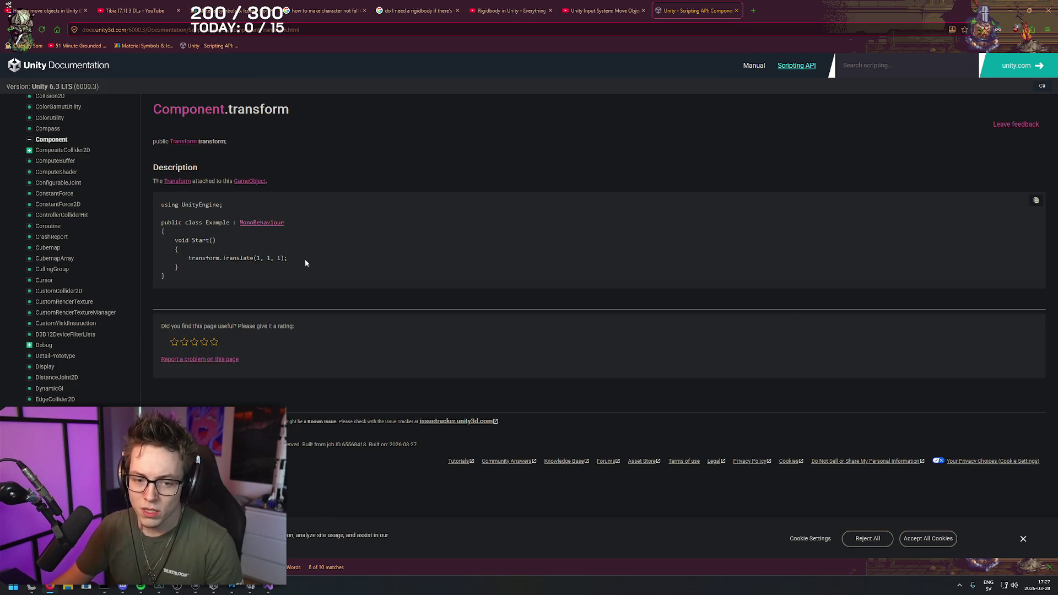
{"action": "left_click_drag", "start_coordinate": [306, 259], "coordinate": [188, 258]}
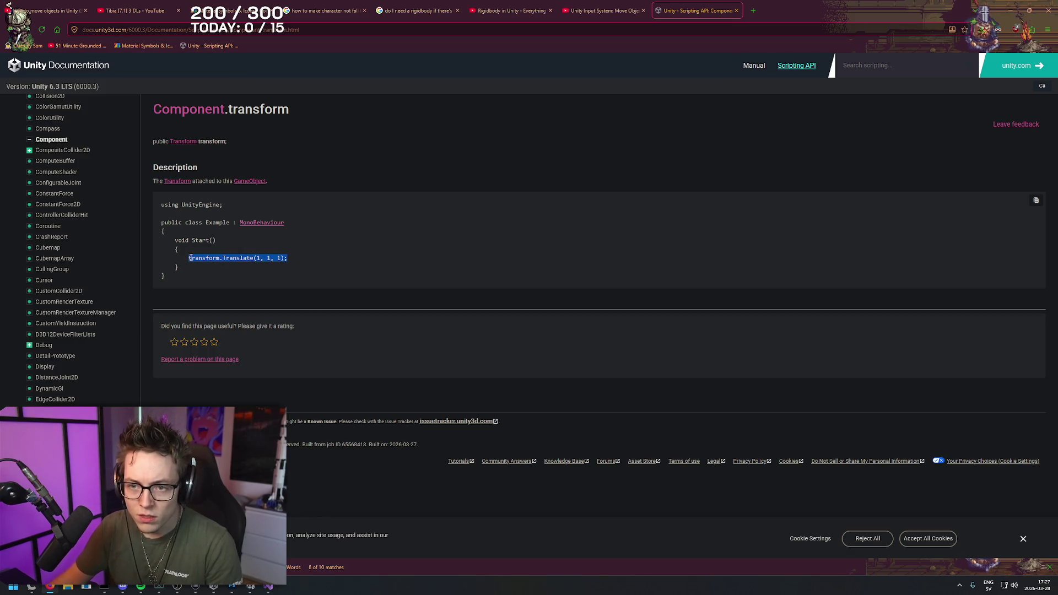
- Replace the Vector3 debug code in Start and move transform.Translate(1, 1, 1); into Update
{"action": "left_click", "coordinate": [265, 590]}
{"action": "left_click_drag", "start_coordinate": [662, 182], "coordinate": [190, 182]}
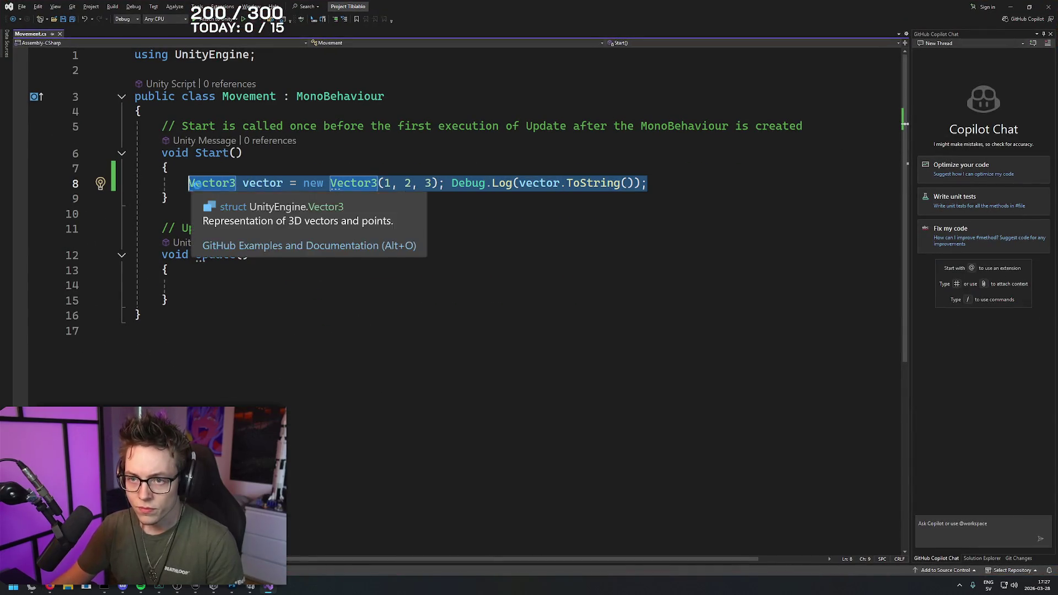
{"action": "key", "text": "ctrl+v"}
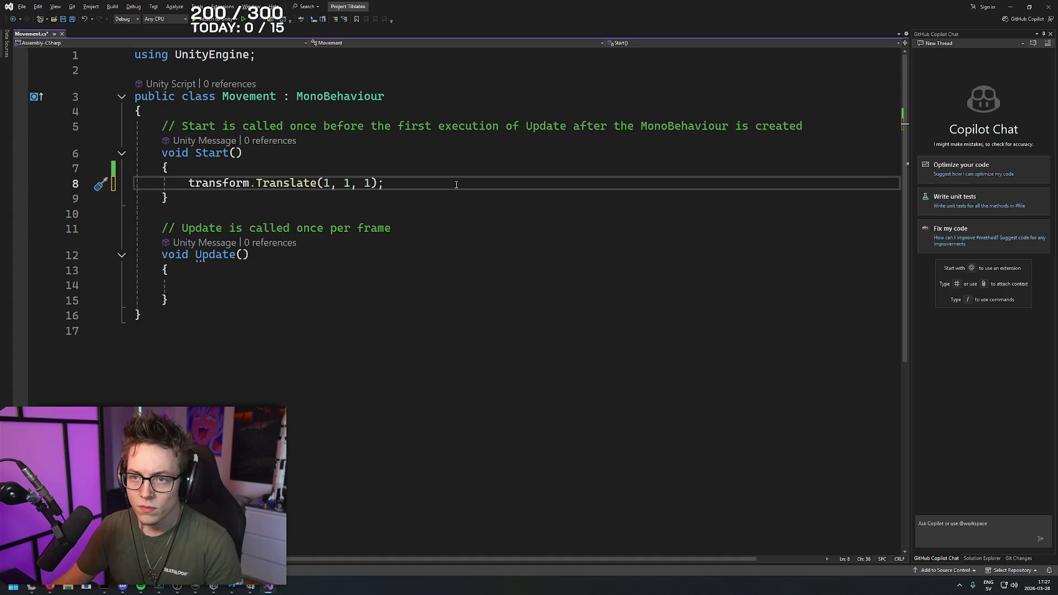
{"action": "left_click_drag", "start_coordinate": [384, 183], "coordinate": [189, 183]}
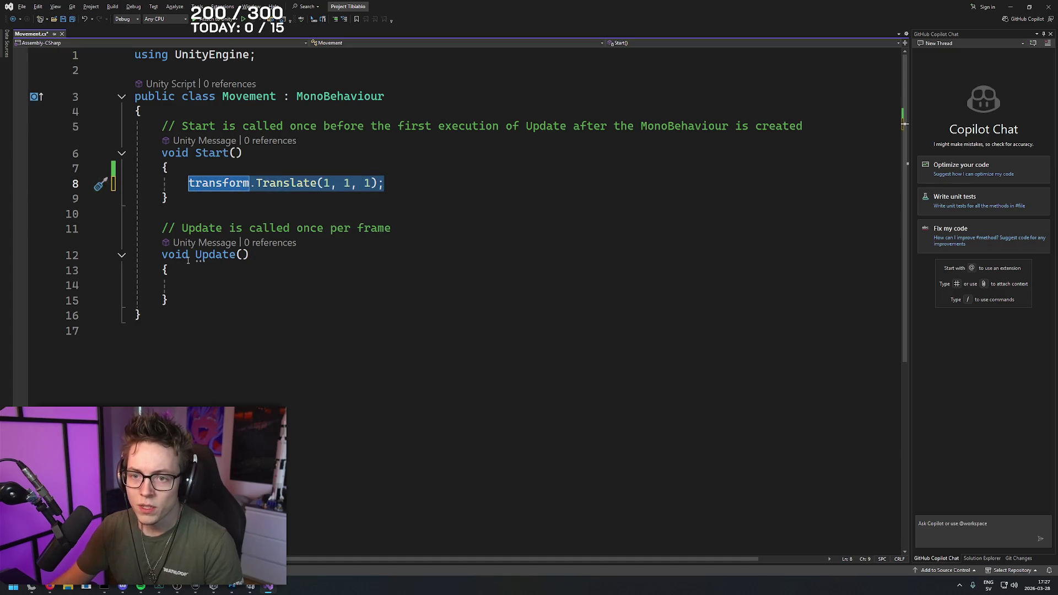
{"action": "key", "text": "ctrl+x"}
{"action": "left_click", "coordinate": [204, 284]}
{"action": "key", "text": "ctrl+v"}
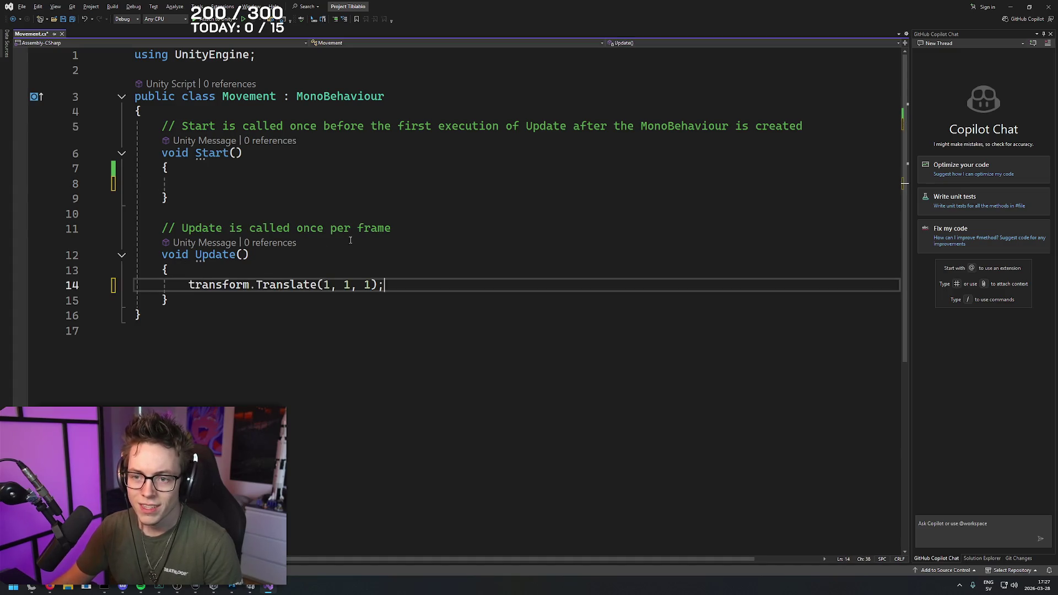
- Add a blank line above the Translate call, then return to the YouTube Input System tutorial
{"action": "left_click", "coordinate": [441, 196]}
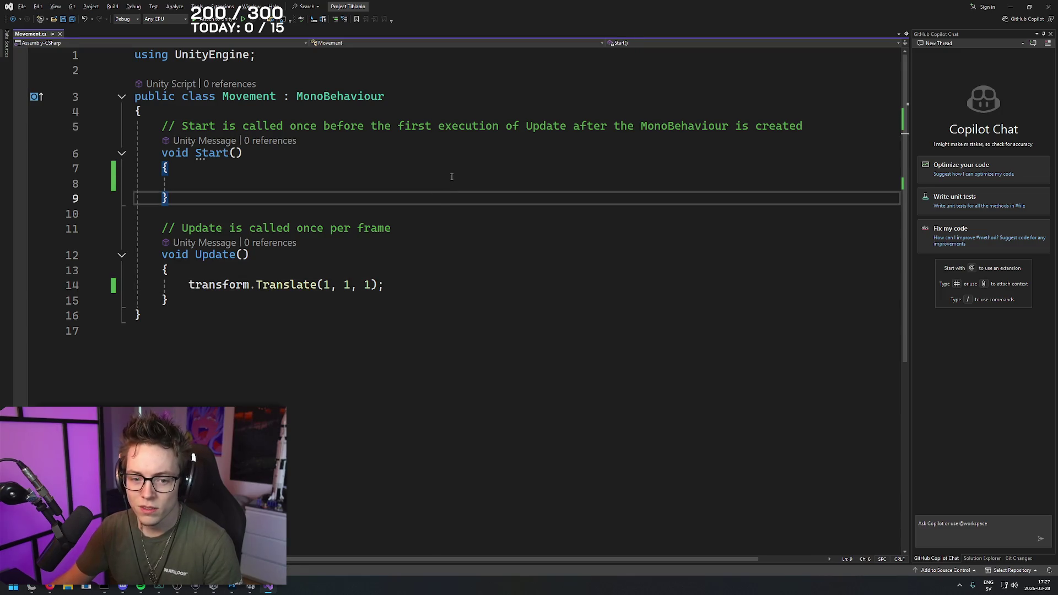
{"action": "left_click", "coordinate": [448, 183]}
{"action": "left_click", "coordinate": [400, 274]}
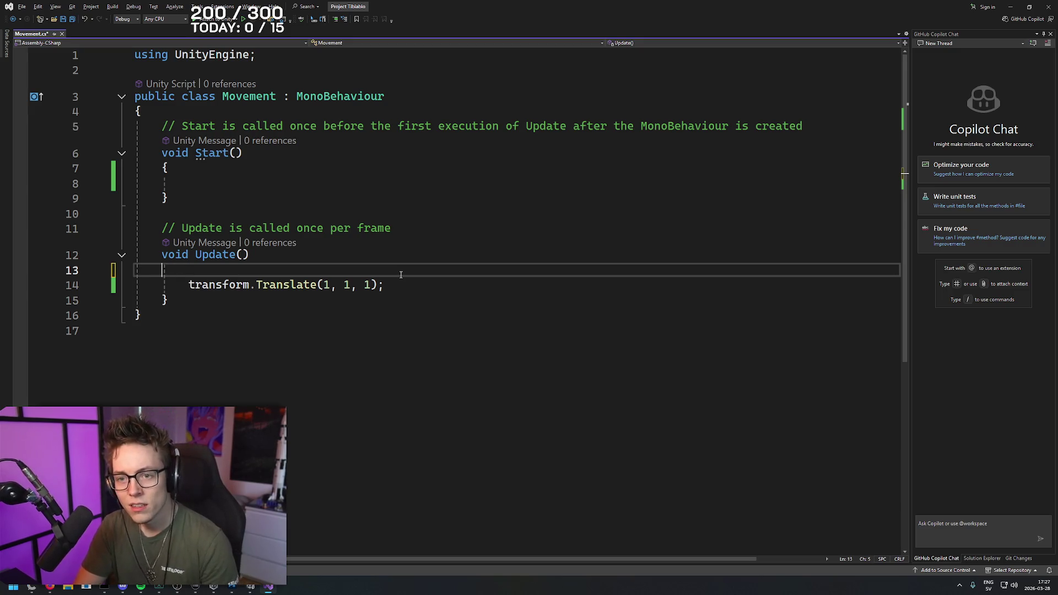
{"action": "type", "text": "{"}
{"action": "key", "text": "Return"}
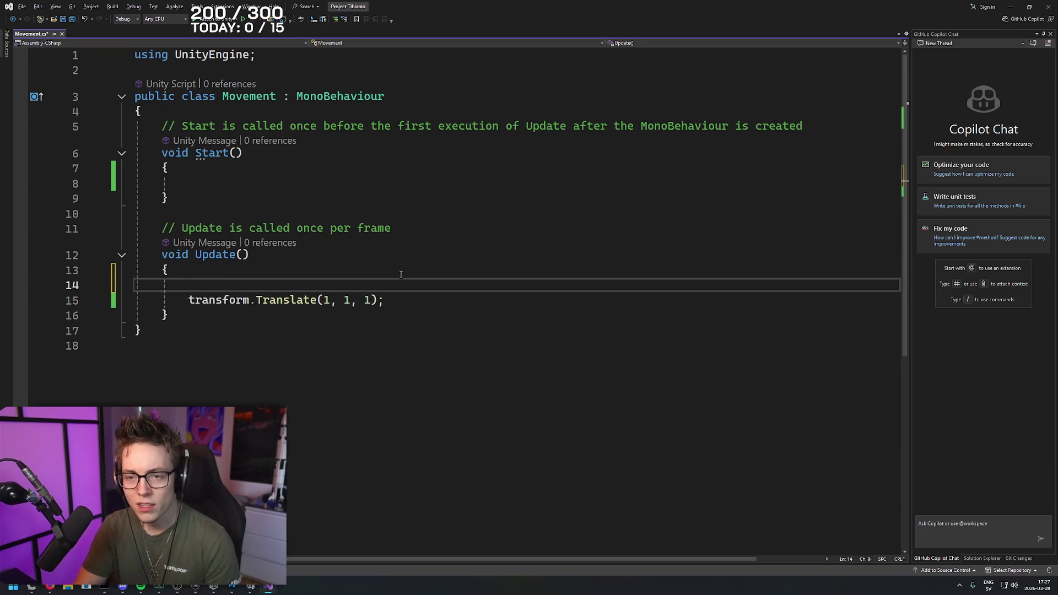
{"action": "type", "text": "delay"}
{"action": "key", "text": "BackSpace"}
{"action": "key", "text": "BackSpace"}
{"action": "key", "text": "BackSpace"}
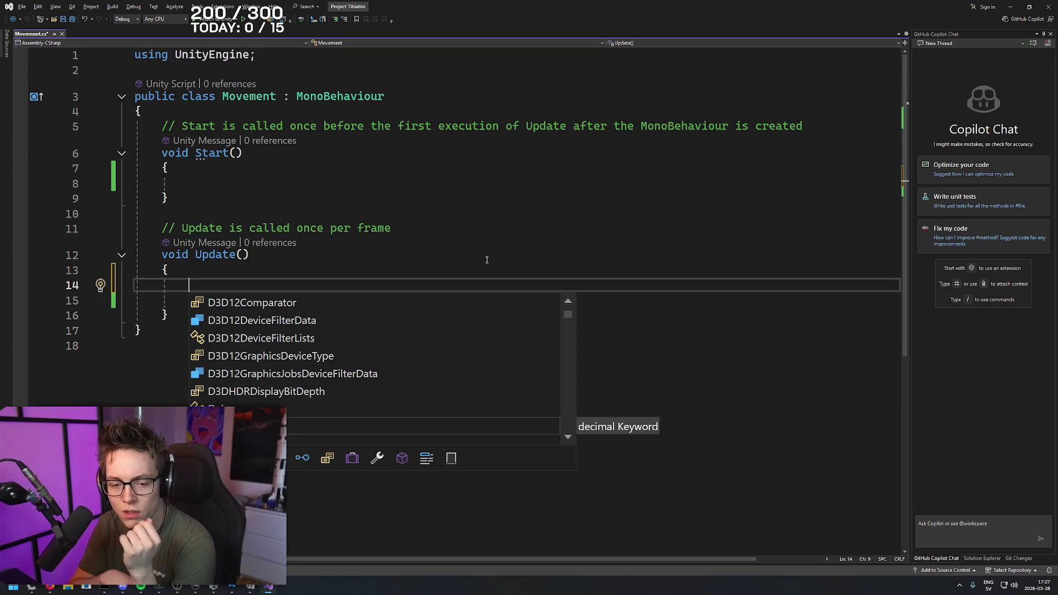
{"action": "left_click", "coordinate": [249, 254]}
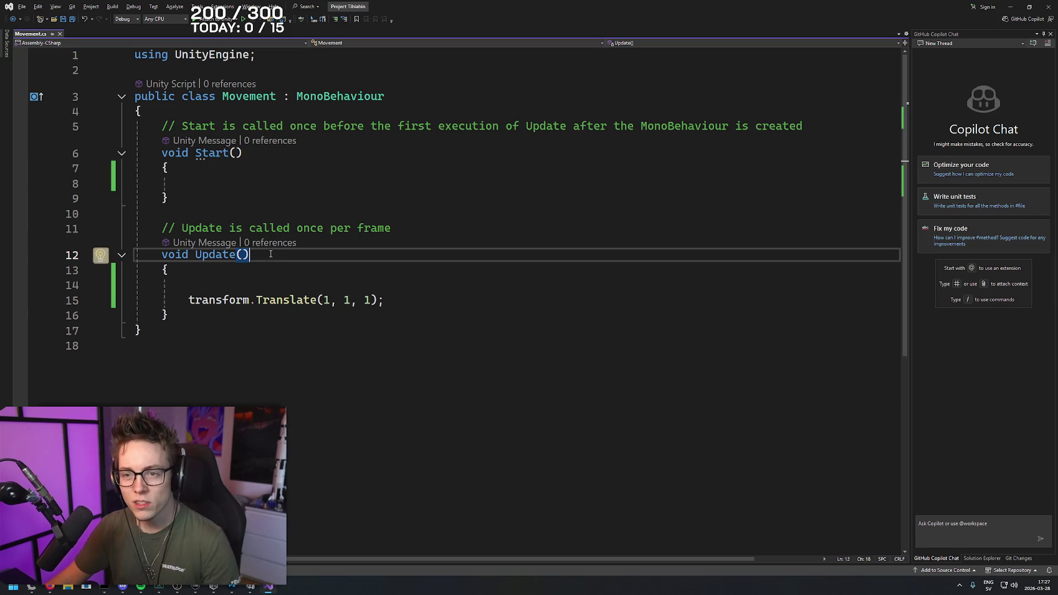
{"action": "key", "text": "shift+Home"}
{"action": "left_click", "coordinate": [339, 257]}
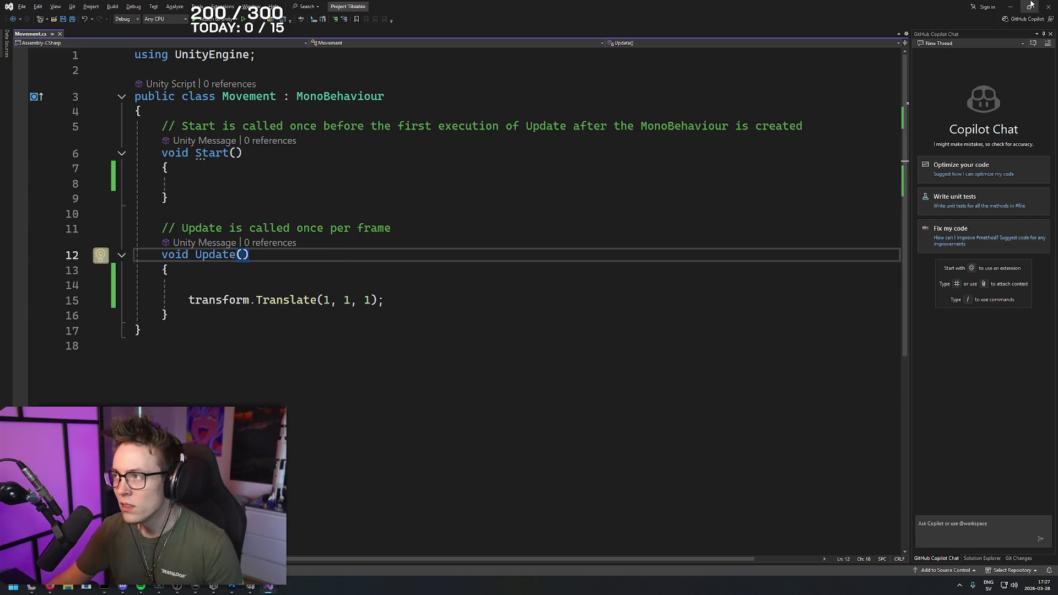
{"action": "key", "text": "alt+Tab"}
{"action": "left_click", "coordinate": [613, 11]}
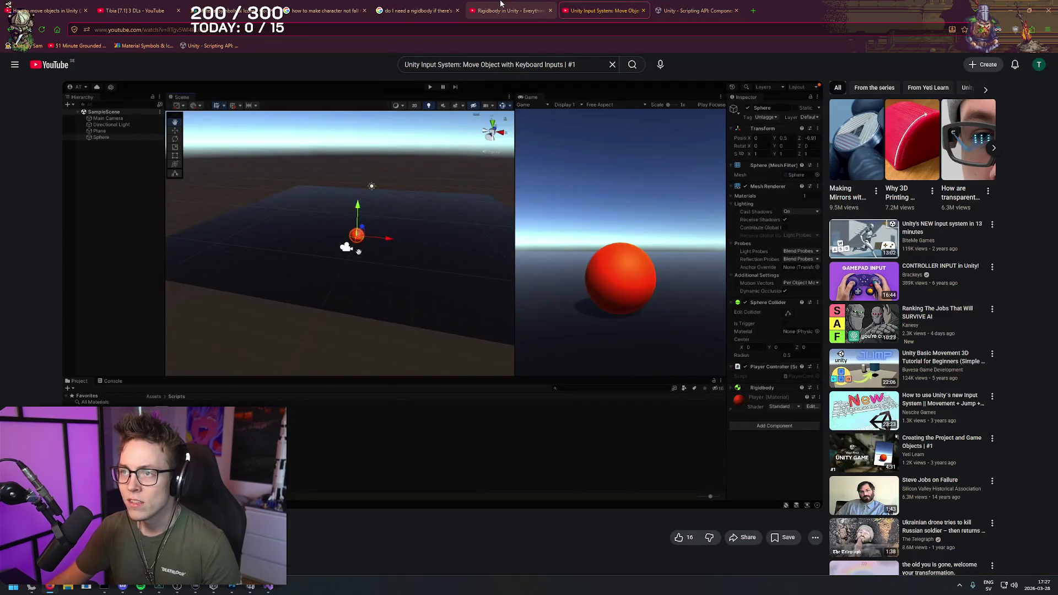
- Play the scene to watch the sphere fly past 1000 units, stop it, and reopen Movement.cs
{"action": "key", "text": "alt+Tab"}
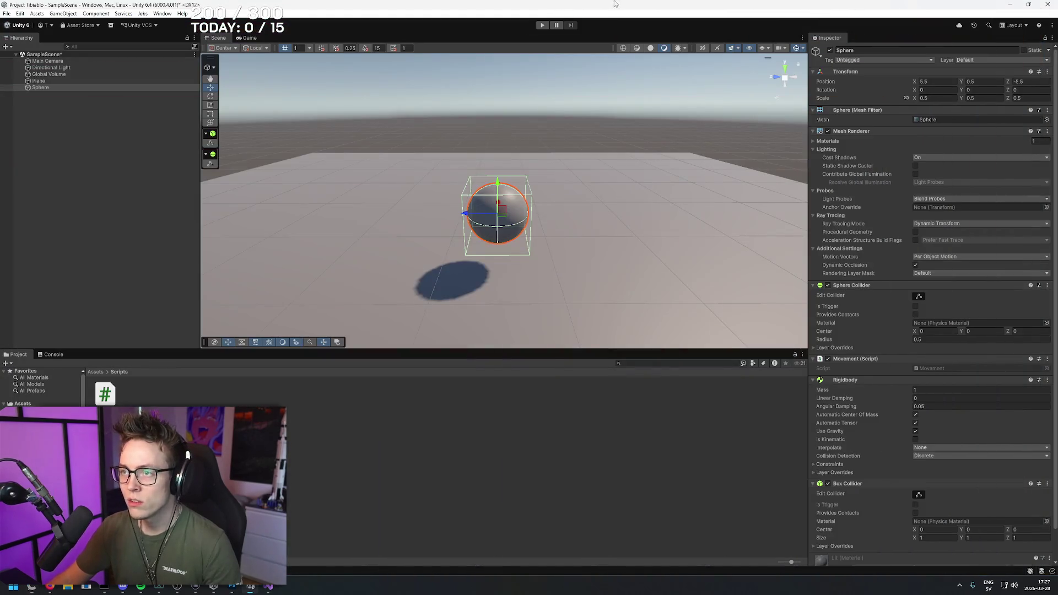
{"action": "key", "text": "ctrl+p"}
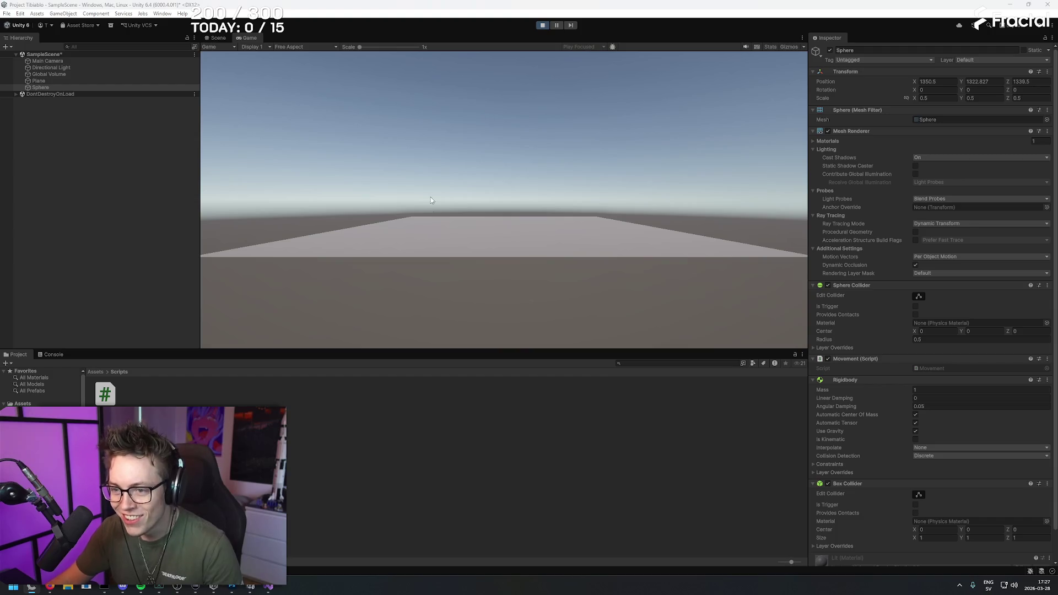
{"action": "left_click", "coordinate": [543, 25]}
{"action": "mouse_move", "coordinate": [269, 587]}
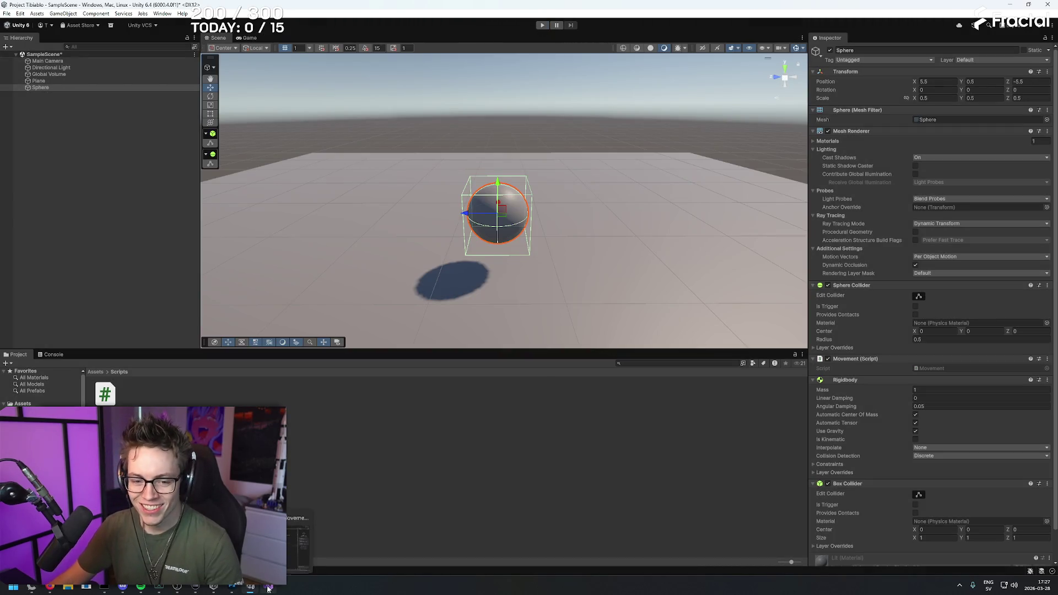
{"action": "left_click", "coordinate": [298, 537]}
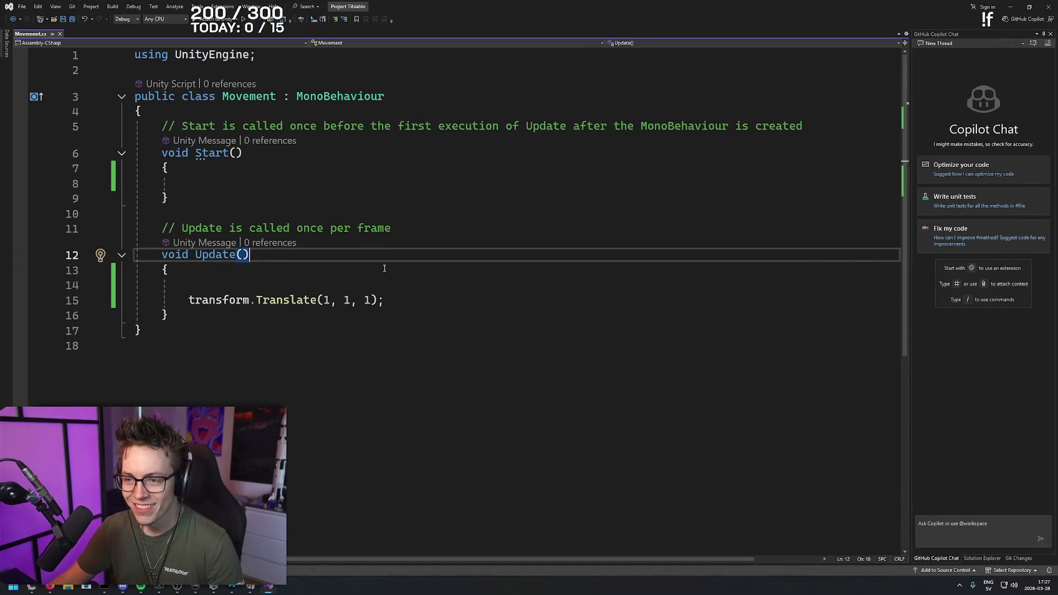
- Change the Translate arguments in Update to (1, 0, 0)
{"action": "double_click", "coordinate": [347, 300]}
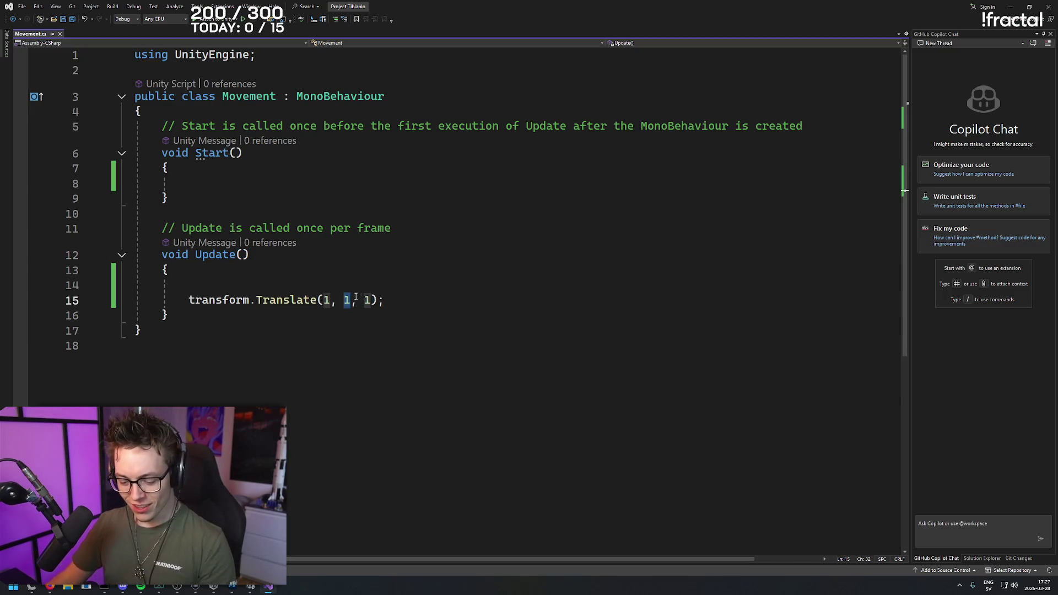
{"action": "type", "text": "0"}
{"action": "double_click", "coordinate": [366, 299]}
{"action": "type", "text": "0"}
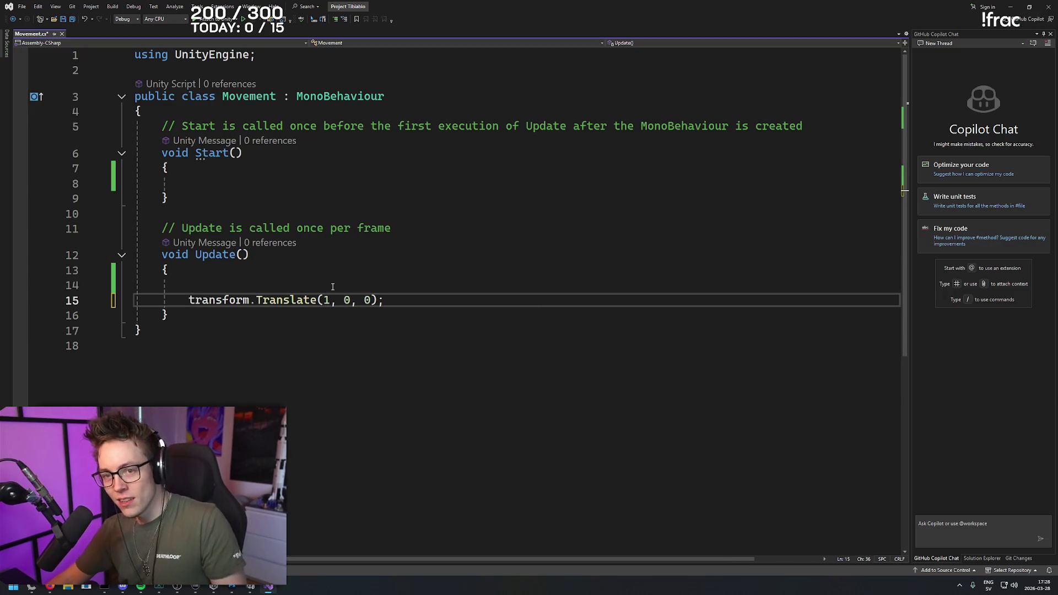
- Type and discard 'if' and 'FixedUpdate' on the empty line, then check Unity and return
{"action": "left_click", "coordinate": [340, 285]}
{"action": "type", "text": "if"}
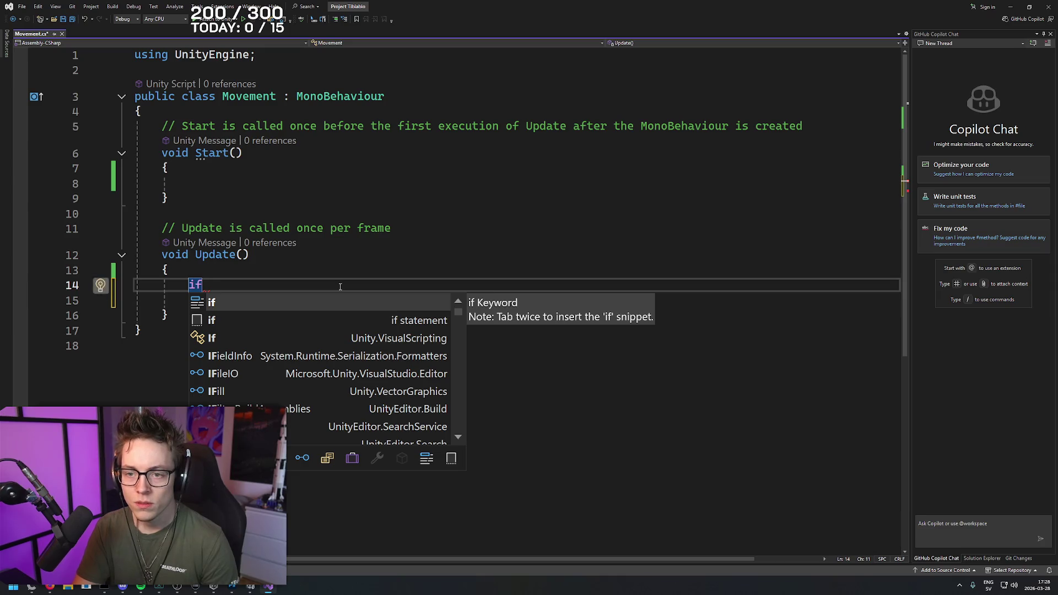
{"action": "key", "text": "BackSpace"}
{"action": "key", "text": "BackSpace"}
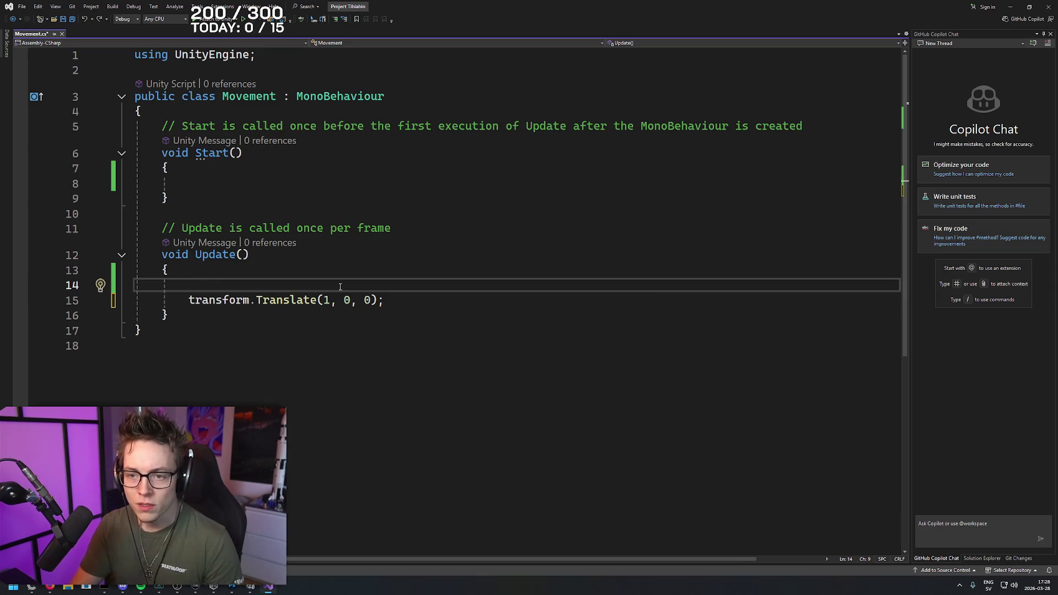
{"action": "key", "text": "Down"}
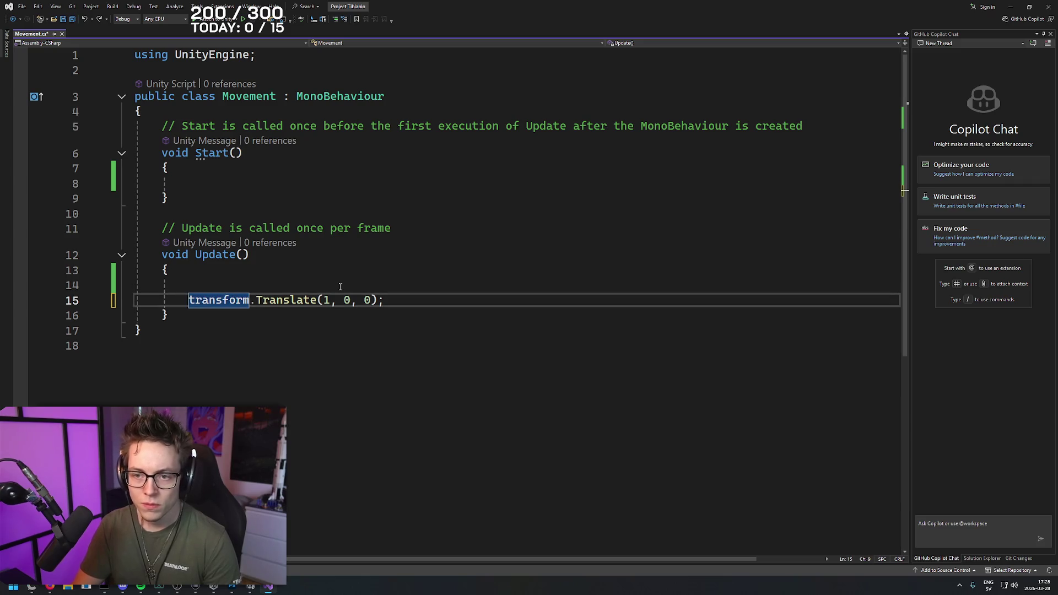
{"action": "key", "text": "Up"}
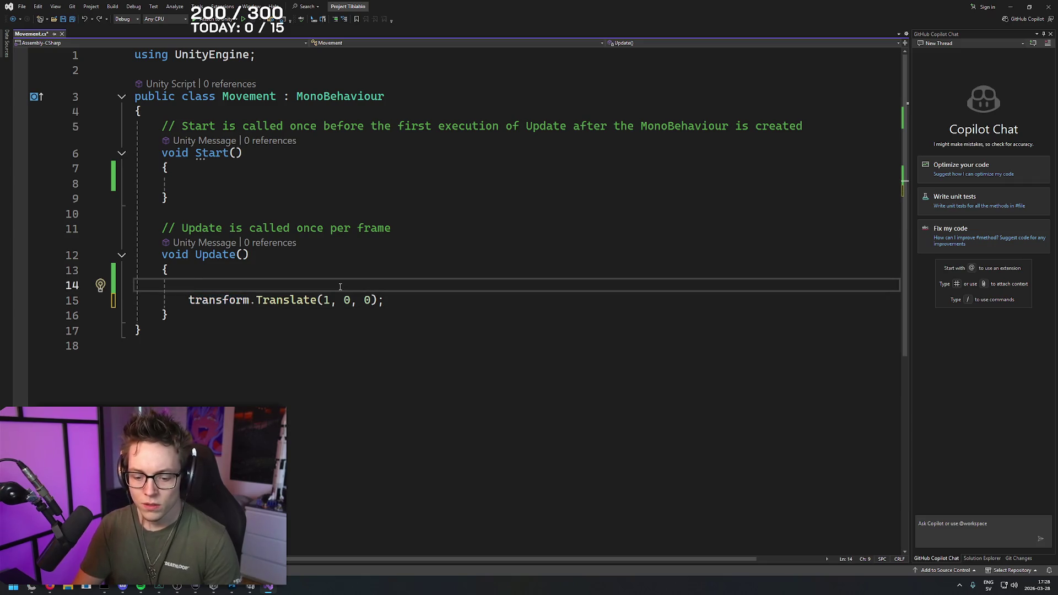
{"action": "type", "text": "FixedUpdate"}
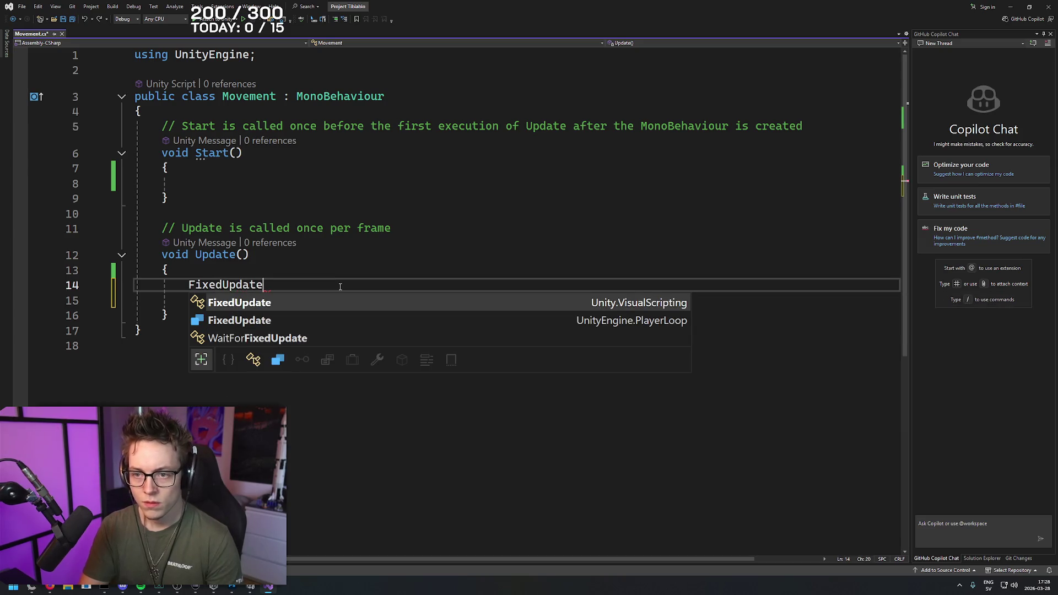
{"action": "key", "text": "Escape"}
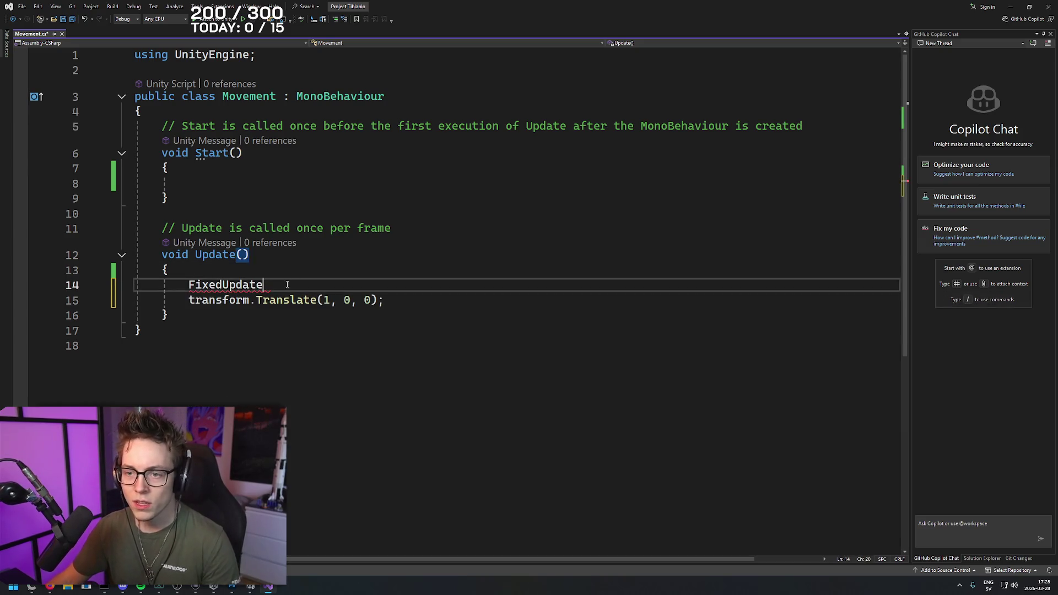
{"action": "key", "text": "ctrl+BackSpace"}
{"action": "key", "text": "alt+Tab"}
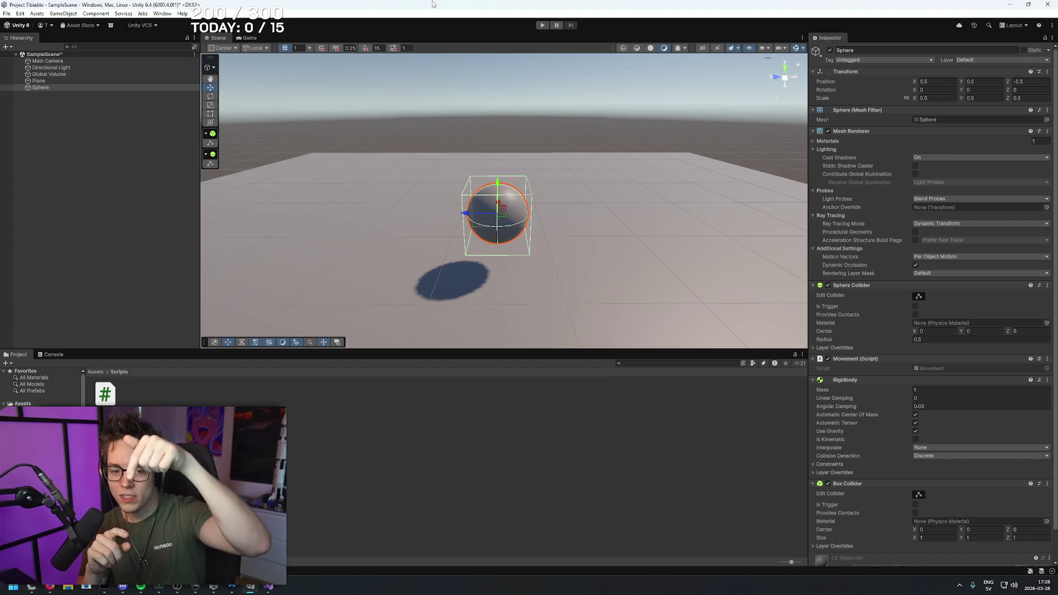
{"action": "key", "text": "alt+Tab"}
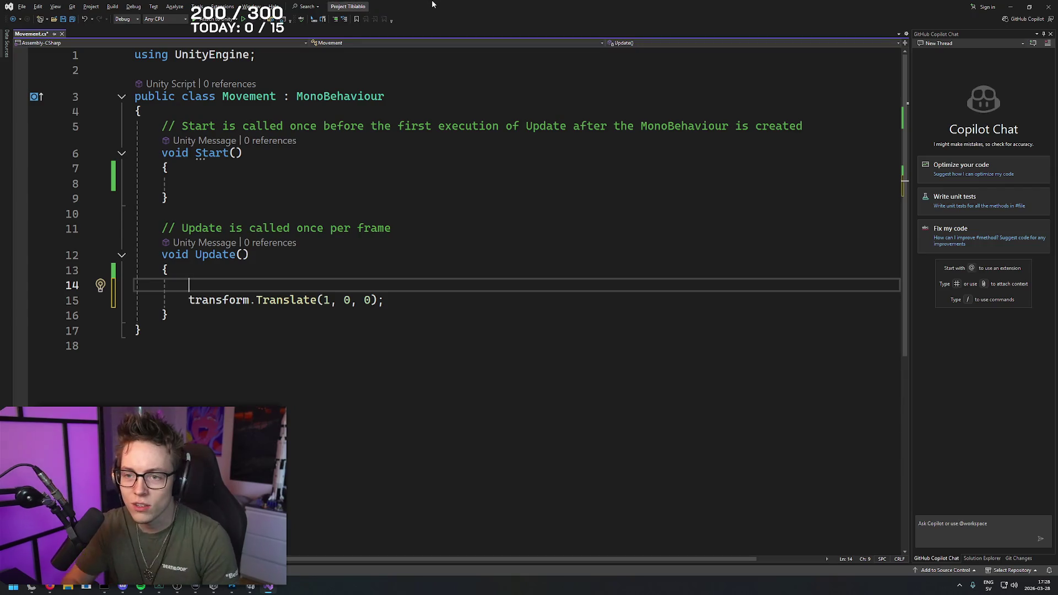
- Cut the Translate statement from Update and begin if (Input.GetKeyDown(KeyCode. inside Start
{"action": "left_click", "coordinate": [244, 180]}
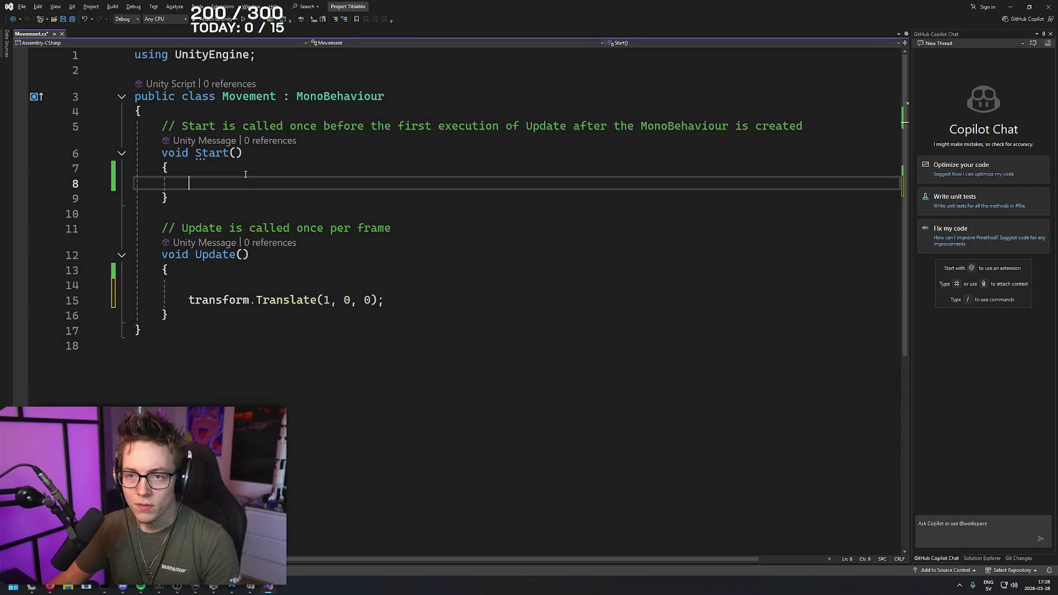
{"action": "left_click_drag", "start_coordinate": [386, 300], "coordinate": [189, 300]}
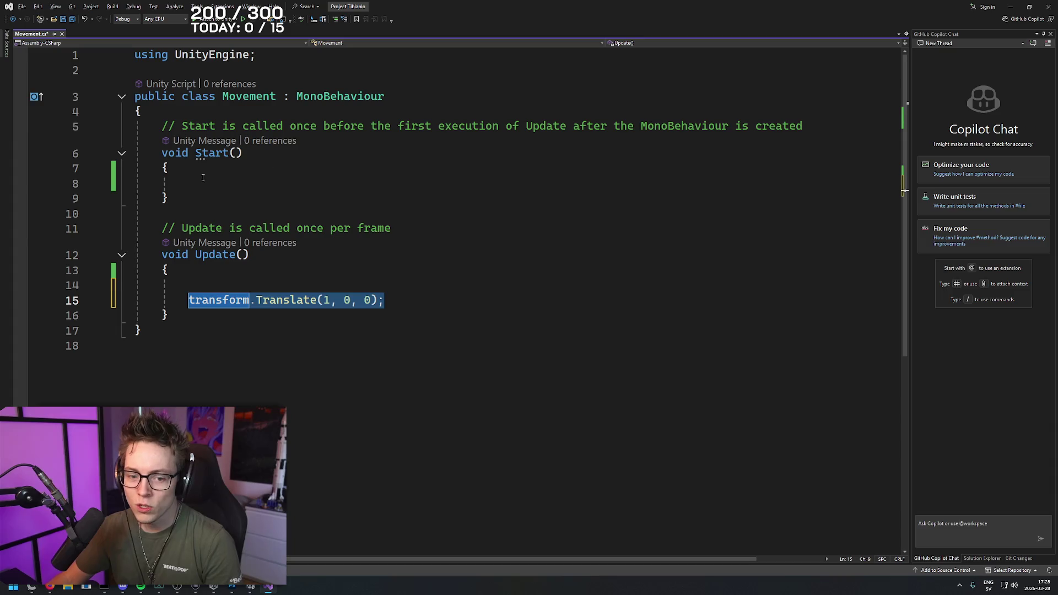
{"action": "key", "text": "ctrl+x"}
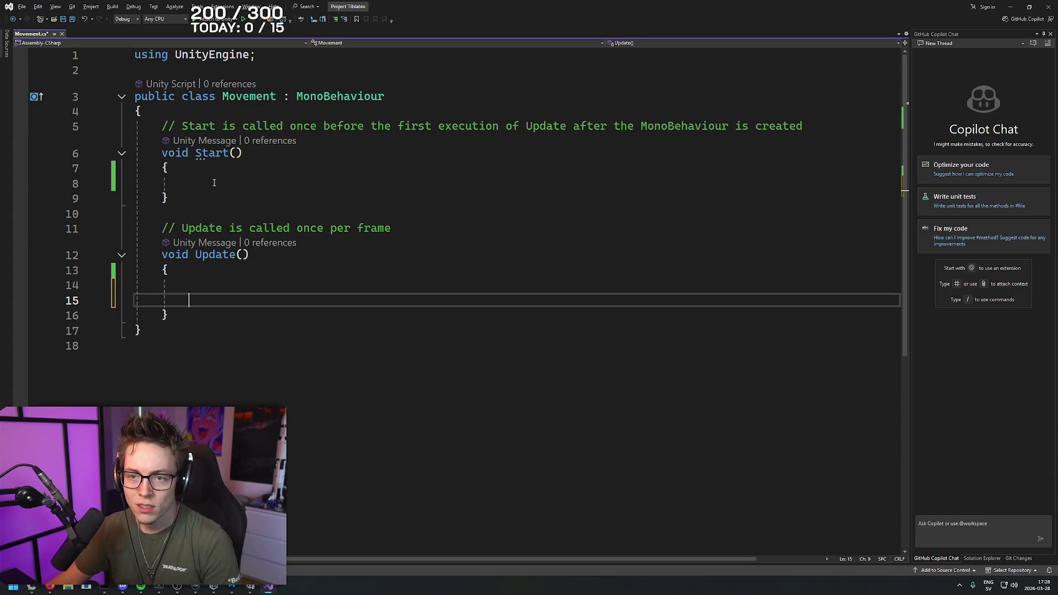
{"action": "left_click", "coordinate": [214, 183]}
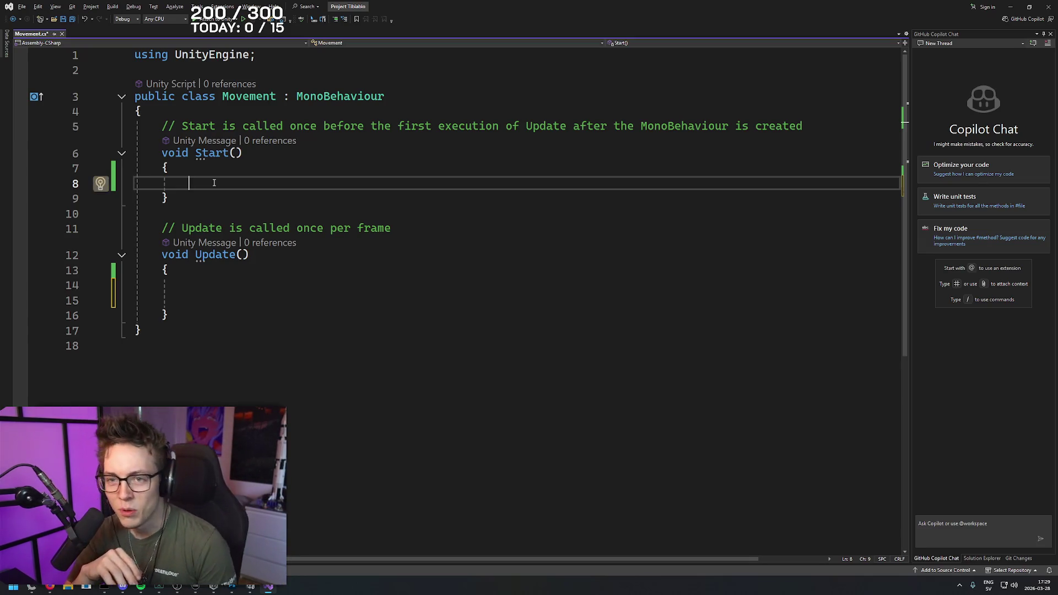
{"action": "type", "text": "if ()"}
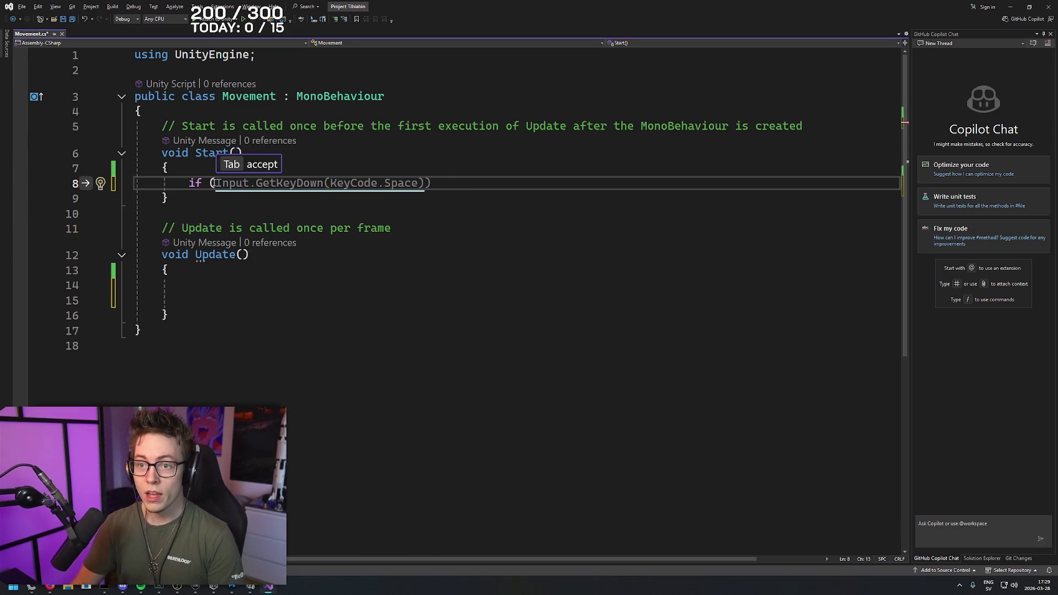
{"action": "type", "text": "Input.G"}
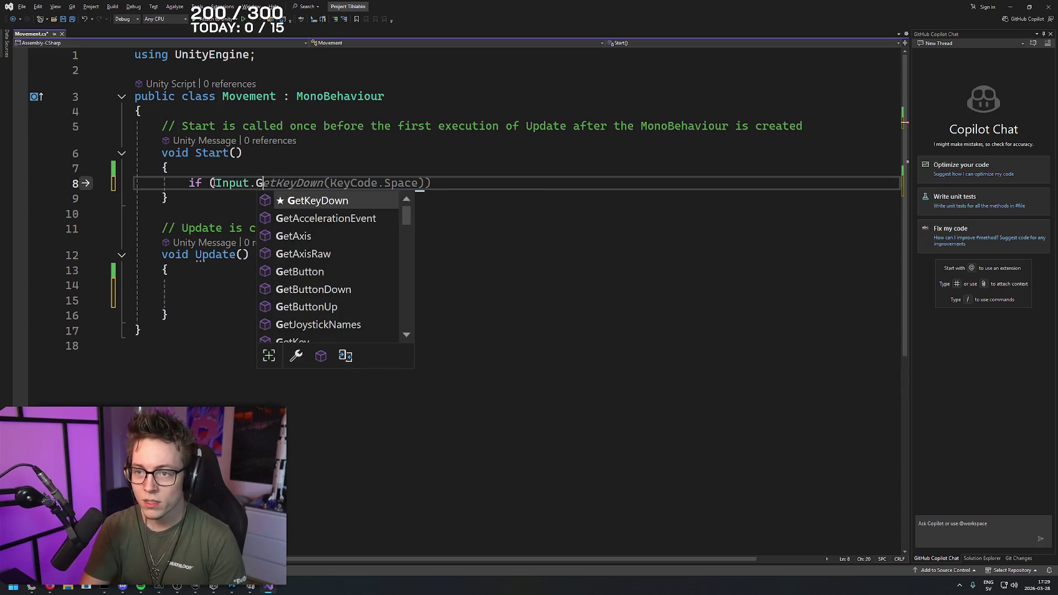
{"action": "type", "text": "etKey"}
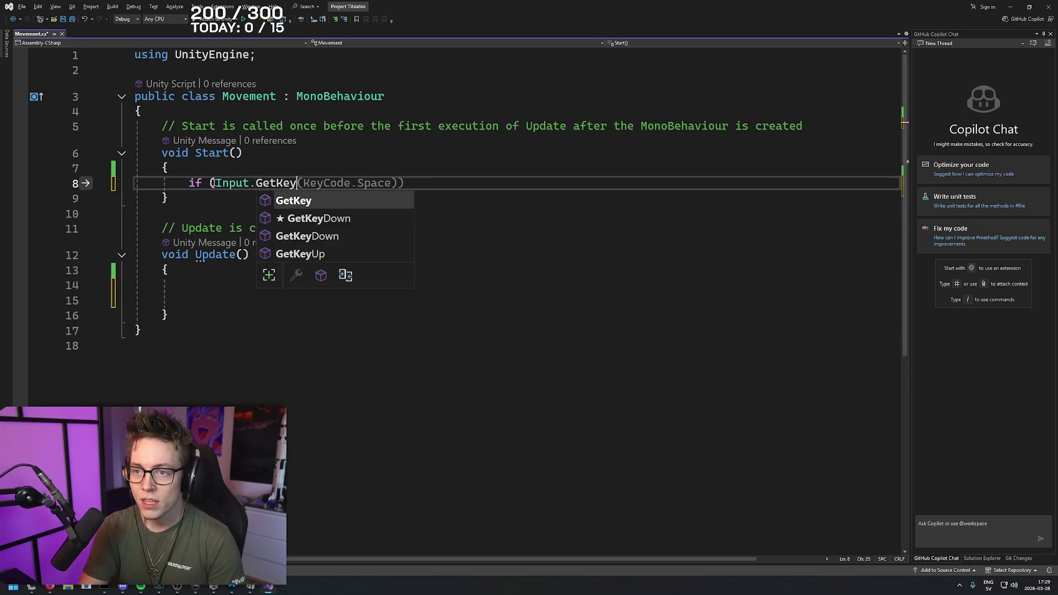
{"action": "type", "text": "Up"}
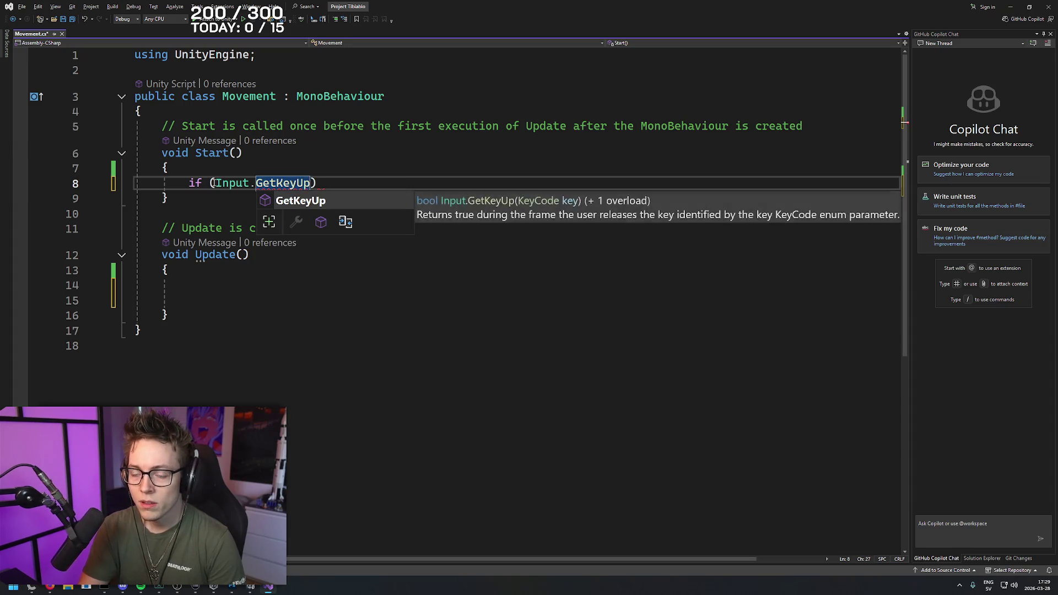
{"action": "key", "text": "BackSpace"}
{"action": "key", "text": "BackSpace"}
{"action": "type", "text": "Down"}
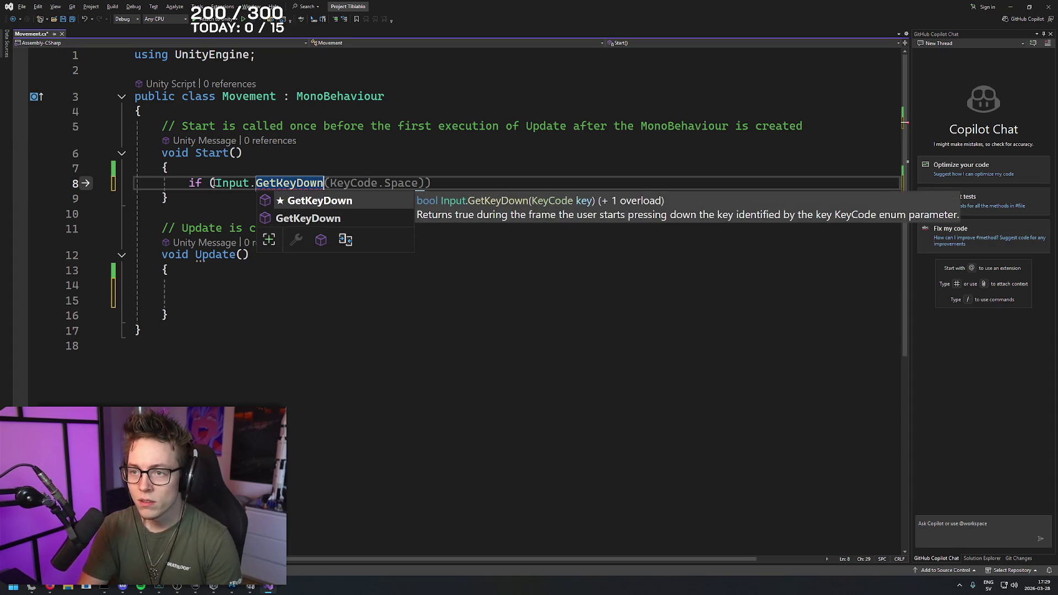
{"action": "type", "text": "(Keycode"}
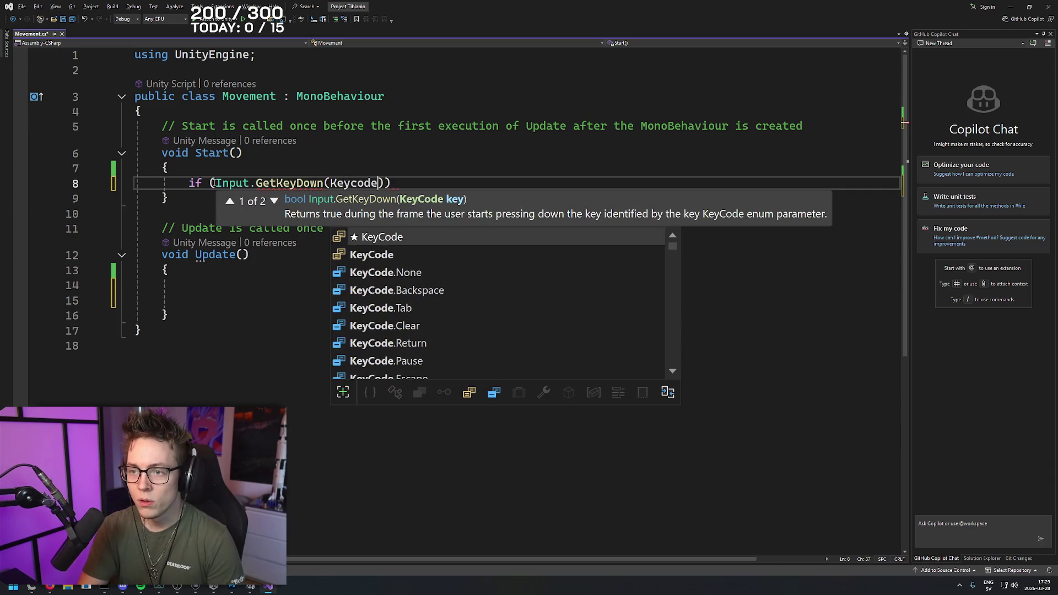
{"action": "type", "text": "."}
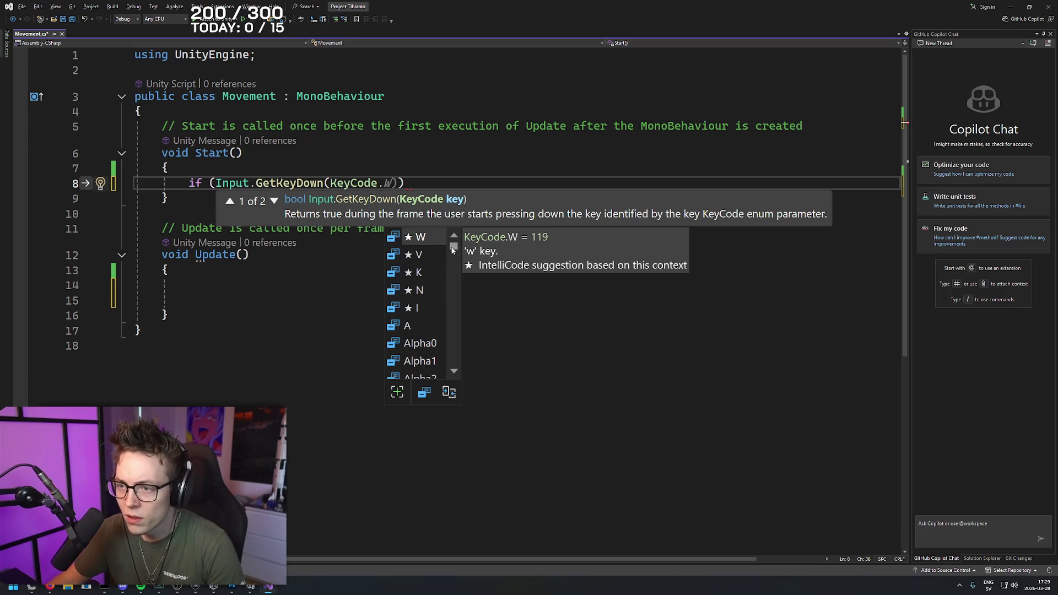
- Browse the KeyCode suggestions and complete the condition with KeyCode.LeftArrow
{"action": "scroll", "coordinate": [455, 257], "scroll_direction": "down", "scroll_amount": 7}
{"action": "scroll", "coordinate": [455, 257], "scroll_direction": "down", "scroll_amount": 1}
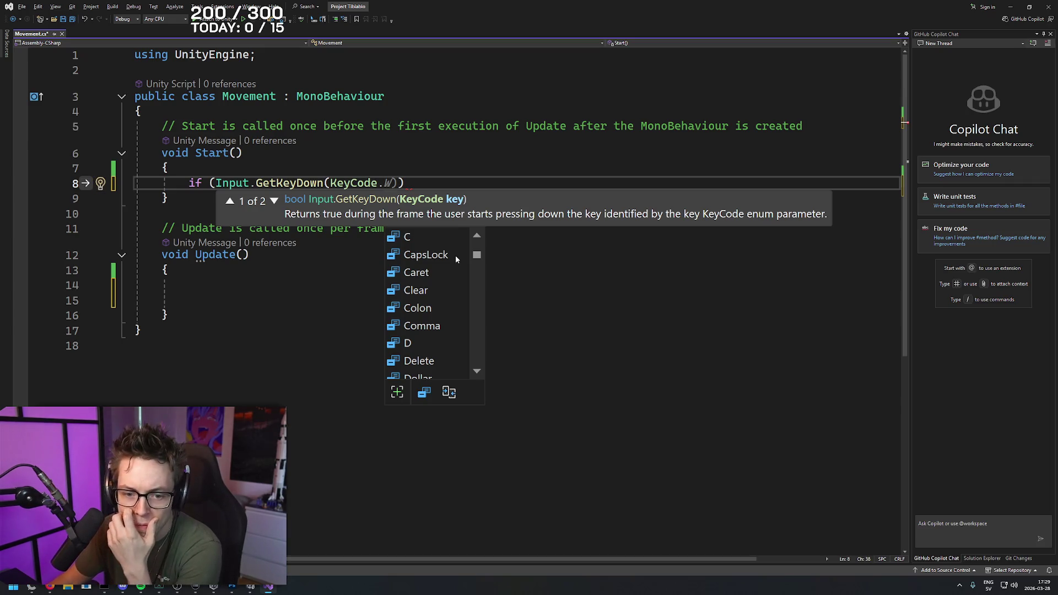
{"action": "scroll", "coordinate": [456, 257], "scroll_direction": "down", "scroll_amount": 4}
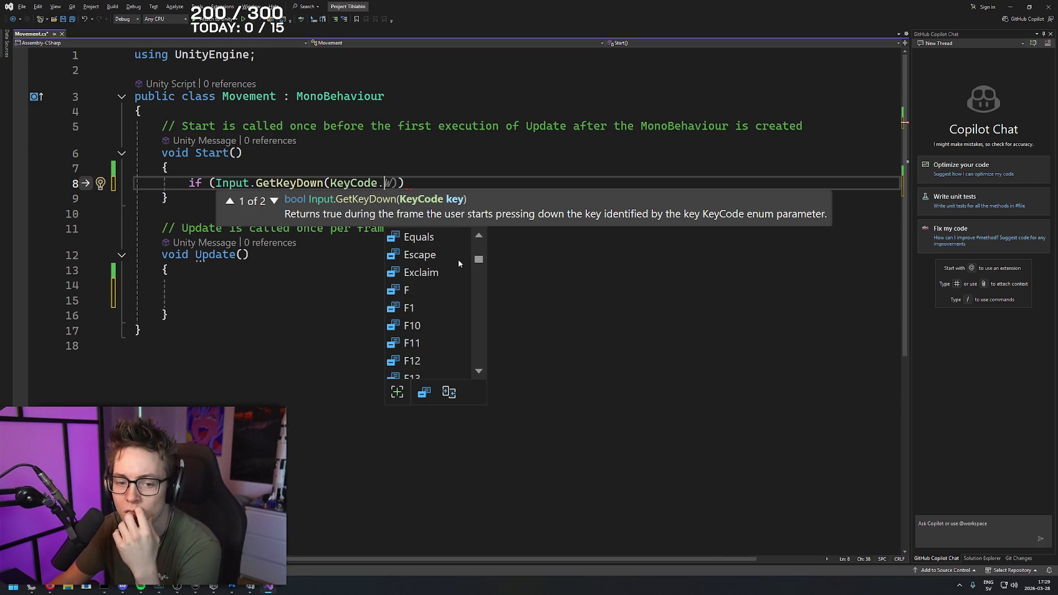
{"action": "scroll", "coordinate": [458, 260], "scroll_direction": "down", "scroll_amount": 15}
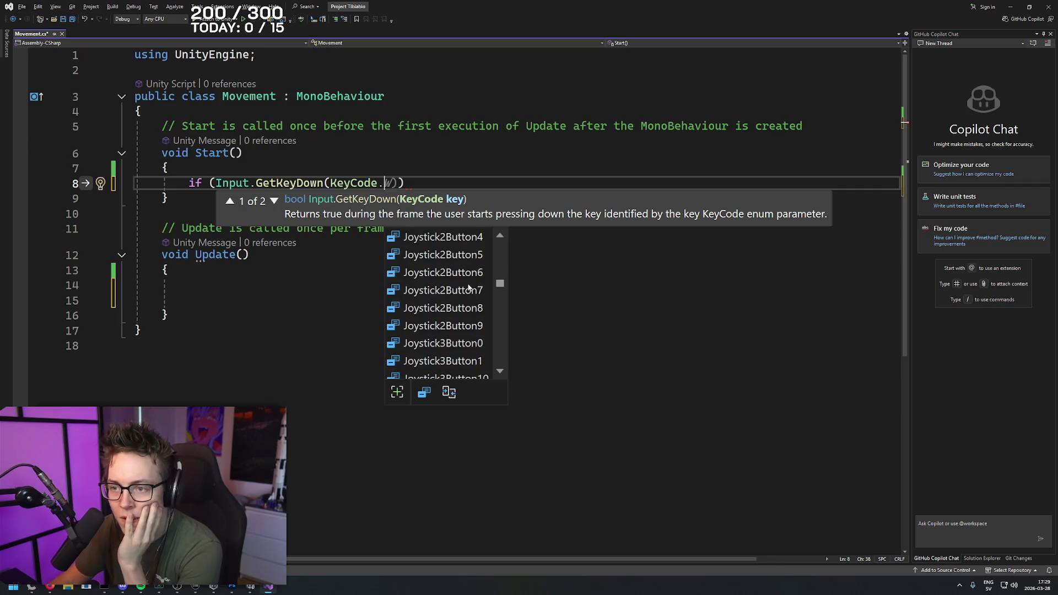
{"action": "scroll", "coordinate": [468, 288], "scroll_direction": "down", "scroll_amount": 20}
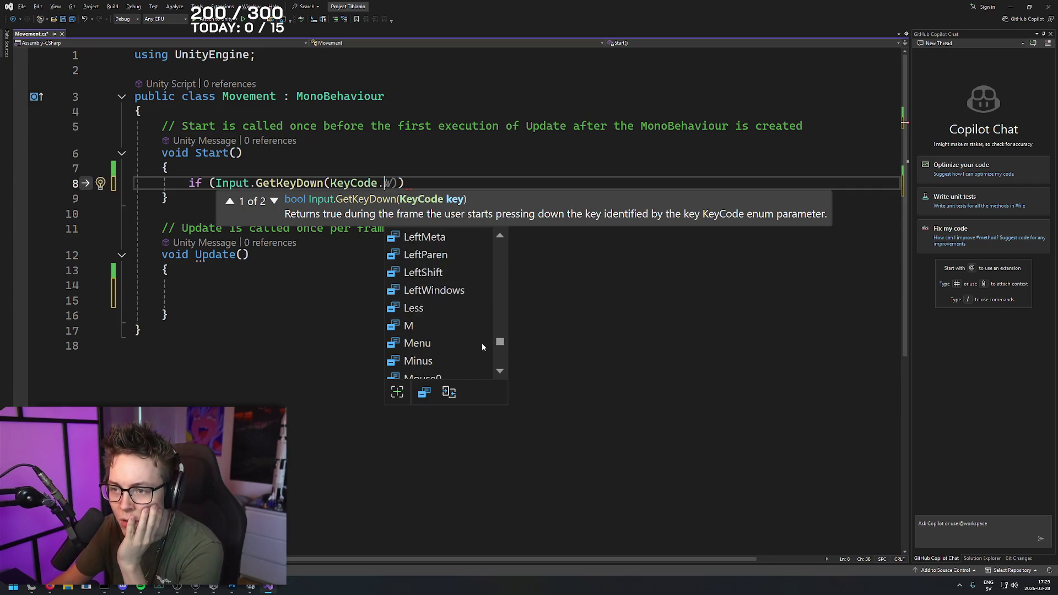
{"action": "scroll", "coordinate": [481, 338], "scroll_direction": "up", "scroll_amount": 5}
{"action": "left_click_drag", "start_coordinate": [497, 336], "coordinate": [500, 342]}
{"action": "scroll", "coordinate": [499, 342], "scroll_direction": "down", "scroll_amount": 1}
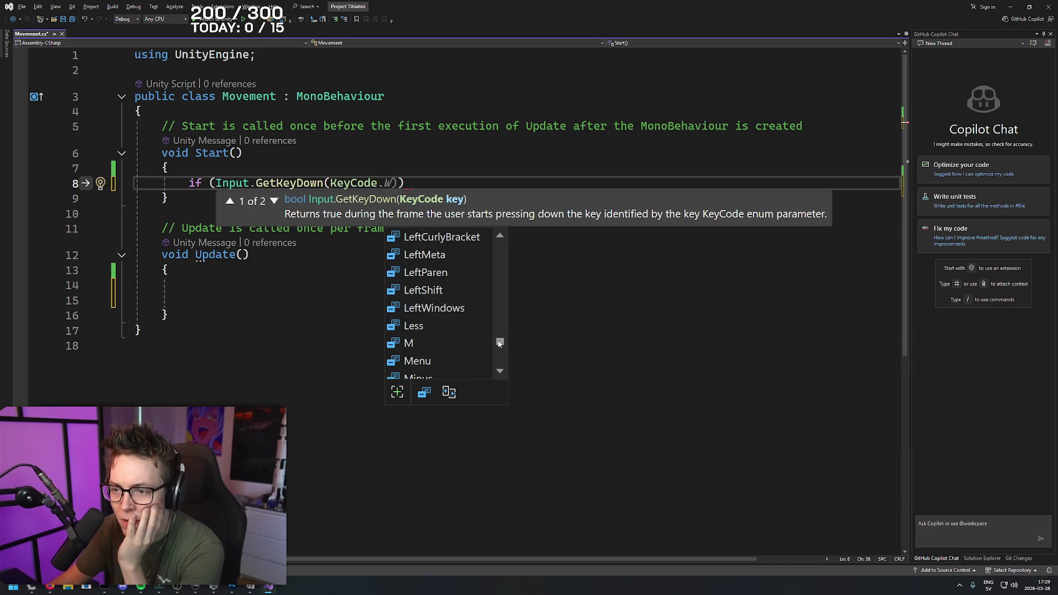
{"action": "scroll", "coordinate": [454, 318], "scroll_direction": "down", "scroll_amount": 10}
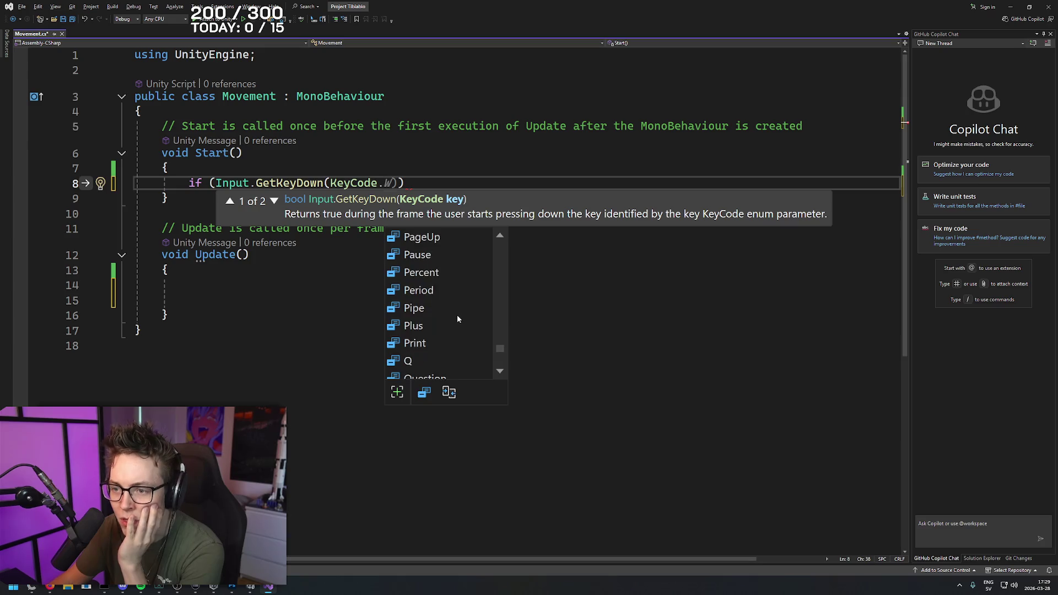
{"action": "scroll", "coordinate": [458, 316], "scroll_direction": "down", "scroll_amount": 9}
{"action": "scroll", "coordinate": [464, 306], "scroll_direction": "up", "scroll_amount": 4}
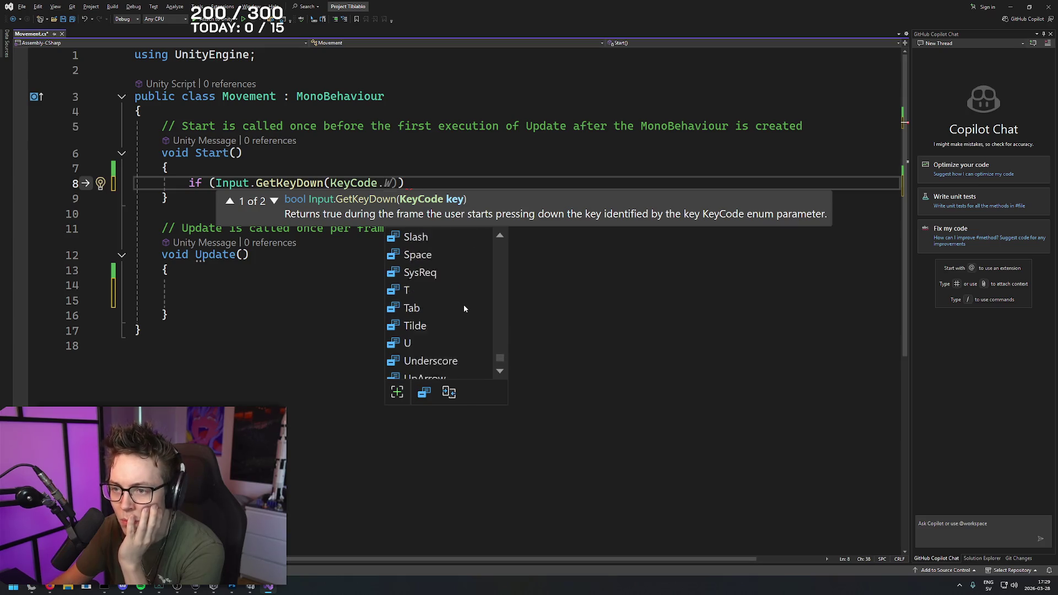
{"action": "scroll", "coordinate": [463, 308], "scroll_direction": "up", "scroll_amount": 11}
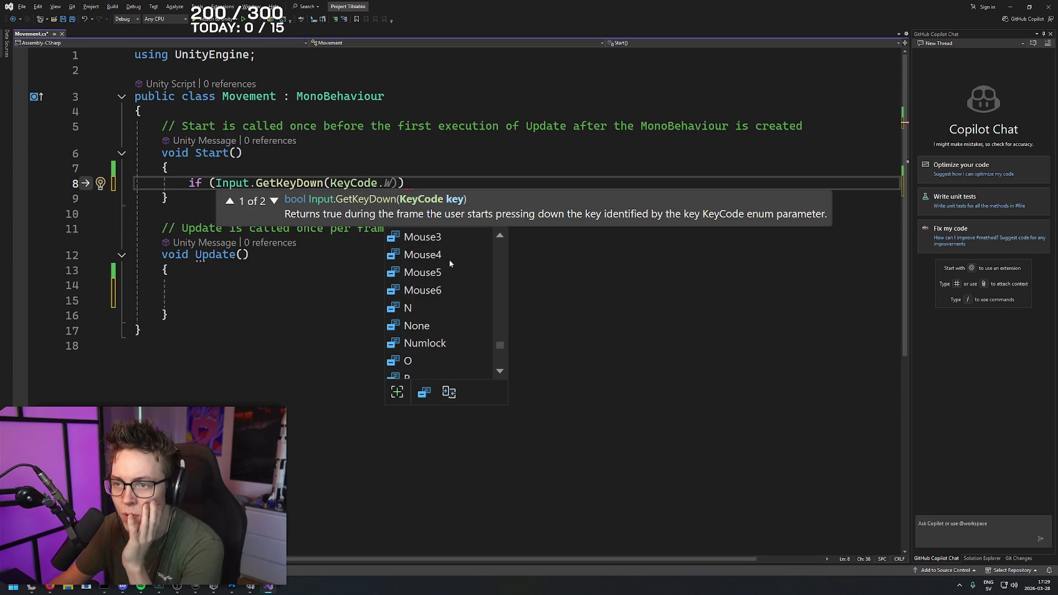
{"action": "type", "text": "arr"}
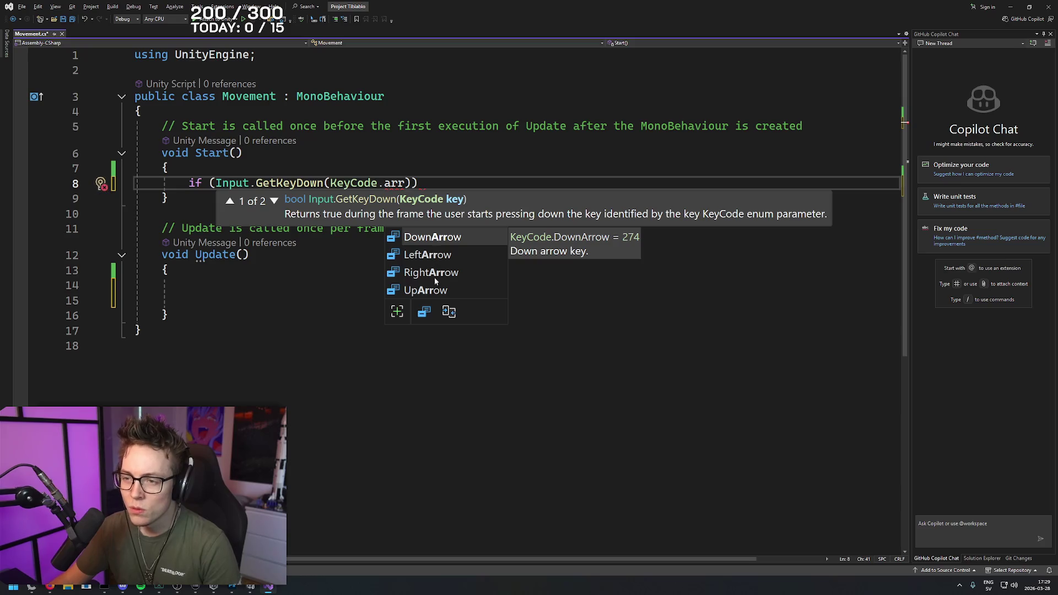
{"action": "left_click", "coordinate": [427, 255]}
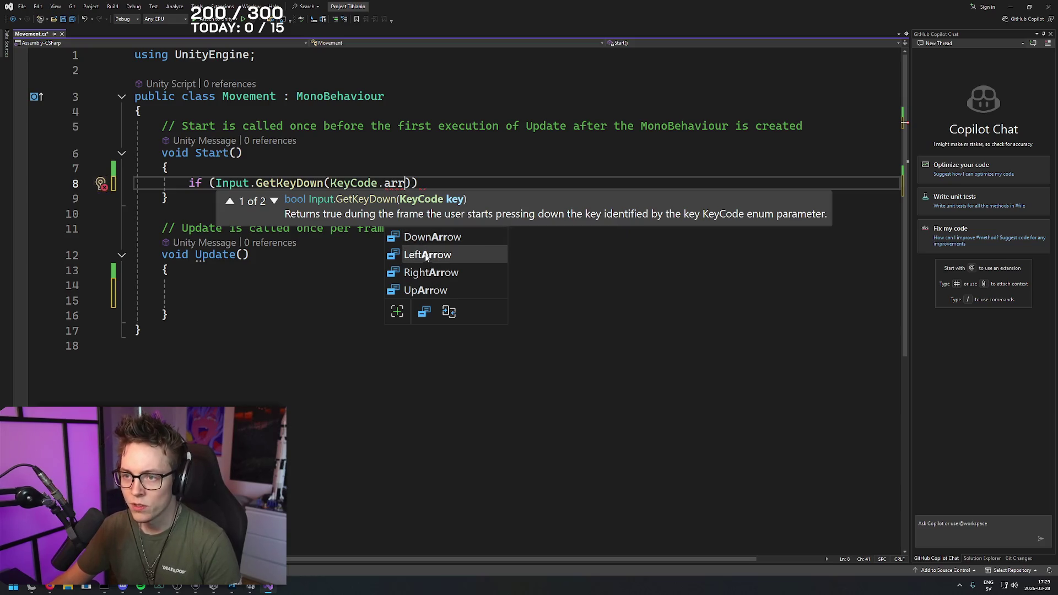
{"action": "key", "text": "Tab"}
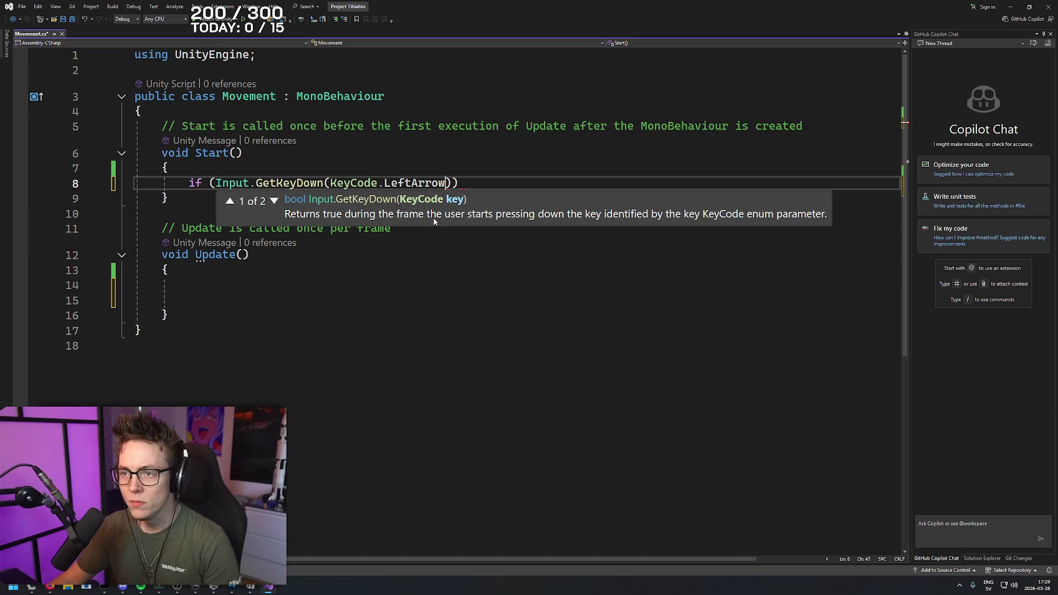
- Open a brace block after the if and put the LeftArrow key check on its own line
{"action": "type", "text": ")"}
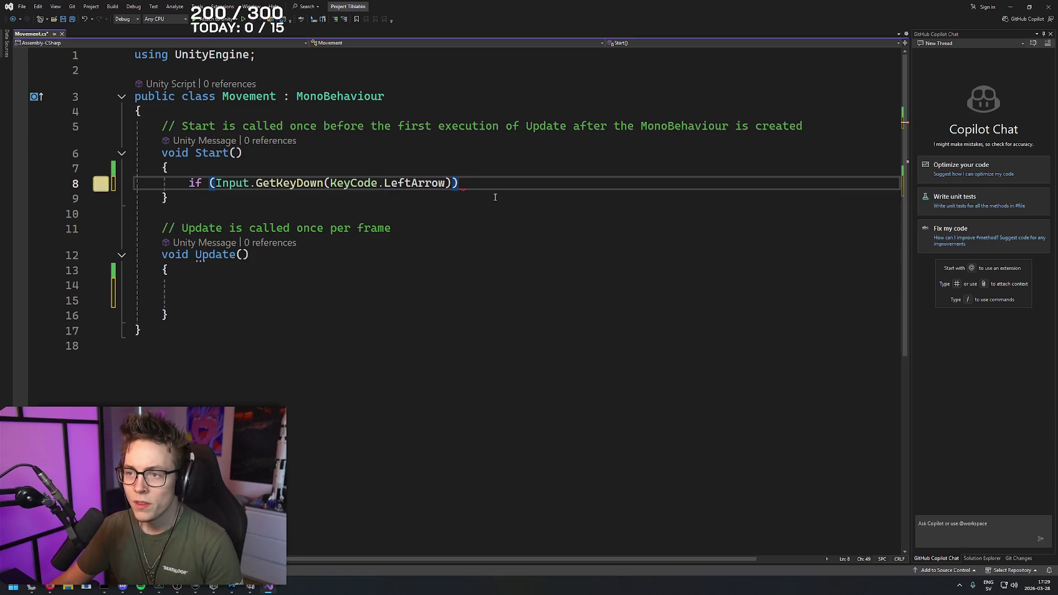
{"action": "key", "text": "Return"}
{"action": "key", "text": "Return"}
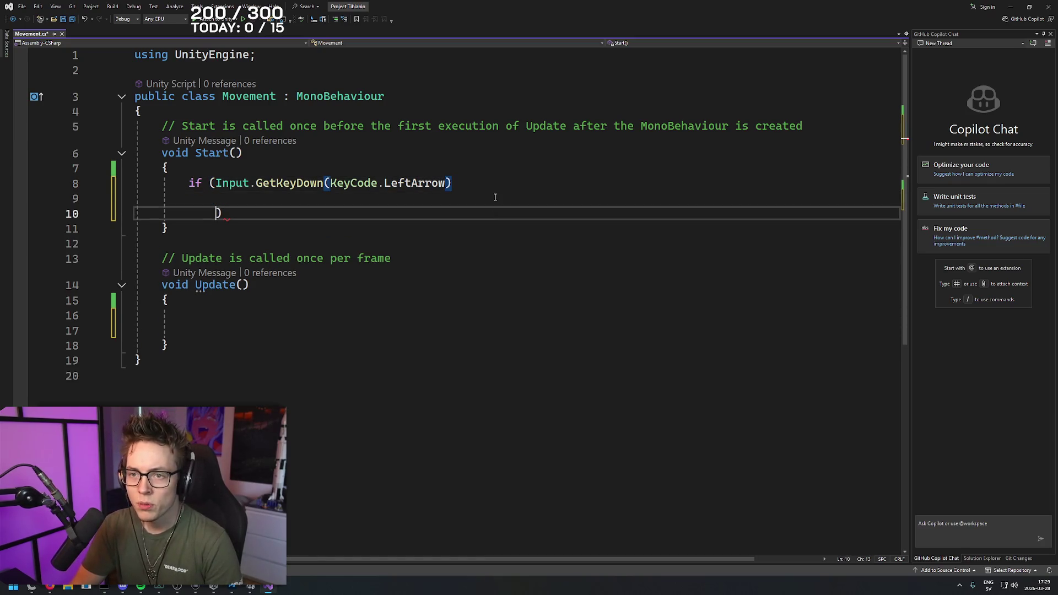
{"action": "key", "text": "Up"}
{"action": "key", "text": "Up"}
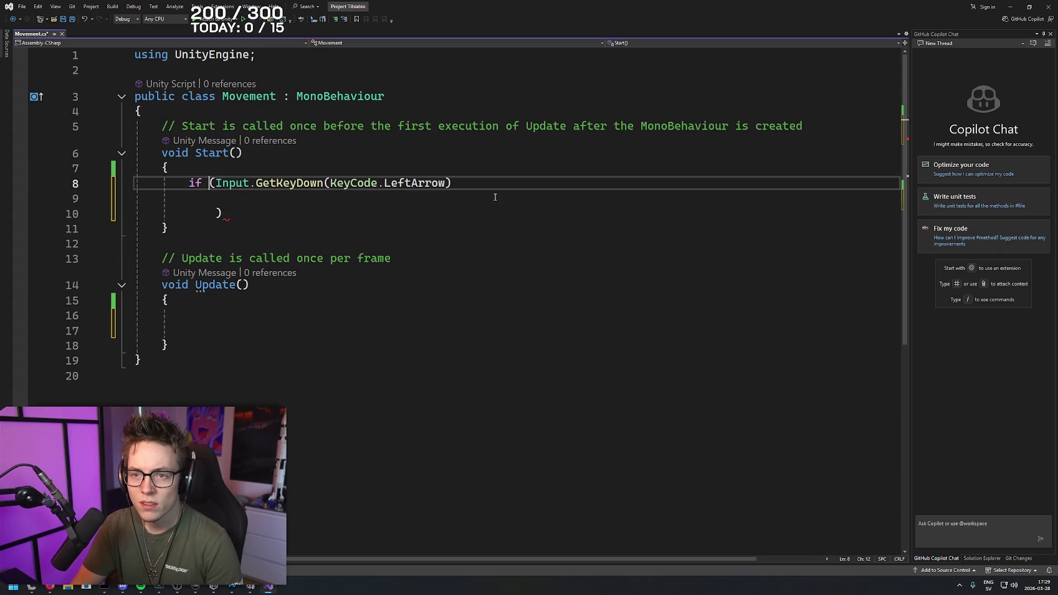
{"action": "type", "text": "{"}
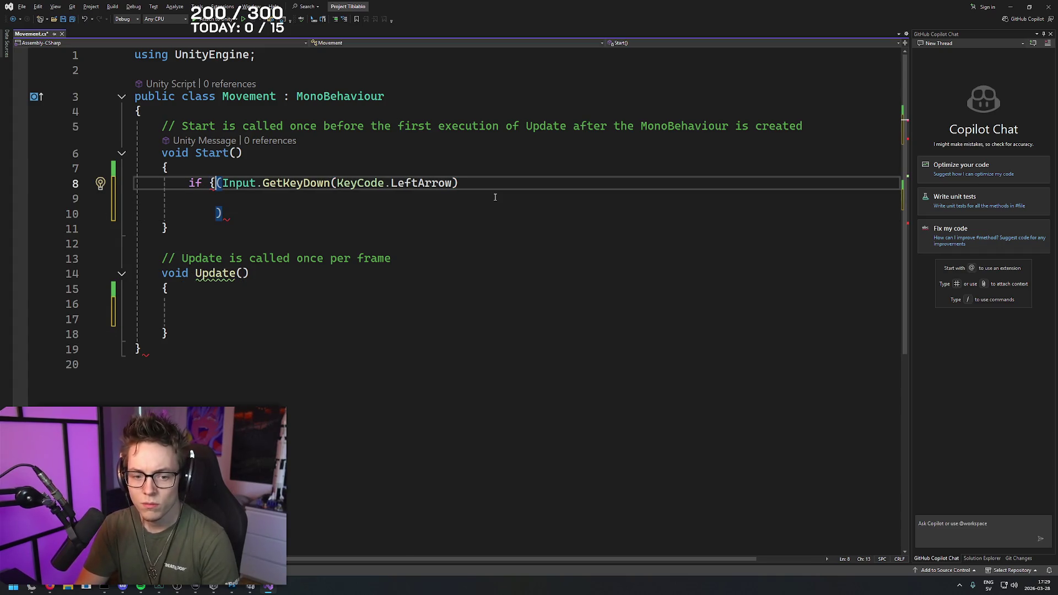
{"action": "key", "text": "Down"}
{"action": "key", "text": "Down"}
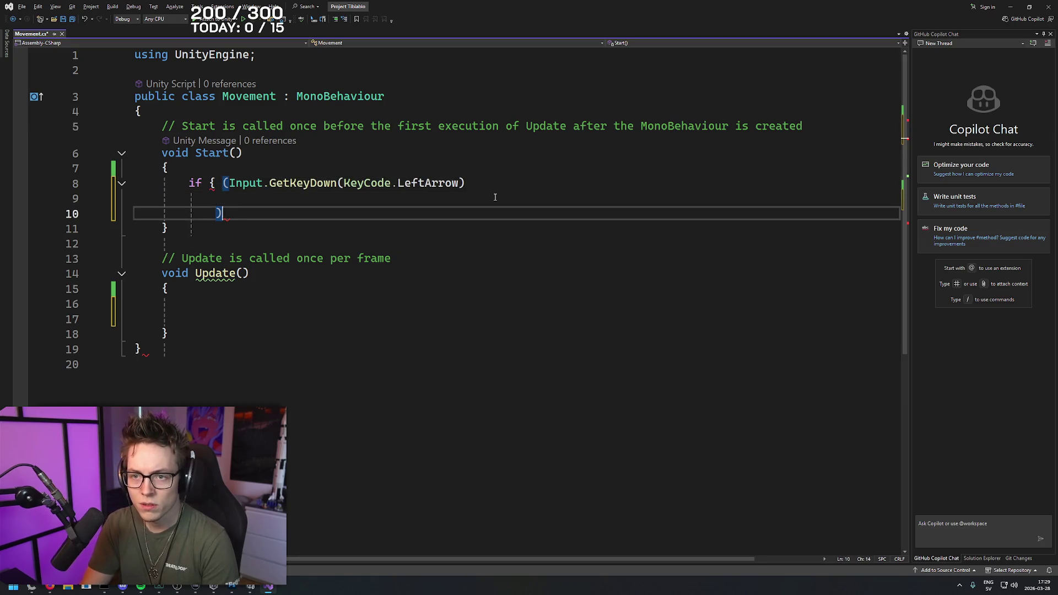
{"action": "key", "text": "BackSpace"}
{"action": "key", "text": "Up"}
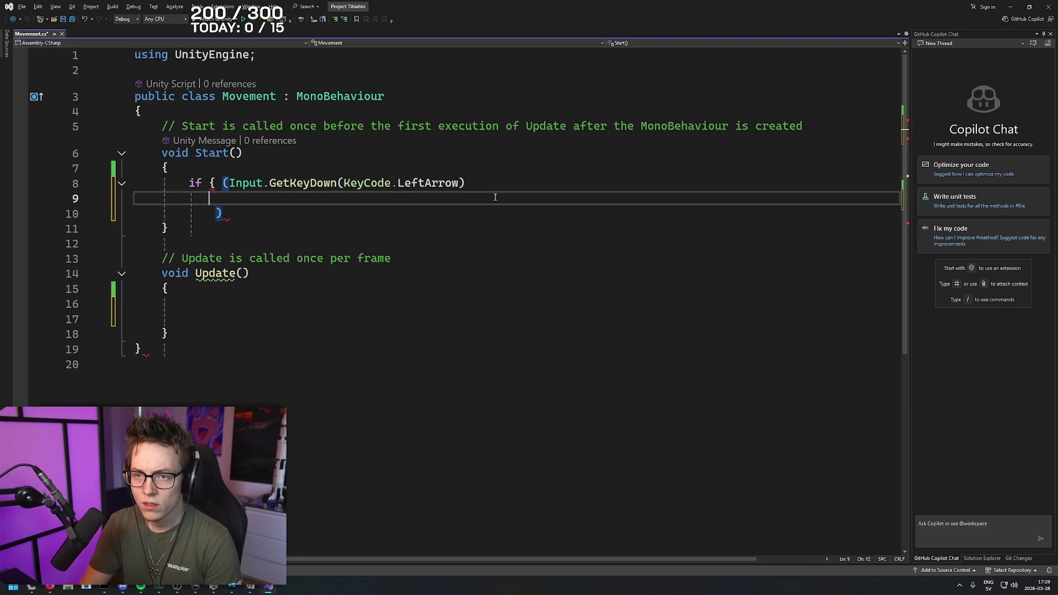
{"action": "key", "text": "BackSpace"}
{"action": "key", "text": "BackSpace"}
{"action": "key", "text": "BackSpace"}
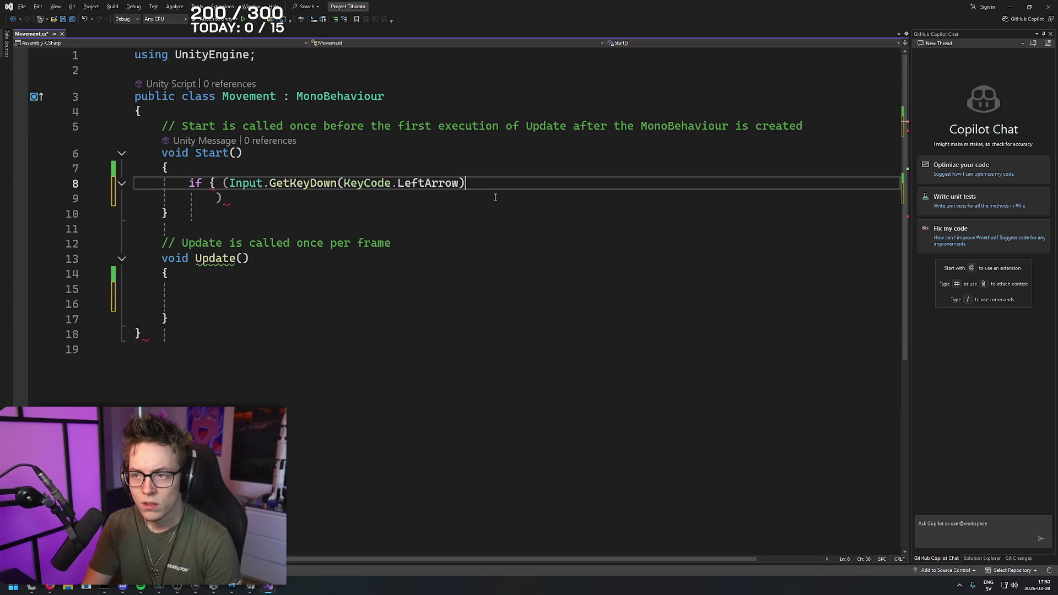
{"action": "key", "text": "Delete"}
{"action": "key", "text": "End"}
{"action": "type", "text": ";"}
{"action": "key", "text": "Return"}
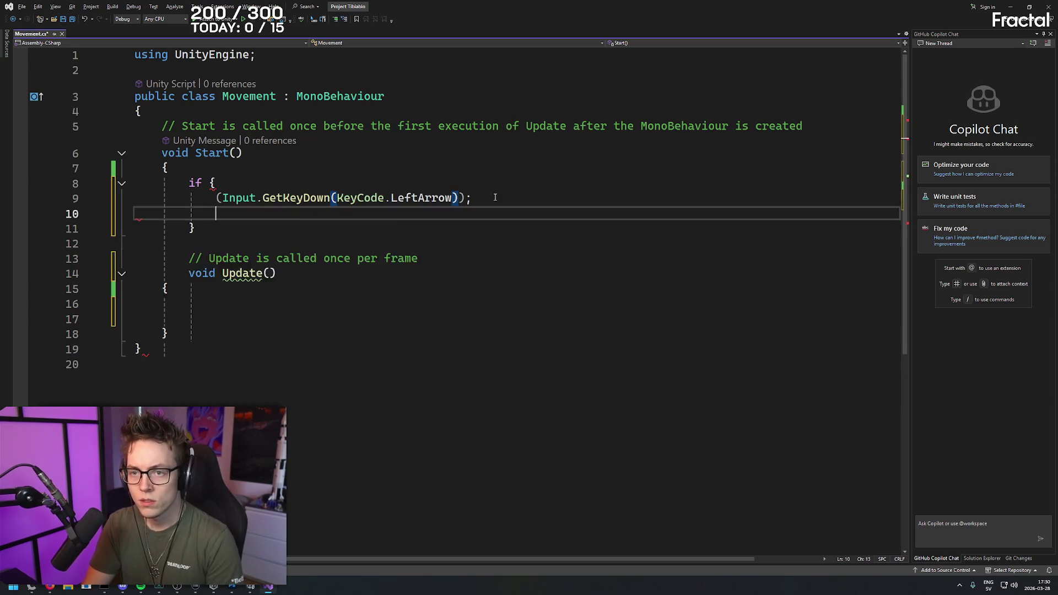
{"action": "key", "text": "Return"}
{"action": "key", "text": "Down"}
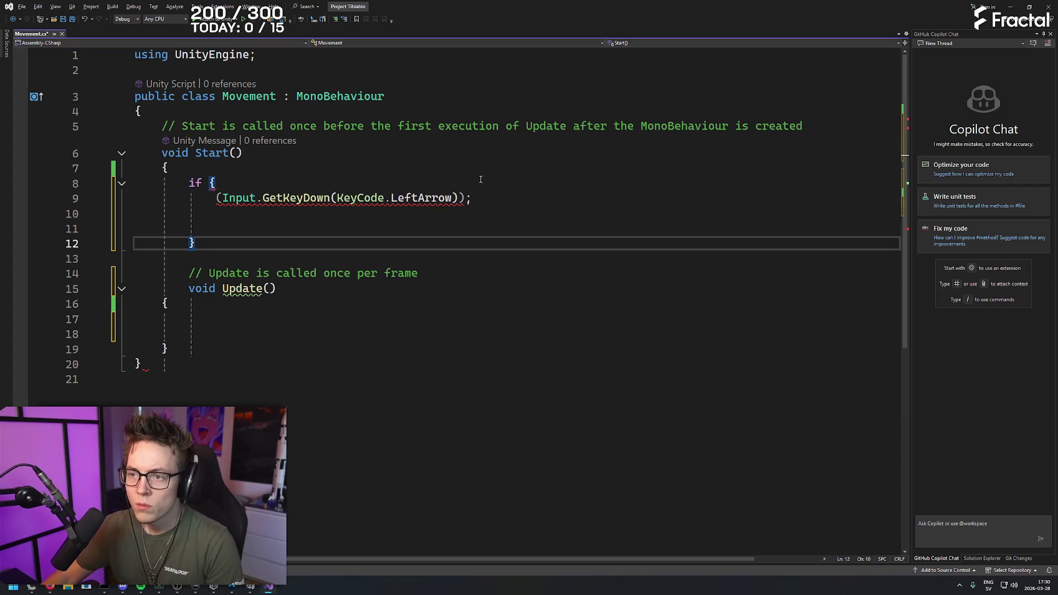
- Add the if block's closing brace and check how the Start, Update and class braces pair
{"action": "key", "text": "ctrl+bracketright"}
{"action": "left_click", "coordinate": [182, 167]}
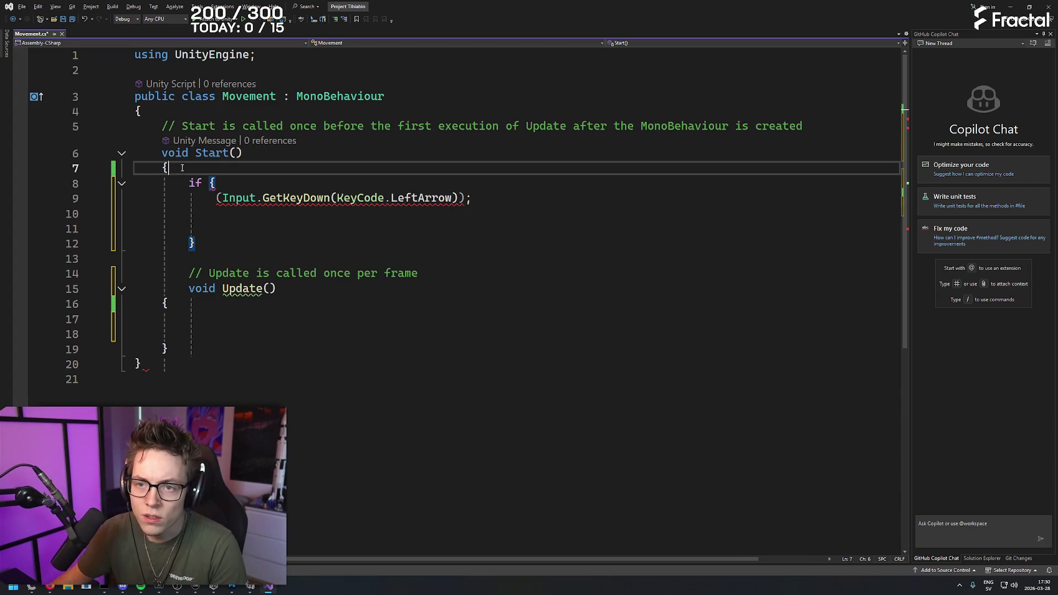
{"action": "left_click", "coordinate": [217, 243]}
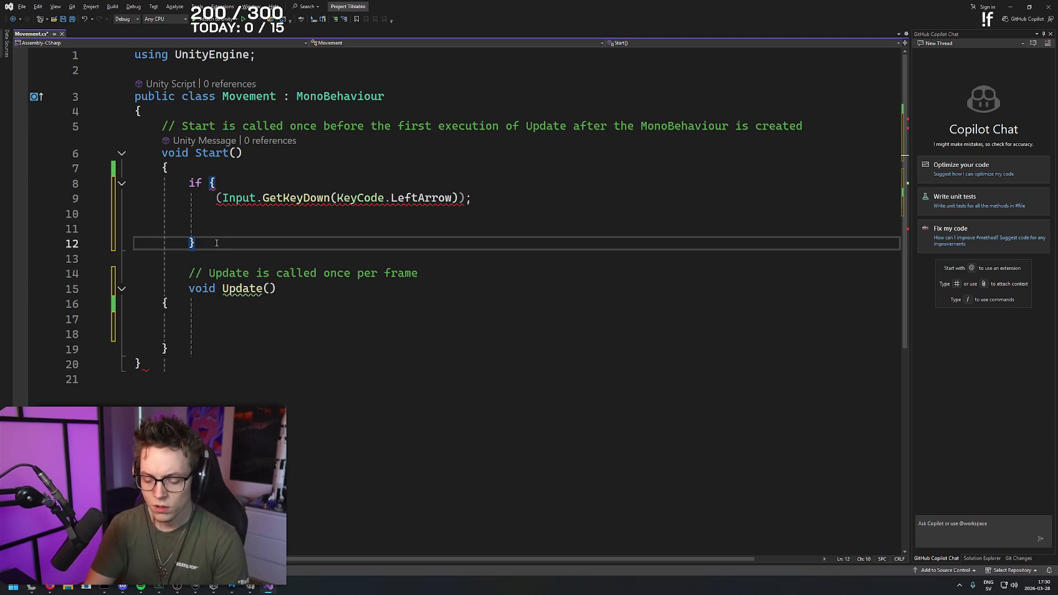
{"action": "type", "text": "}"}
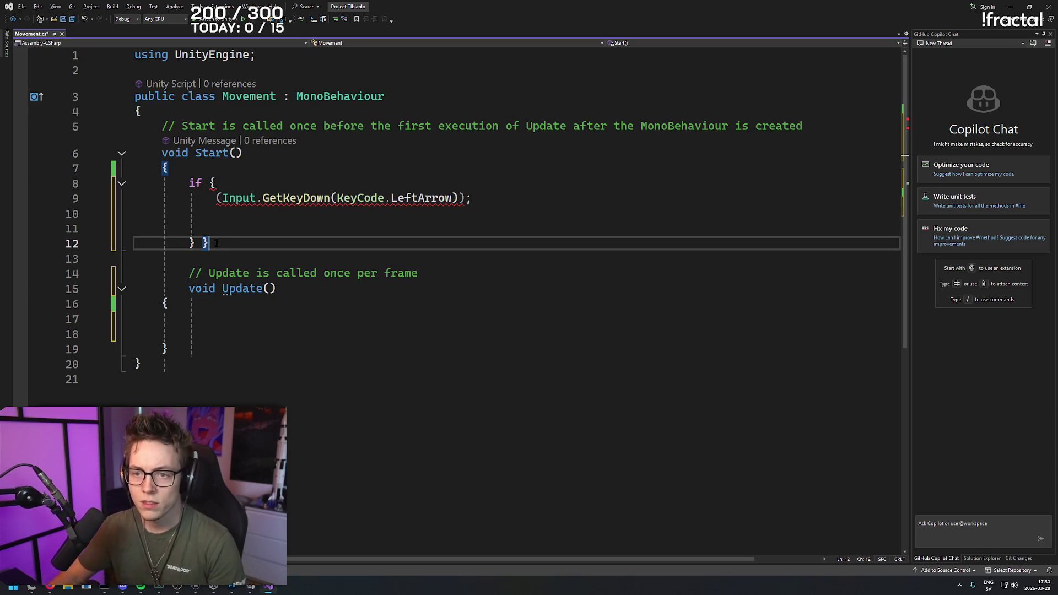
{"action": "left_click", "coordinate": [337, 274]}
{"action": "left_click", "coordinate": [193, 330]}
{"action": "left_click", "coordinate": [181, 167]}
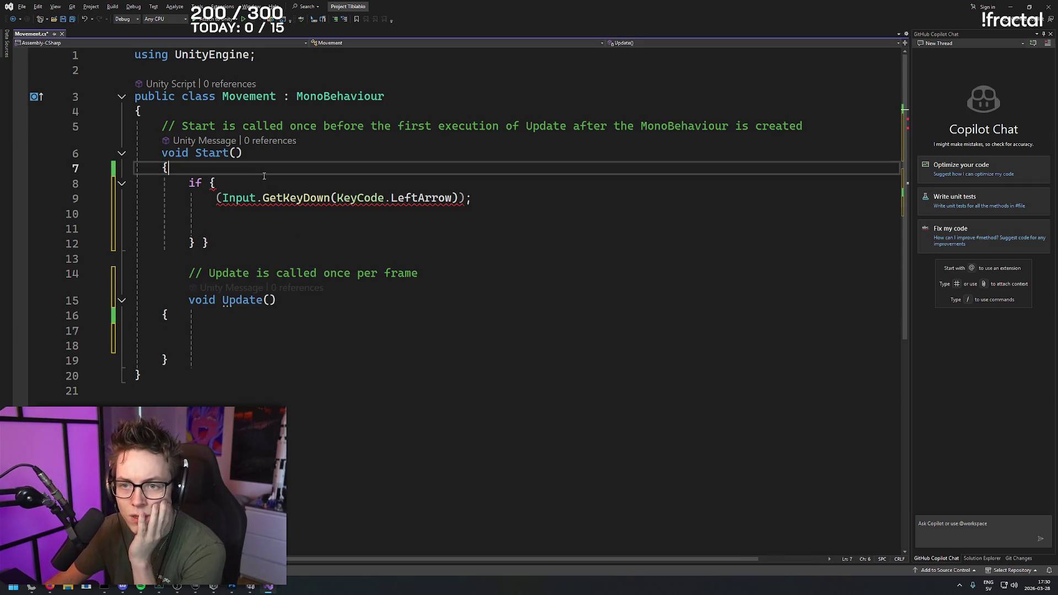
{"action": "left_click", "coordinate": [217, 182]}
{"action": "left_click", "coordinate": [163, 376]}
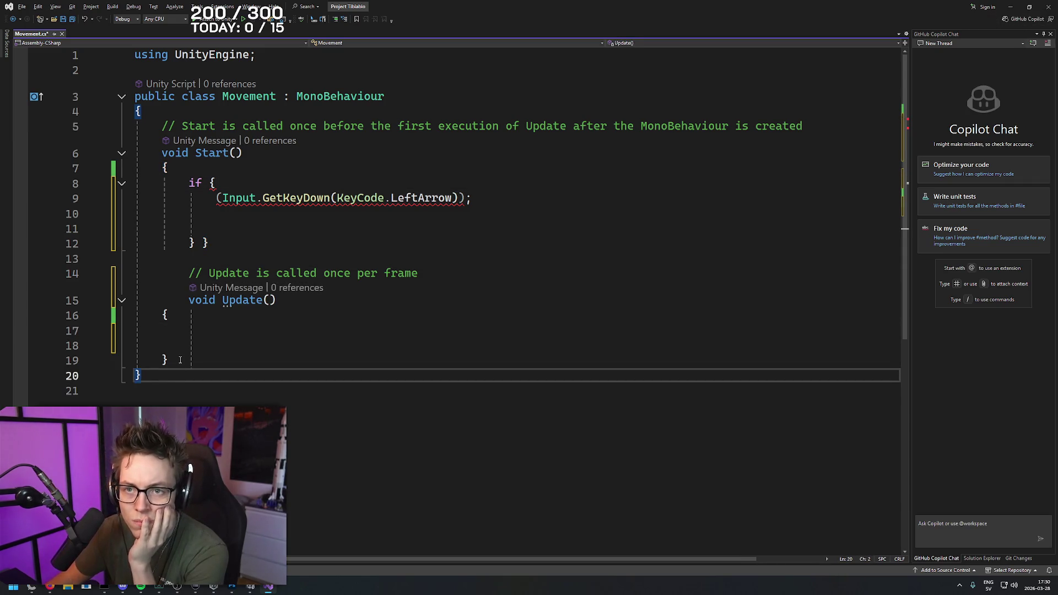
{"action": "left_click", "coordinate": [178, 363]}
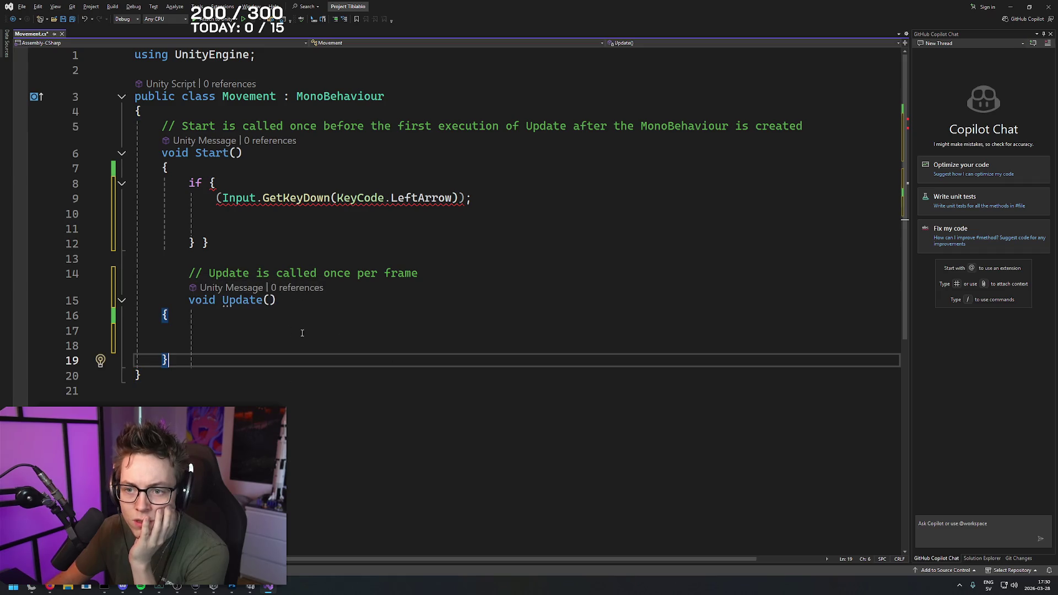
{"action": "left_click", "coordinate": [225, 241]}
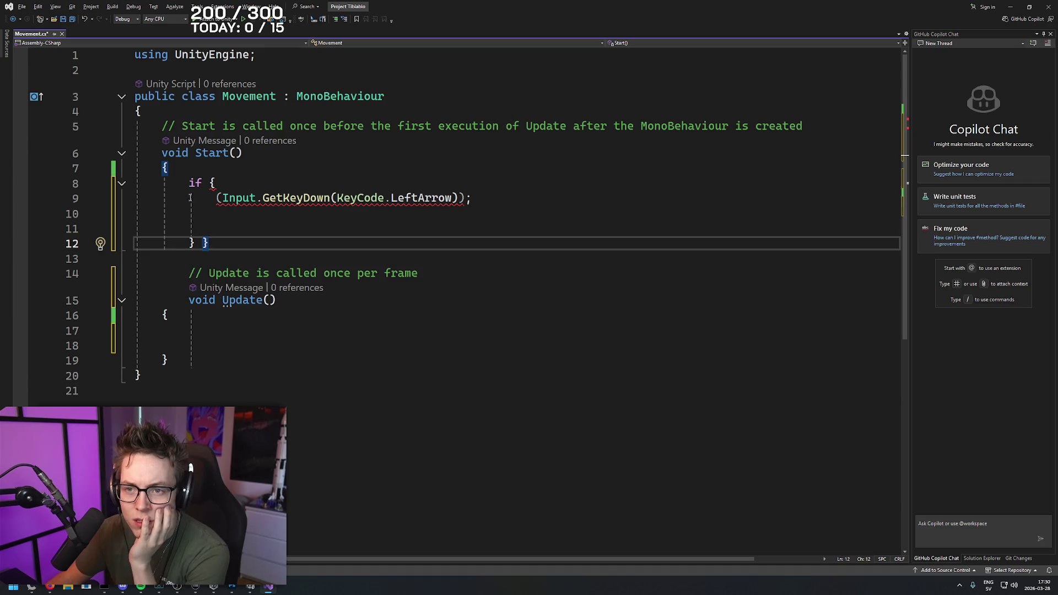
{"action": "key", "text": "Left"}
{"action": "key", "text": "Left"}
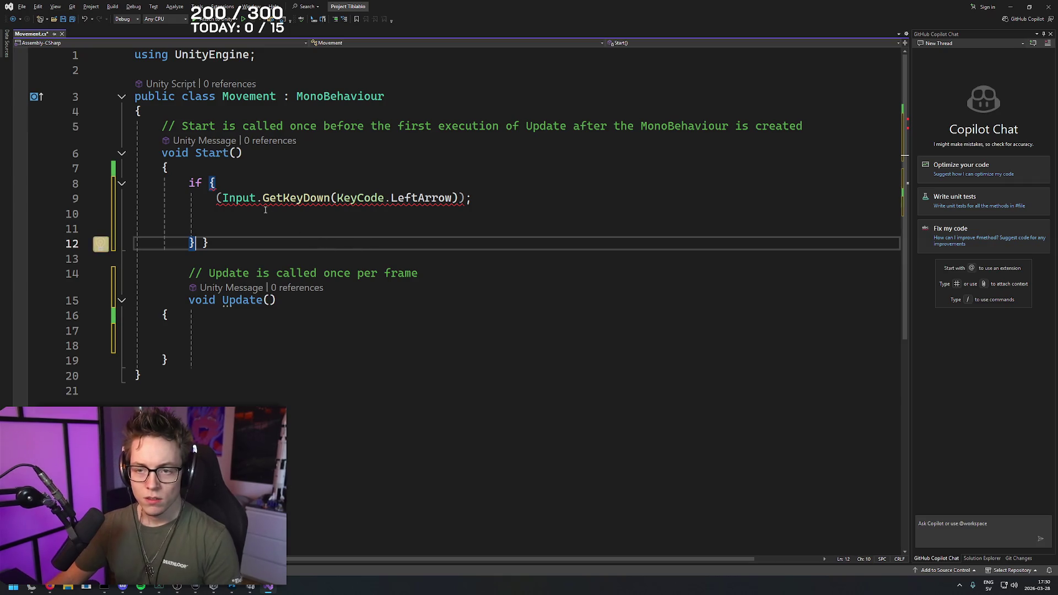
- Strip the key check's extra parentheses, trial-move it into Update and undo, then pause the tutorial
{"action": "left_click_drag", "start_coordinate": [493, 198], "coordinate": [223, 200]}
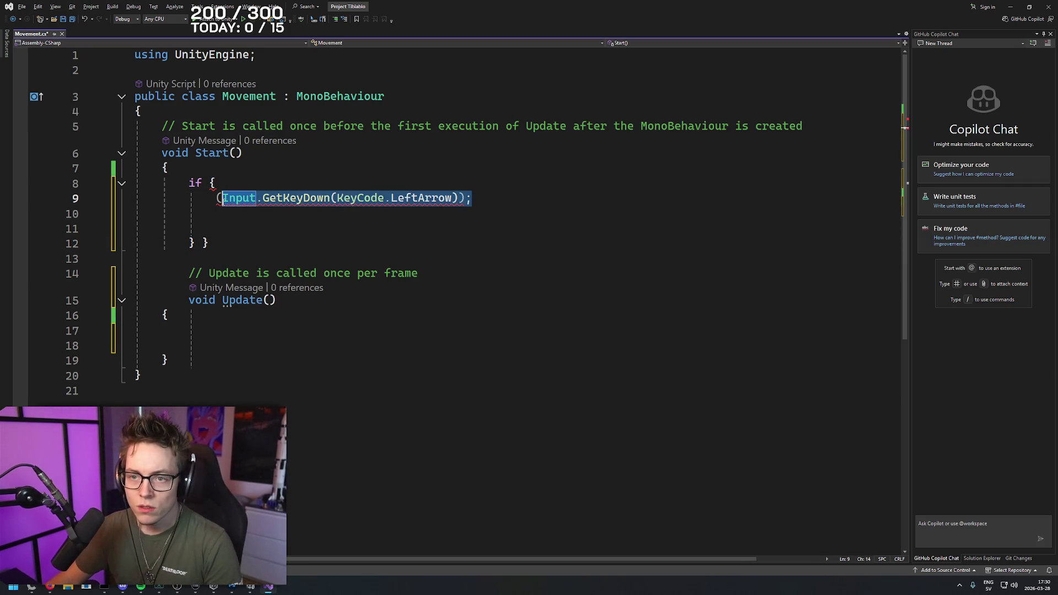
{"action": "left_click", "coordinate": [224, 200]}
{"action": "key", "text": "BackSpace"}
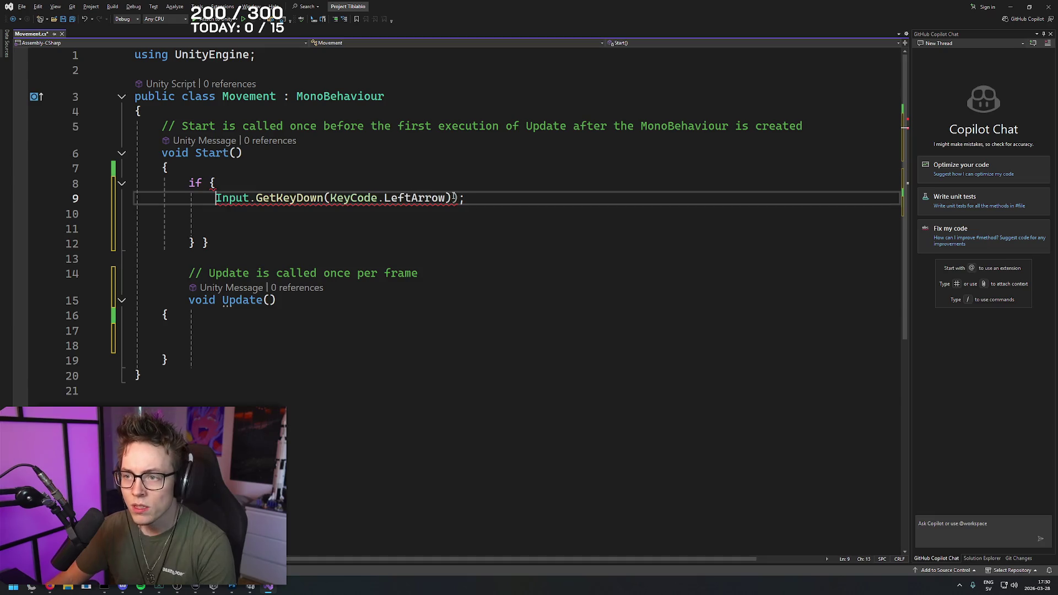
{"action": "left_click", "coordinate": [465, 199]}
{"action": "key", "text": "BackSpace"}
{"action": "mouse_move", "coordinate": [460, 198]}
{"action": "left_mouse_down"}
{"action": "mouse_move", "coordinate": [212, 214]}
{"action": "mouse_move", "coordinate": [218, 202]}
{"action": "left_mouse_up"}
{"action": "key", "text": "ctrl+x"}
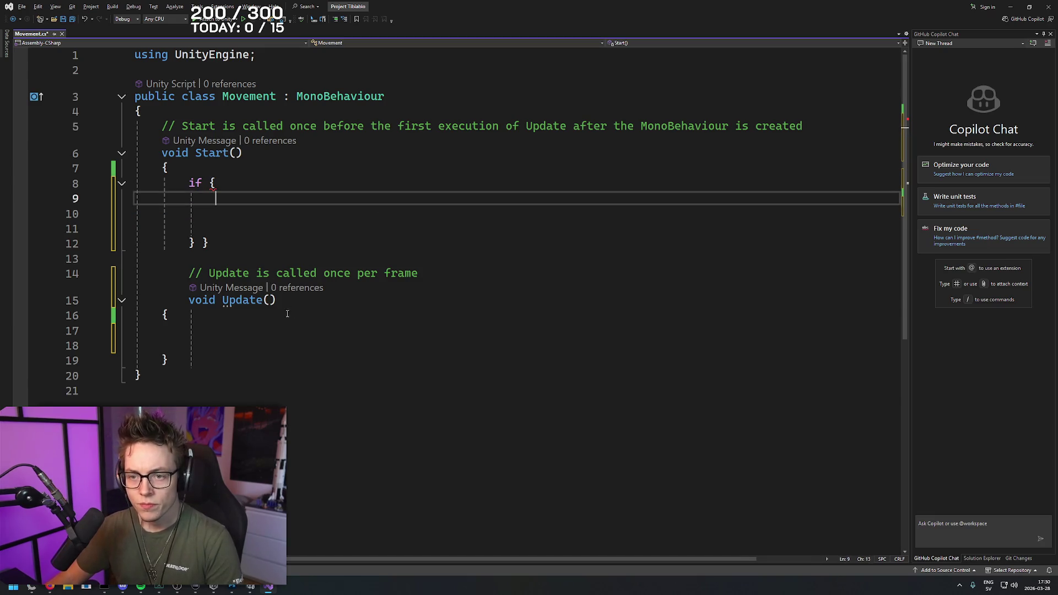
{"action": "left_click", "coordinate": [289, 329]}
{"action": "key", "text": "ctrl+v"}
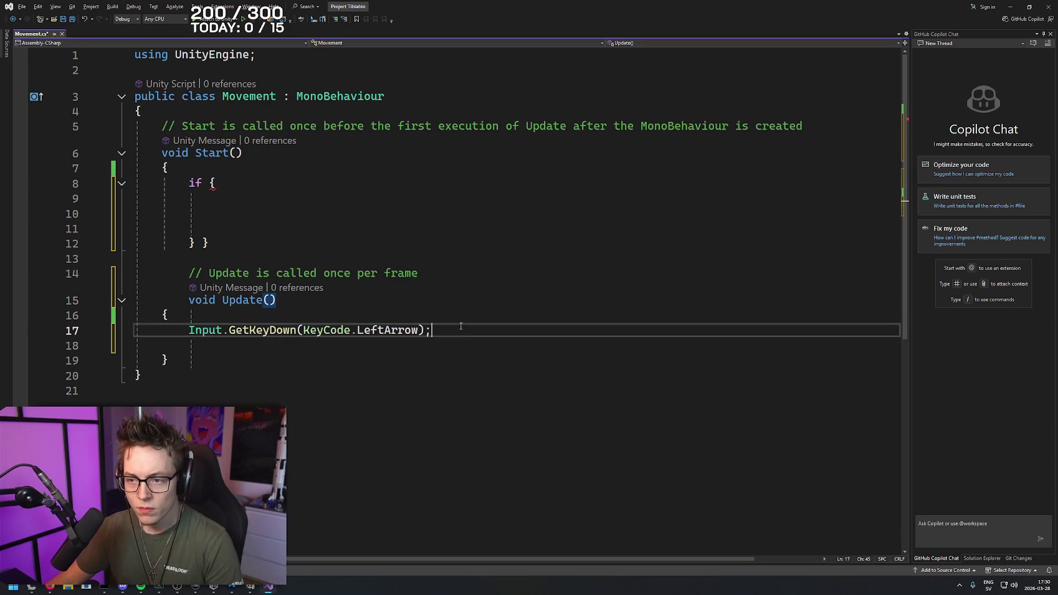
{"action": "key", "text": "ctrl+z"}
{"action": "key", "text": "ctrl+z"}
{"action": "left_click", "coordinate": [217, 207]}
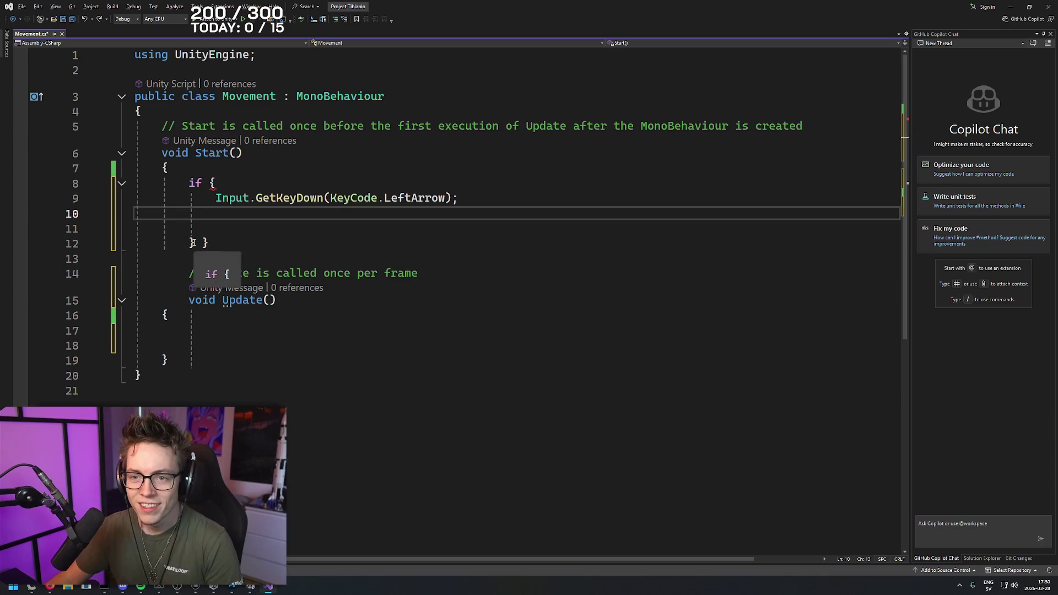
{"action": "key", "text": "ctrl+x"}
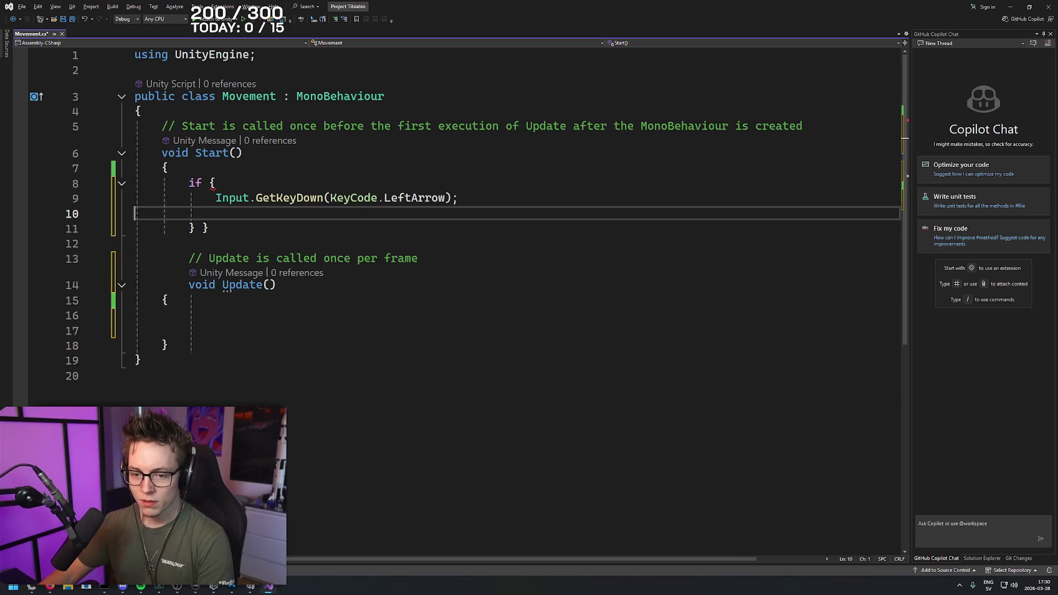
{"action": "left_click", "coordinate": [49, 586]}
{"action": "left_click", "coordinate": [432, 265]}
{"action": "type", "text": "{transform.Translate }"}
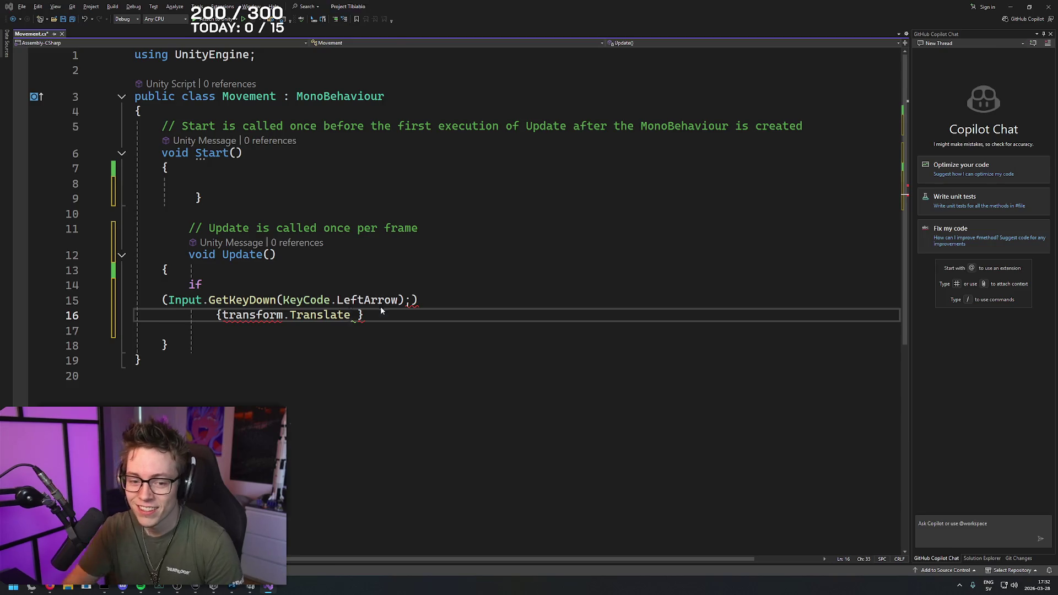
- Return to the 'Move Object with Keyboard Inputs' YouTube tutorial in the browser
{"action": "key", "text": "alt+Tab"}
- Resume the keyboard-movement tutorial on YouTube and watch it full screen
{"action": "left_click", "coordinate": [600, 11]}
{"action": "left_click", "coordinate": [416, 276]}
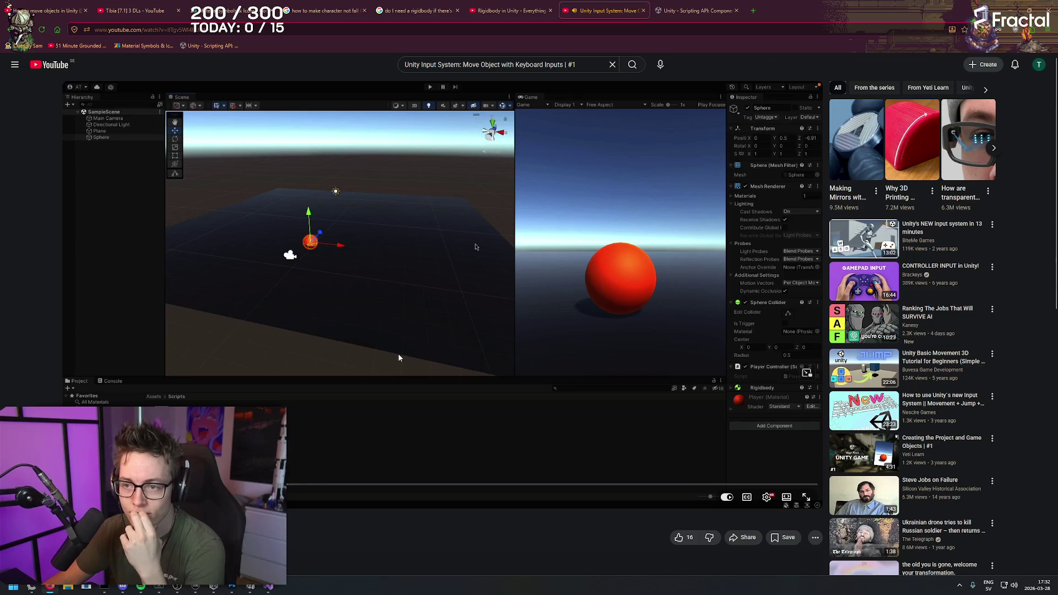
{"action": "double_click", "coordinate": [404, 303]}
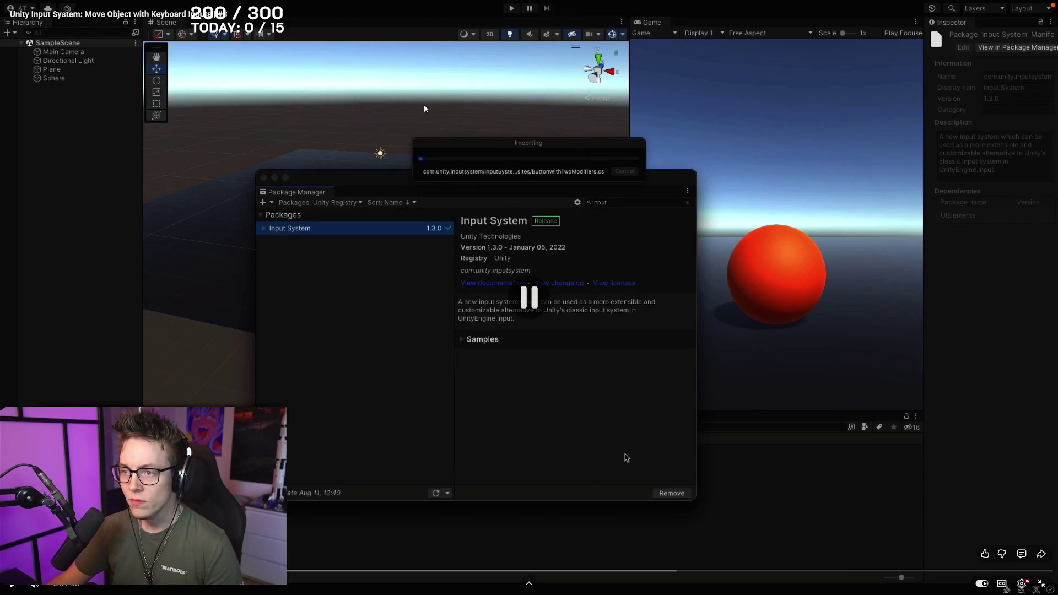
- Go back to Movement.cs in Visual Studio and open the Tools menu
{"action": "key", "text": "alt+Tab"}
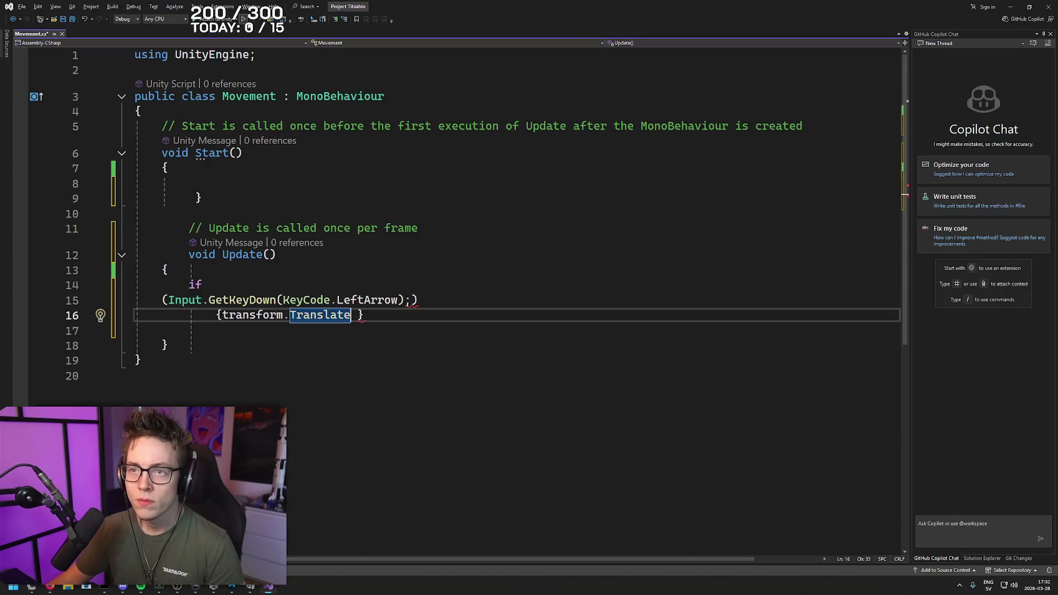
{"action": "mouse_move", "coordinate": [248, 8]}
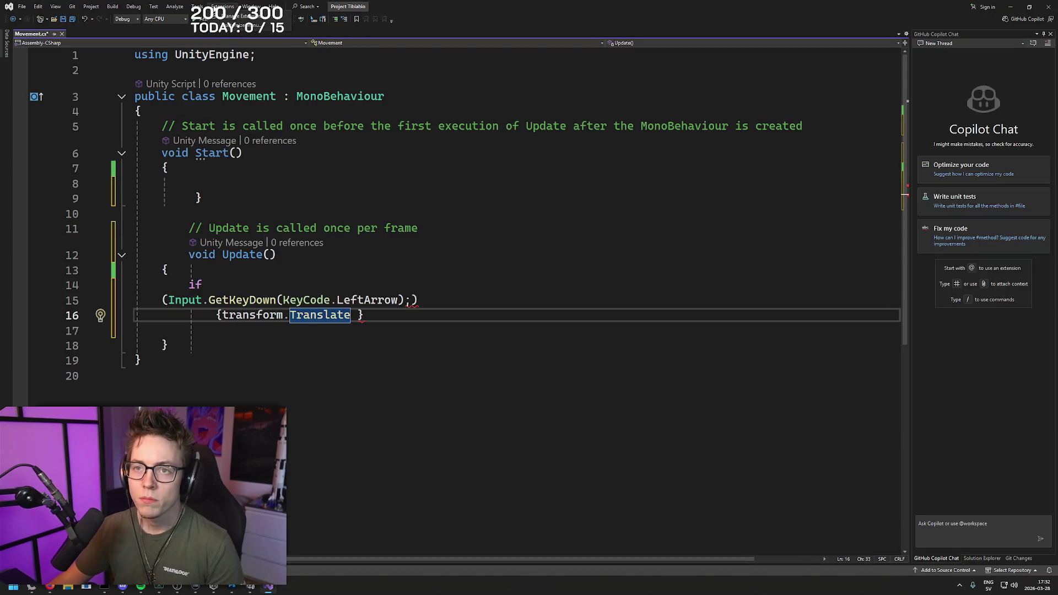
{"action": "left_click", "coordinate": [196, 7]}
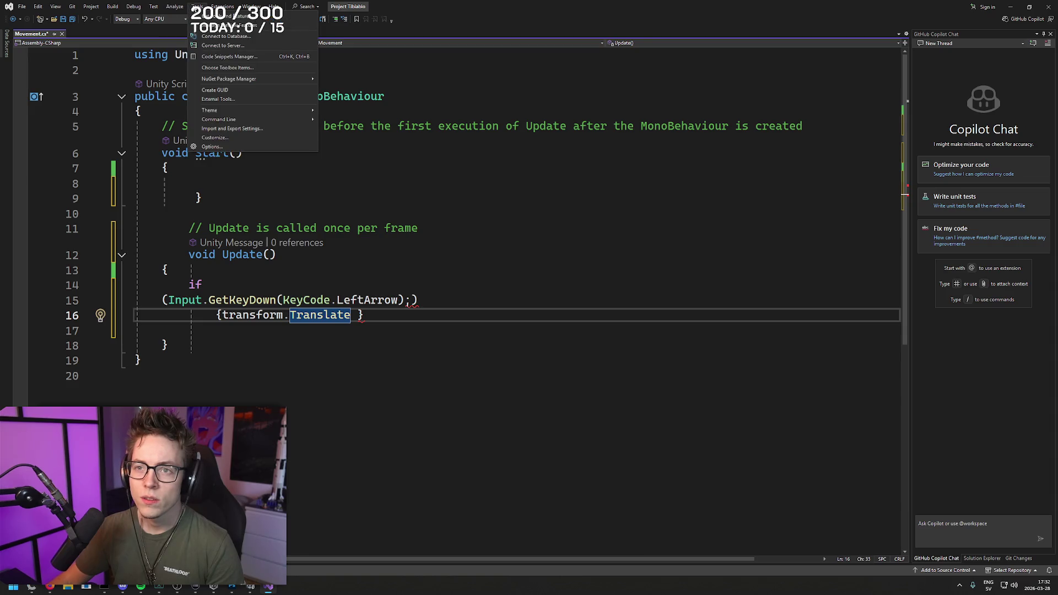
- Rewind the Input System tutorial a few seconds, replay it, and pause on the Package Manager menu
{"action": "key", "text": "alt+Tab"}
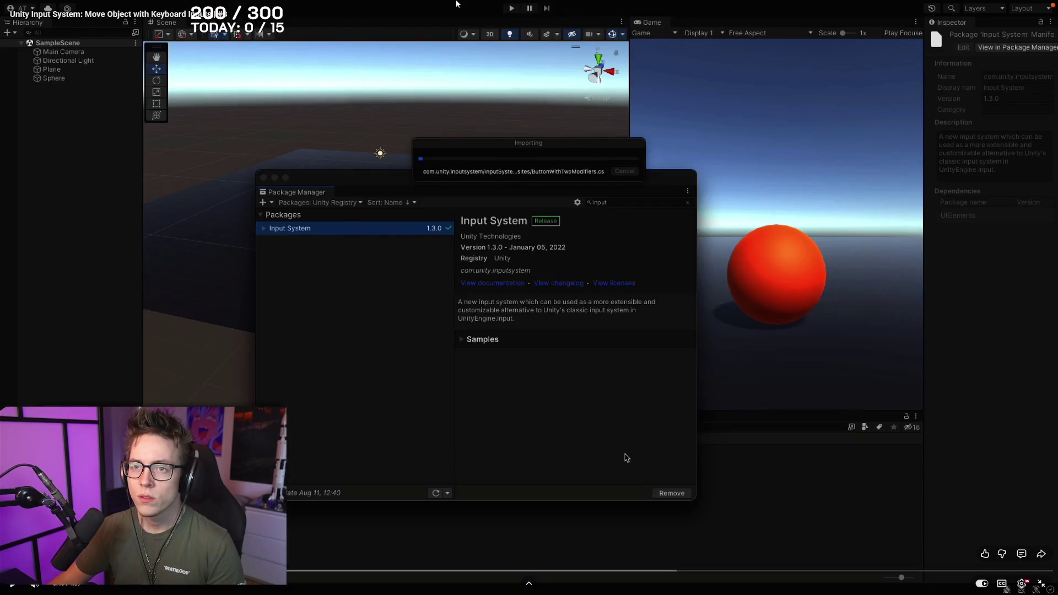
{"action": "key", "text": "Left"}
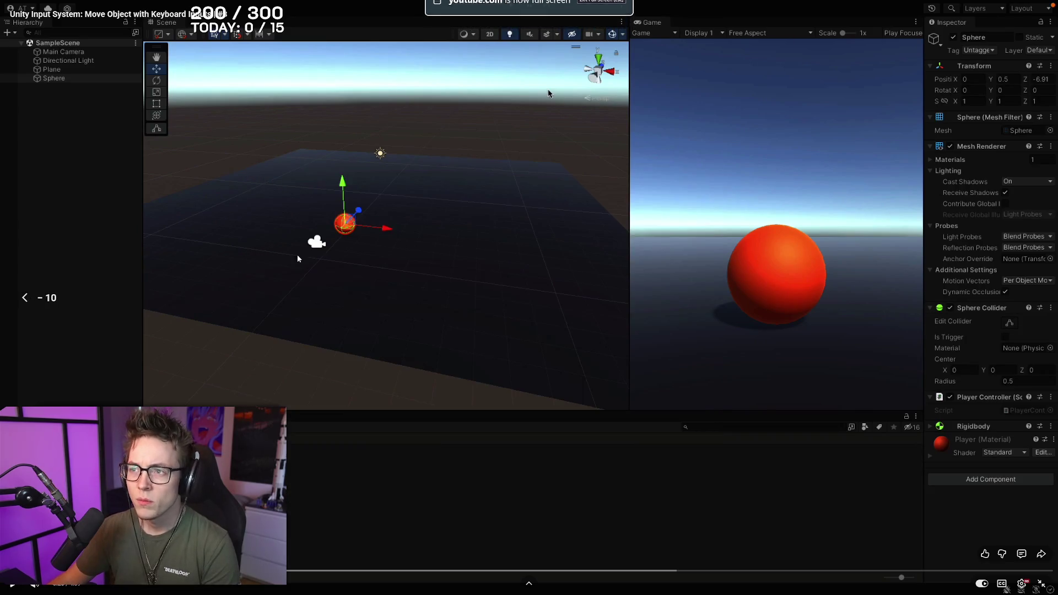
{"action": "key", "text": "space"}
{"action": "key", "text": "space"}
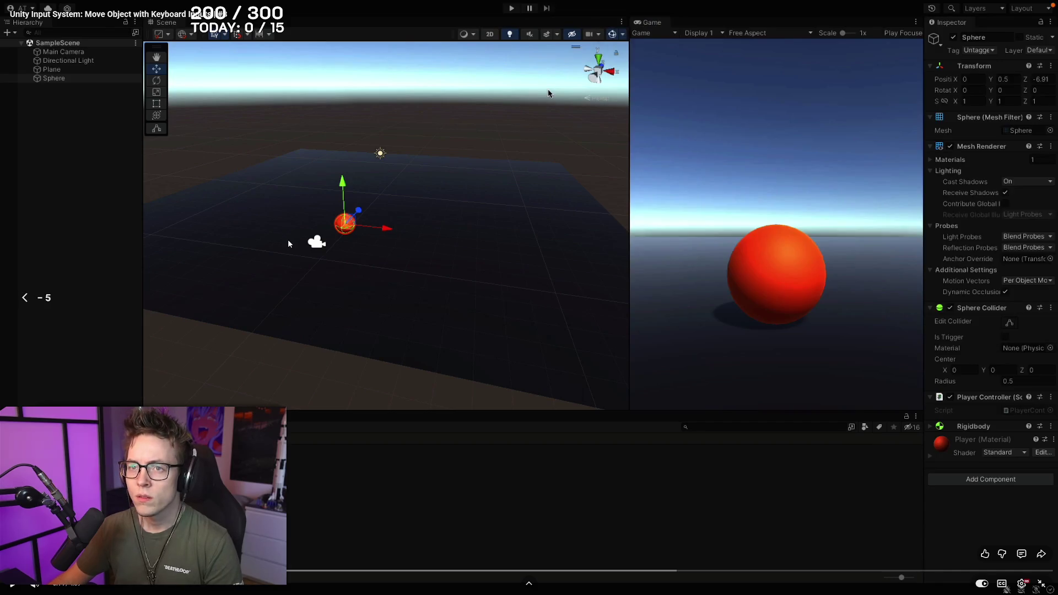
{"action": "key", "text": "space"}
{"action": "key", "text": "space"}
{"action": "key", "text": "Left"}
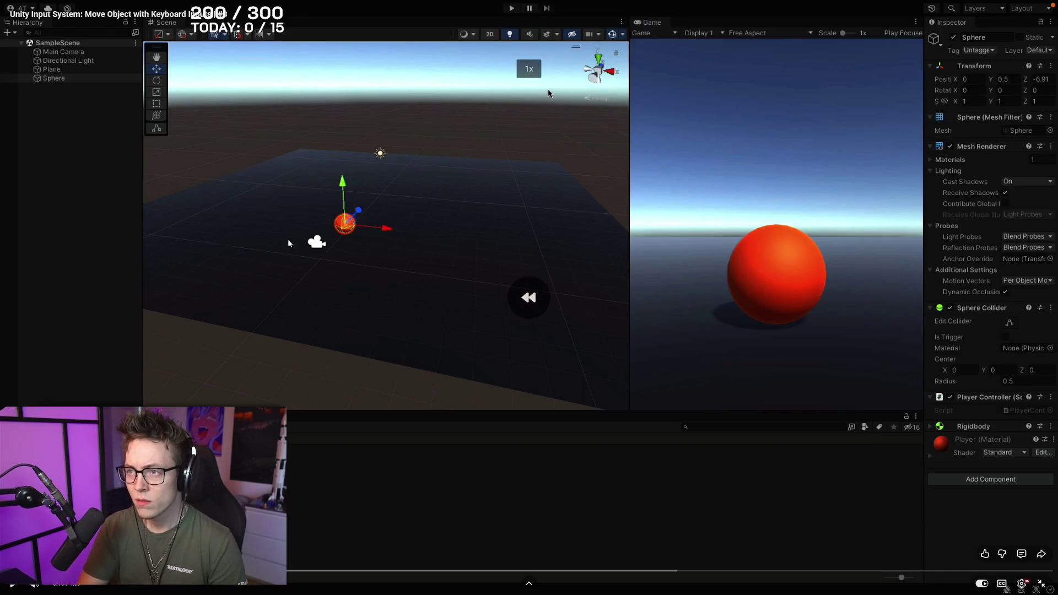
{"action": "key", "text": "space"}
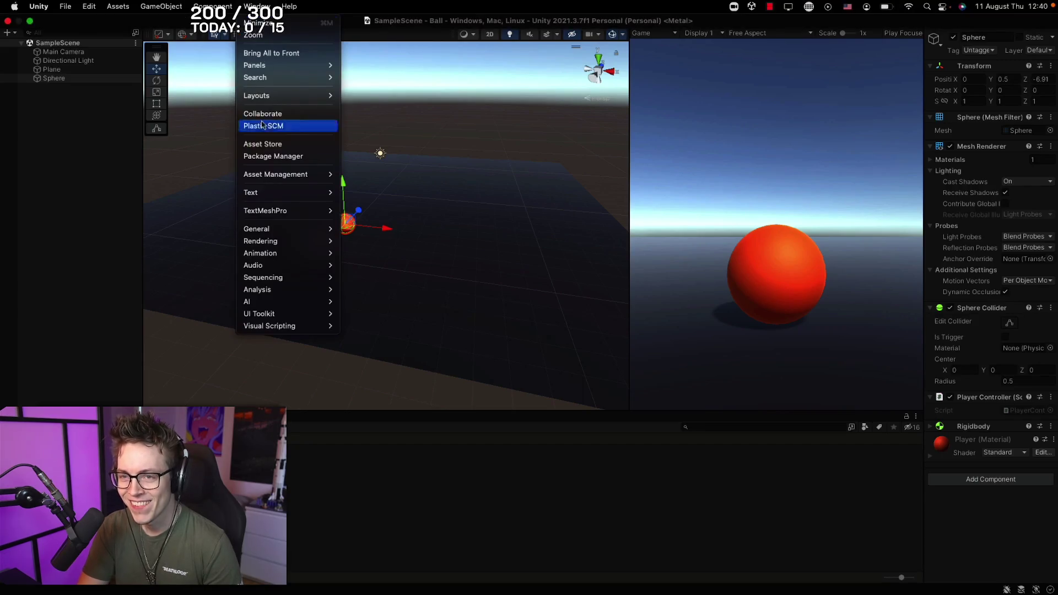
{"action": "left_click", "coordinate": [287, 239]}
- Open Tools > NuGet Package Manager > Package Manager Console, close it, and return to the video
{"action": "key", "text": "alt+Tab"}
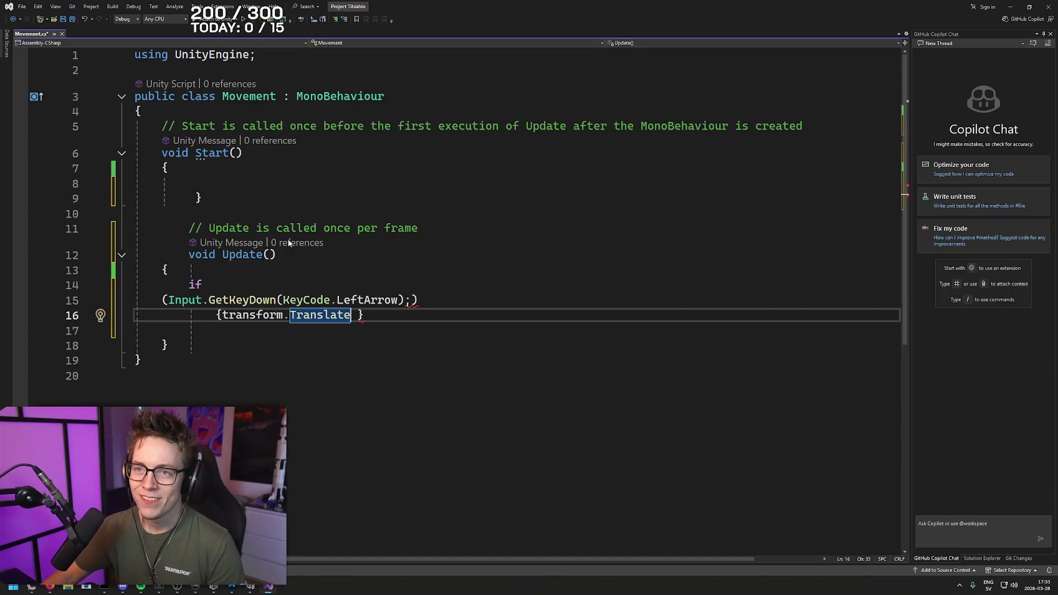
{"action": "left_click", "coordinate": [251, 6]}
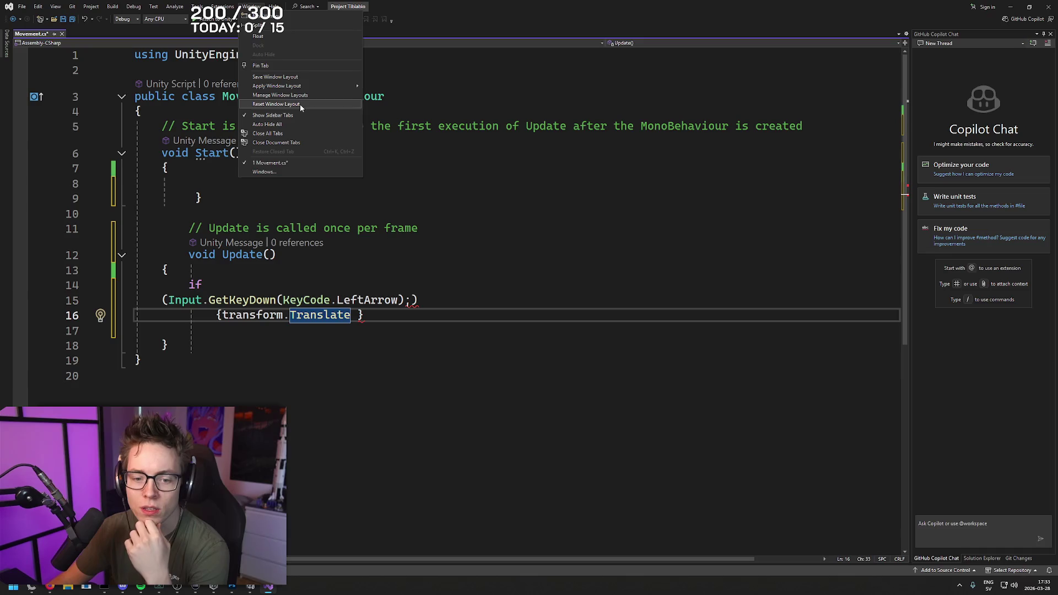
{"action": "mouse_move", "coordinate": [228, 12]}
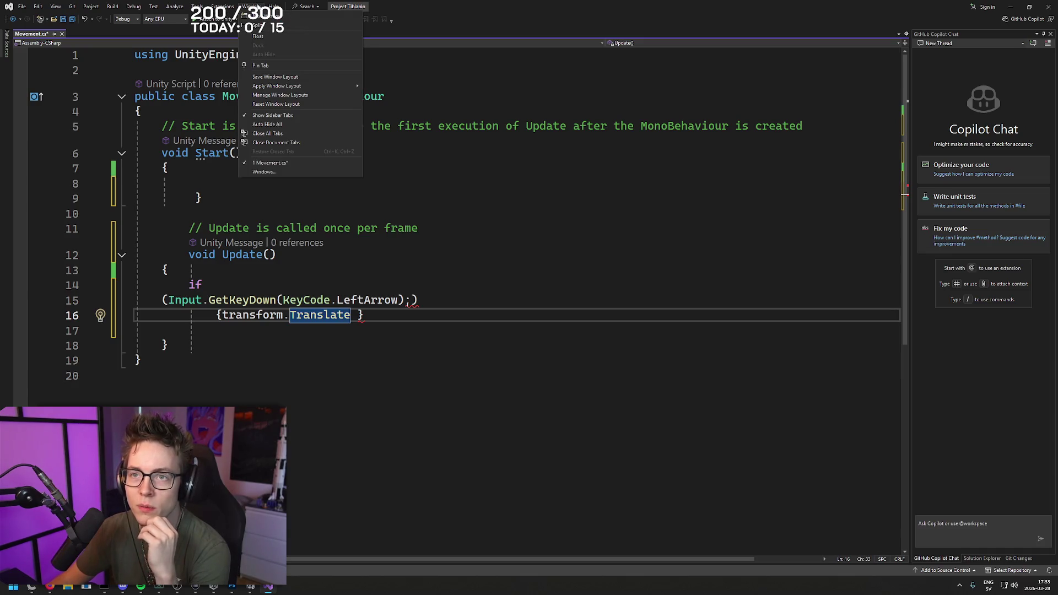
{"action": "mouse_move", "coordinate": [197, 6]}
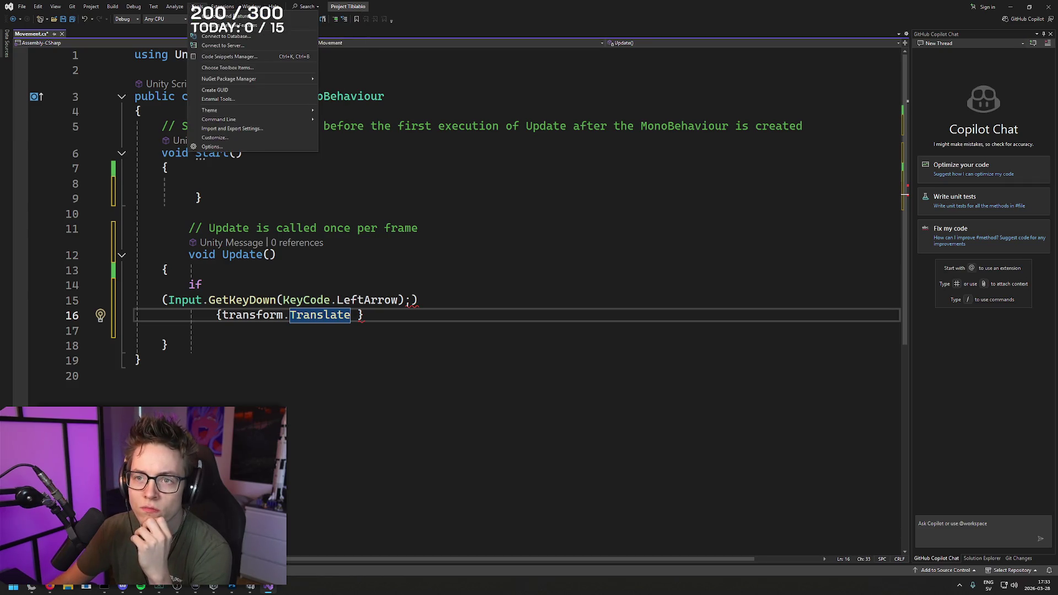
{"action": "mouse_move", "coordinate": [258, 81]}
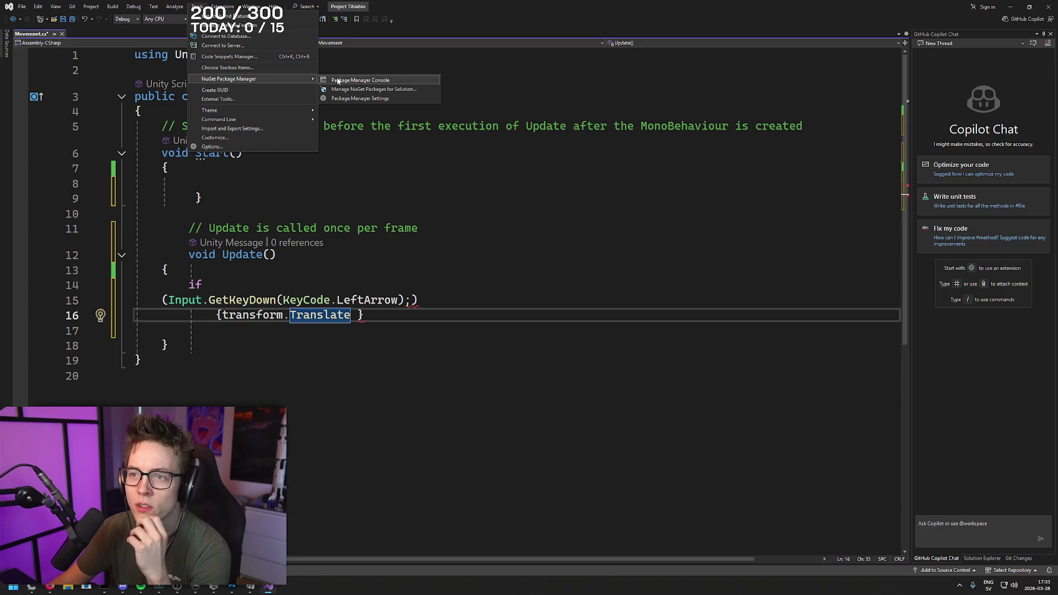
{"action": "left_click", "coordinate": [378, 81]}
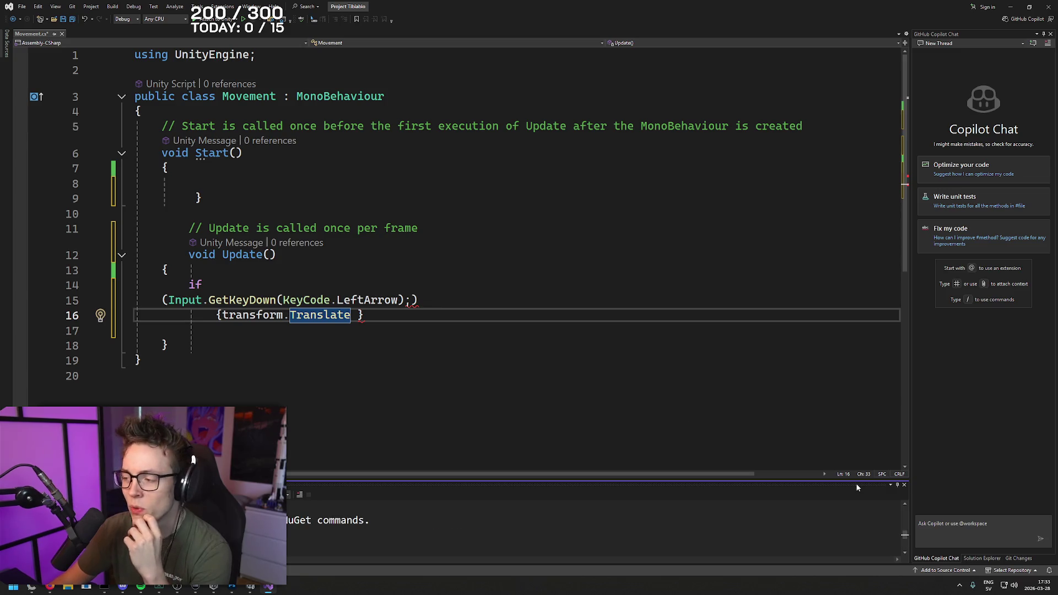
{"action": "left_click", "coordinate": [903, 486]}
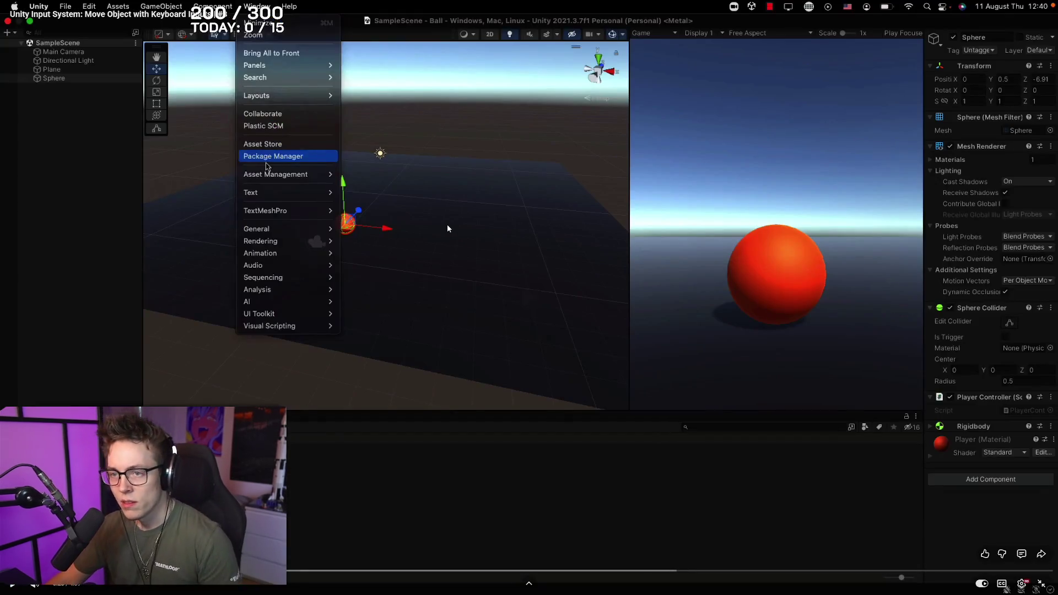
{"action": "left_click", "coordinate": [286, 156]}
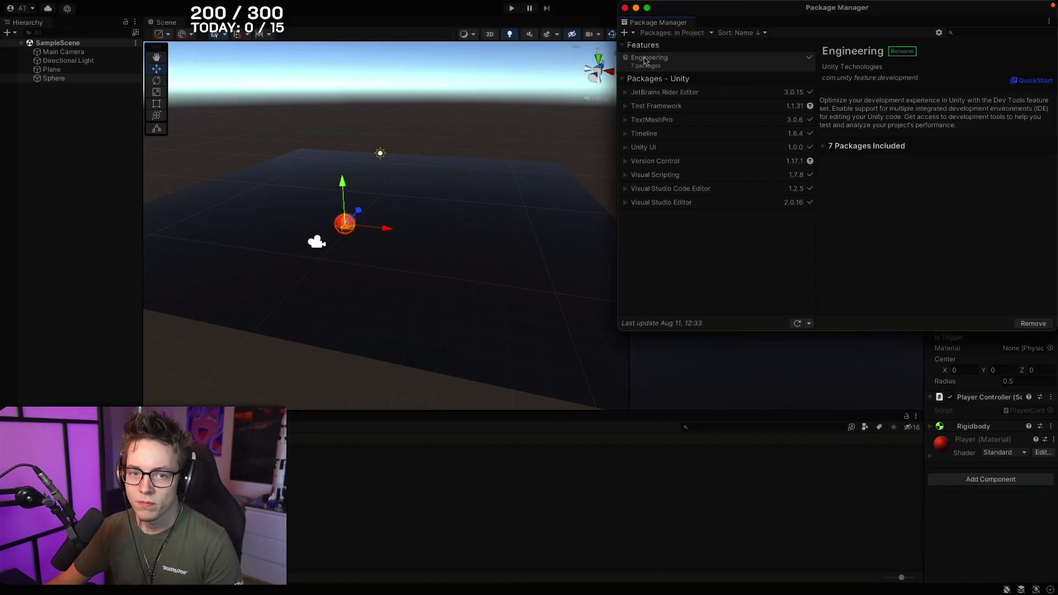
- Follow the tutorial's Input System install, searching for 'input', then pause and exit fullscreen
{"action": "left_click_drag", "start_coordinate": [758, 9], "coordinate": [397, 179]}
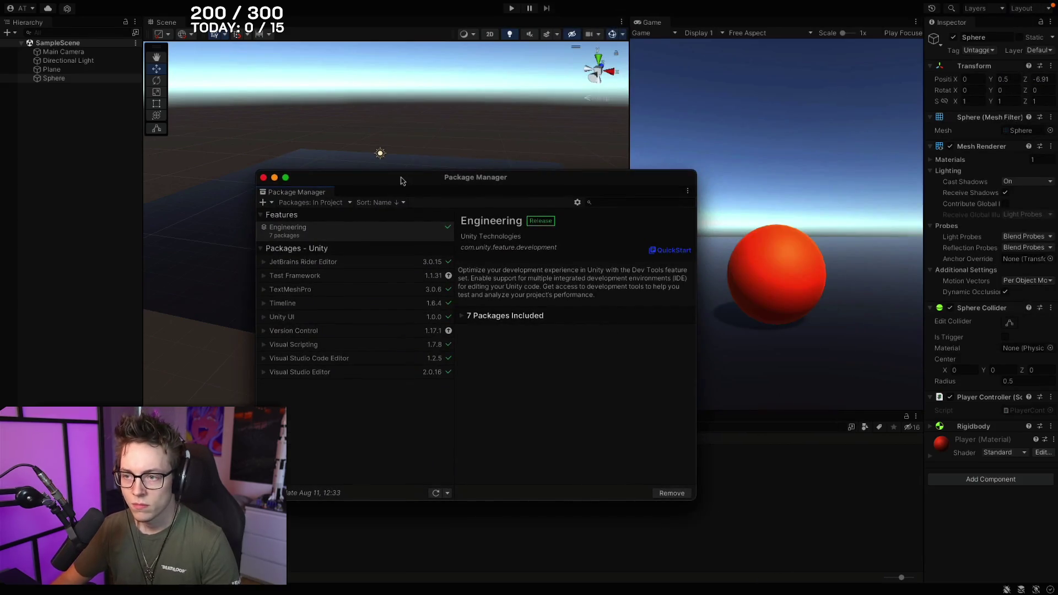
{"action": "left_click", "coordinate": [330, 203]}
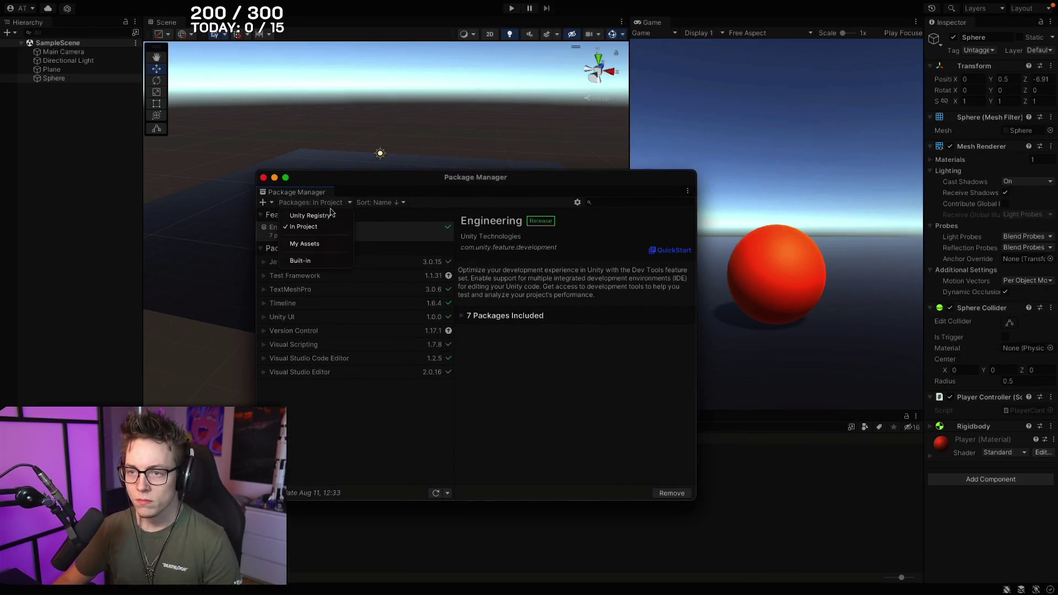
{"action": "left_click", "coordinate": [326, 216]}
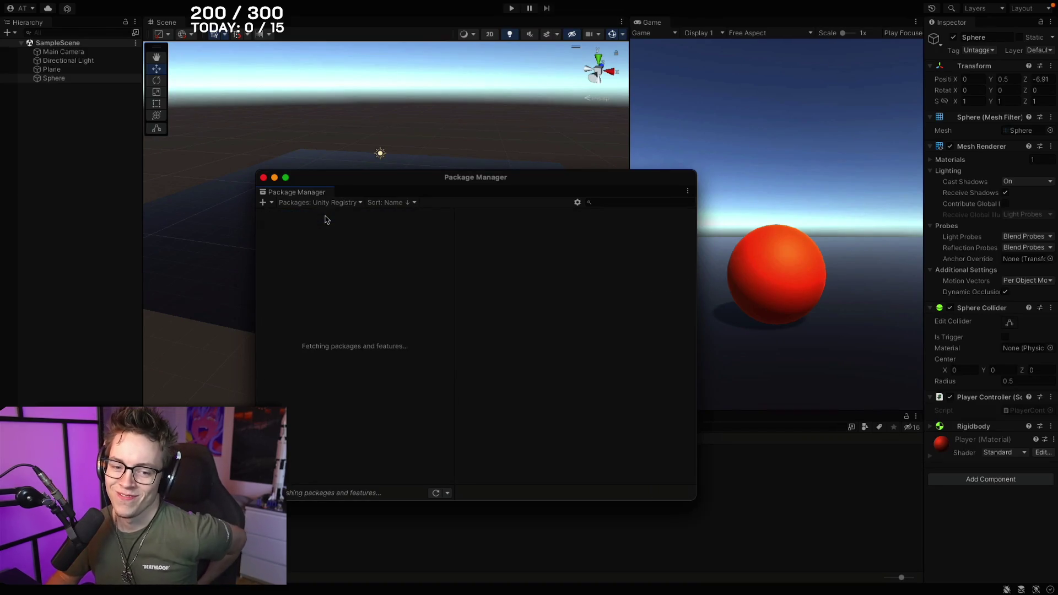
{"action": "left_click", "coordinate": [621, 202]}
{"action": "type", "text": "input"}
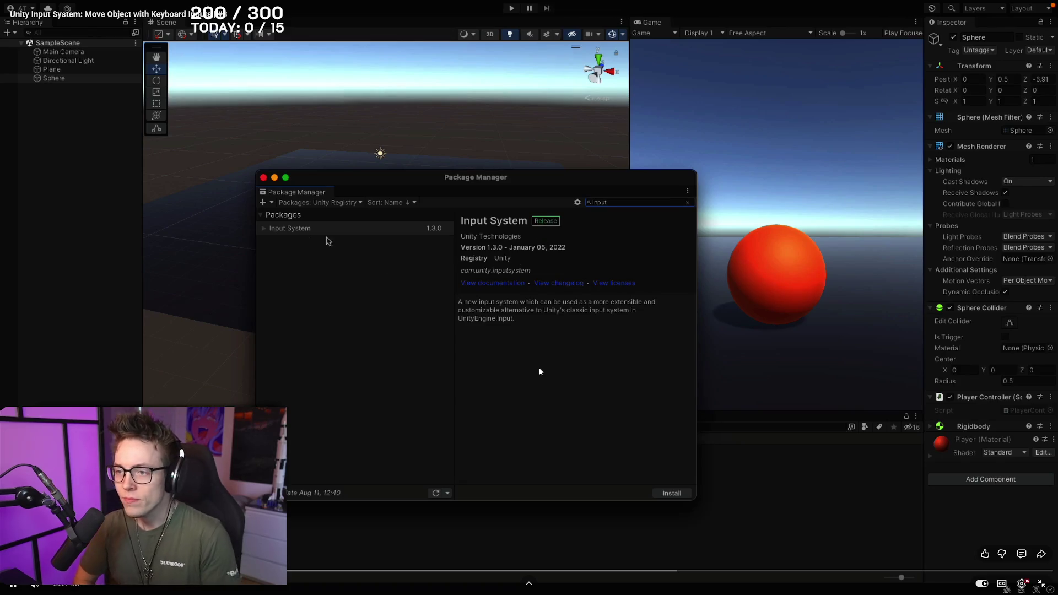
{"action": "left_click", "coordinate": [671, 494]}
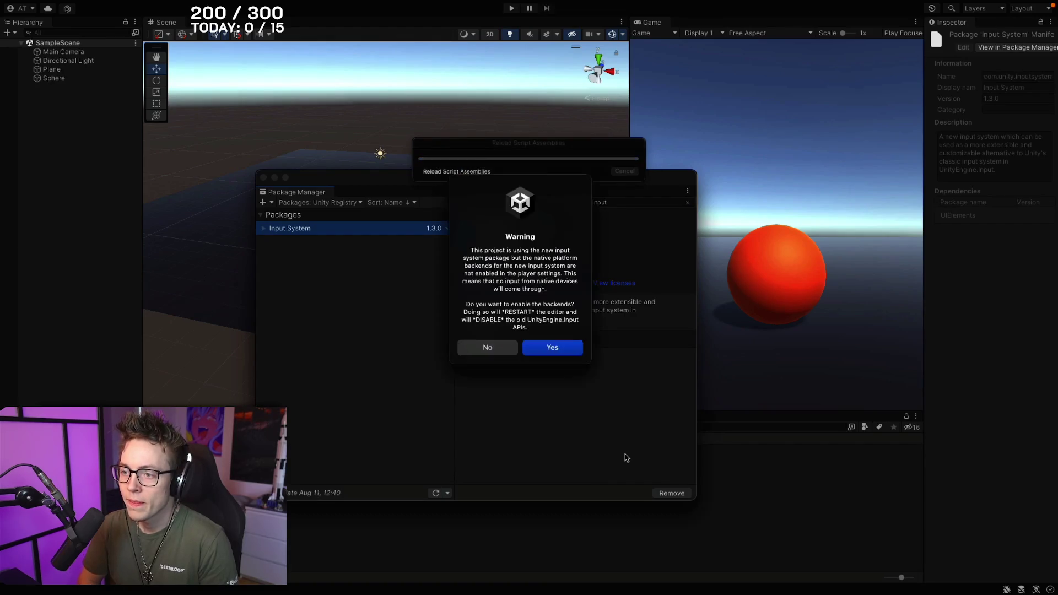
{"action": "left_click", "coordinate": [551, 348]}
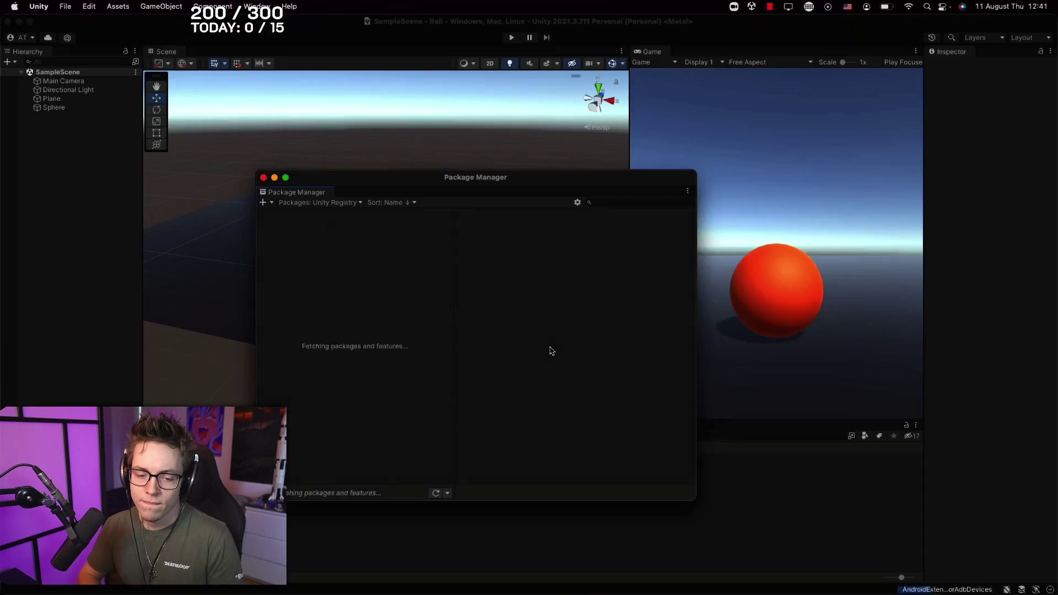
{"action": "left_click", "coordinate": [401, 268]}
{"action": "key", "text": "Escape"}
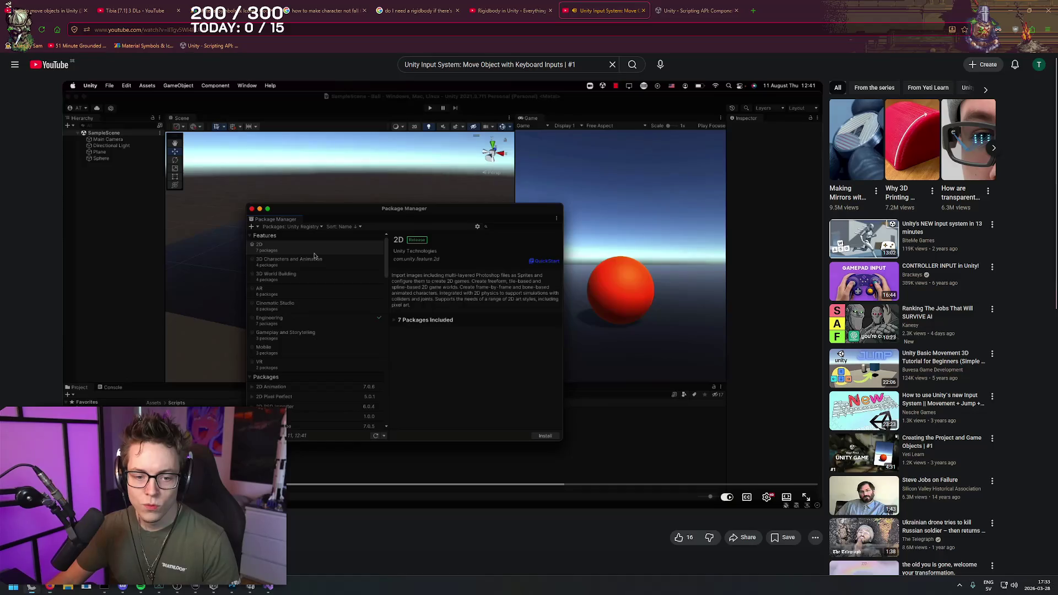
- On the 3D Beginner Game: Roll-a-Ball tab, close the YouTube tab and play the intro video fullscreen
{"action": "left_click", "coordinate": [804, 10]}
{"action": "left_click", "coordinate": [643, 10]}
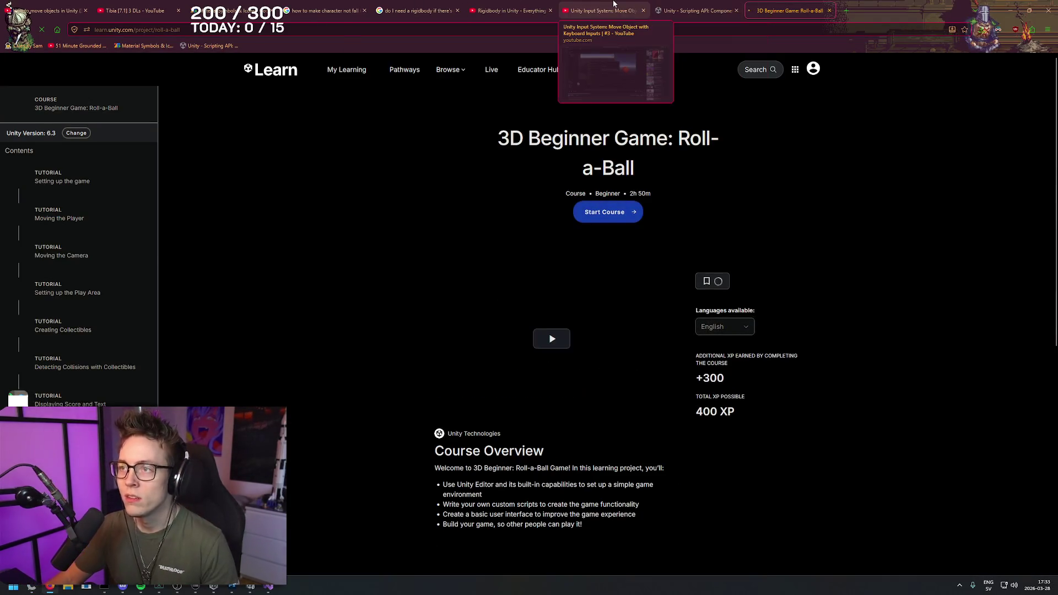
{"action": "scroll", "coordinate": [528, 260], "scroll_direction": "down", "scroll_amount": 3}
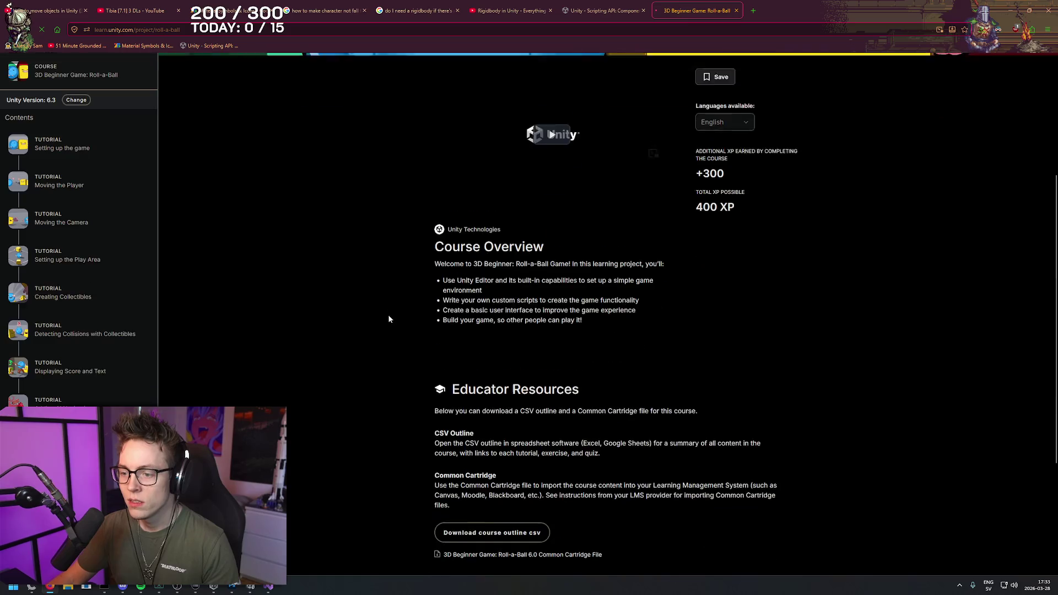
{"action": "scroll", "coordinate": [385, 284], "scroll_direction": "down", "scroll_amount": 3}
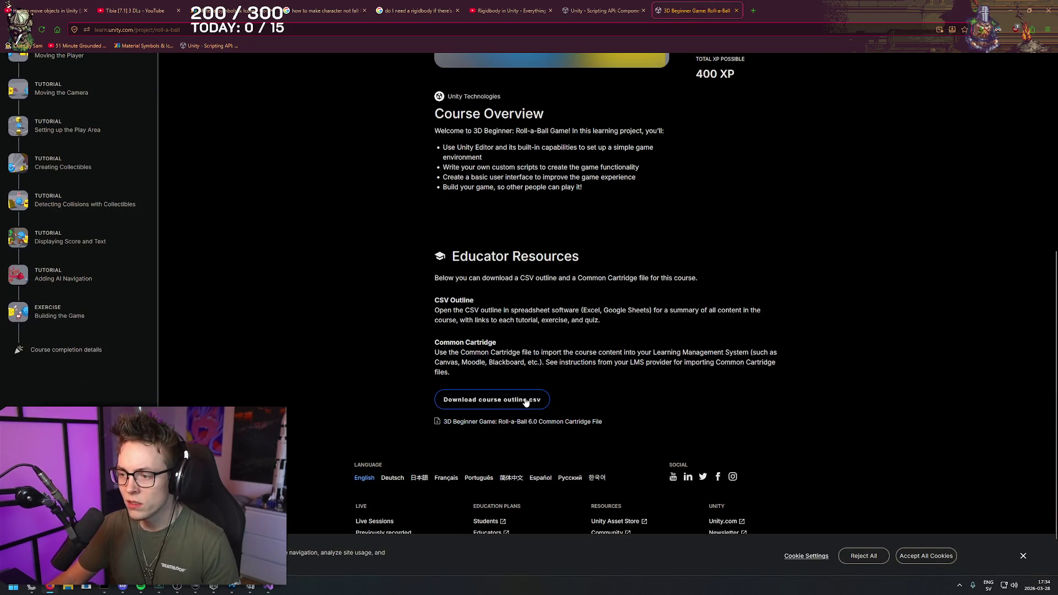
{"action": "scroll", "coordinate": [525, 402], "scroll_direction": "up", "scroll_amount": 5}
{"action": "left_click", "coordinate": [553, 226]}
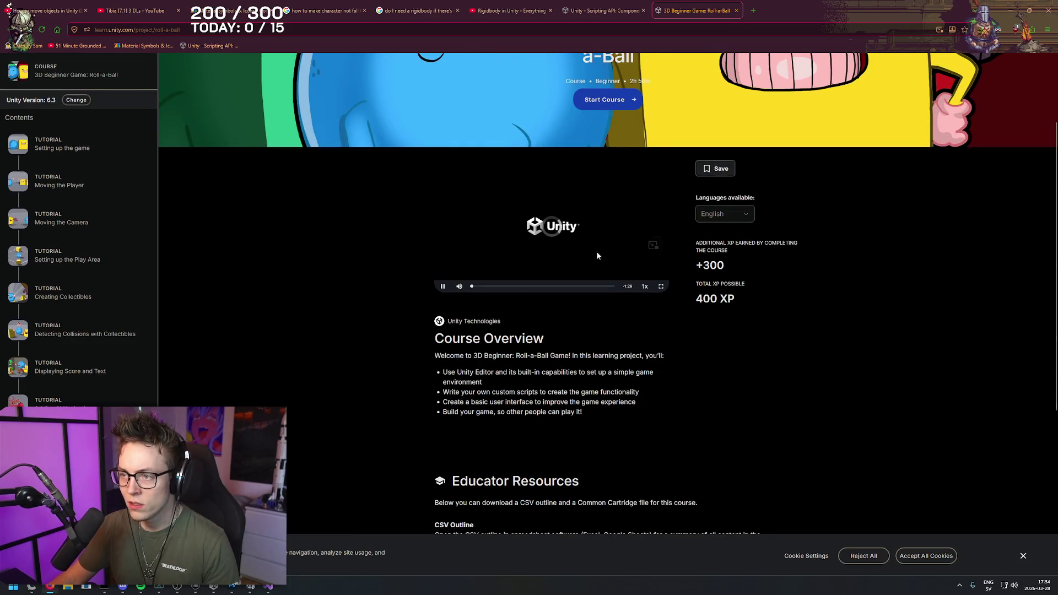
{"action": "left_click", "coordinate": [656, 290]}
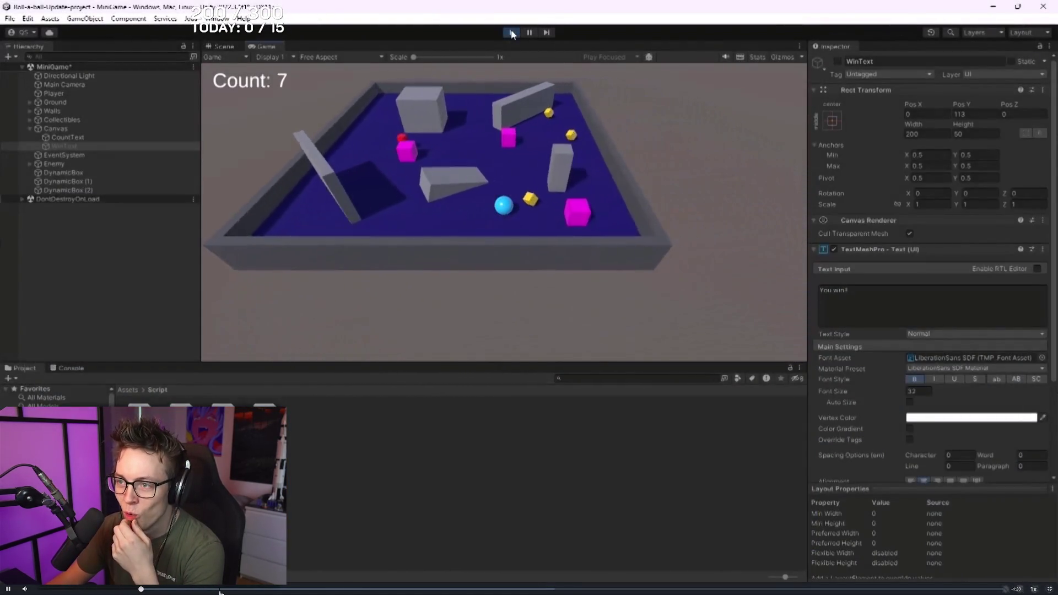
- Watch the Roll-a-Ball intro video through to Build Settings, then exit full screen
{"action": "left_click", "coordinate": [445, 251]}
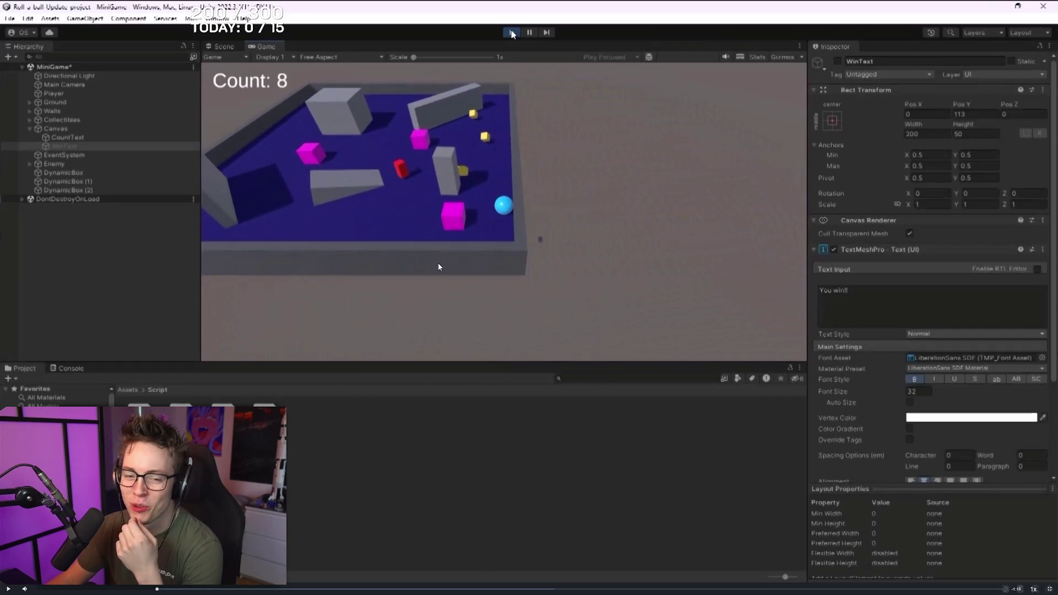
{"action": "left_click", "coordinate": [437, 273]}
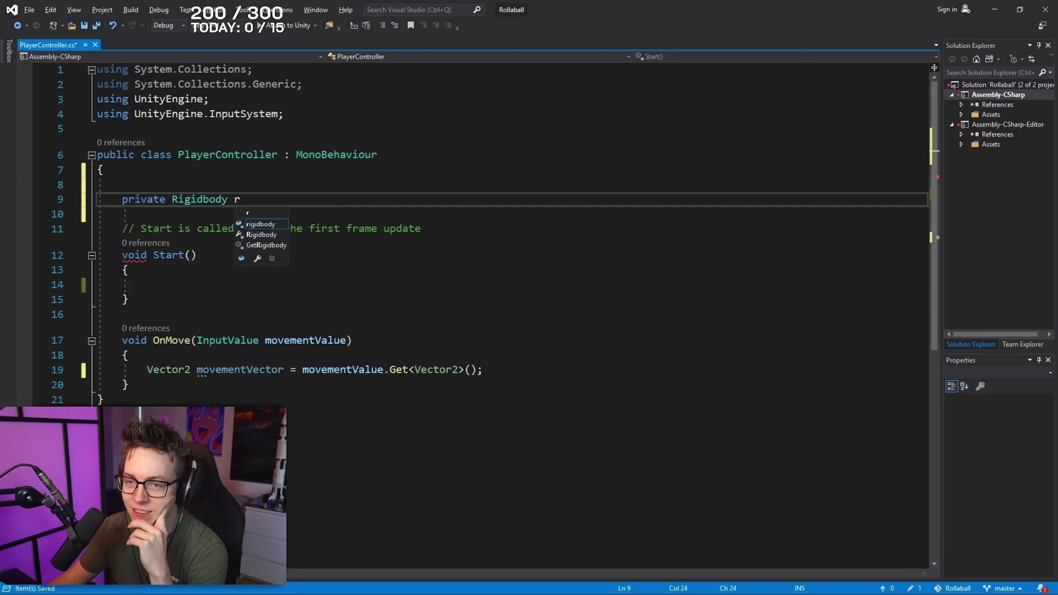
{"action": "left_click", "coordinate": [280, 397]}
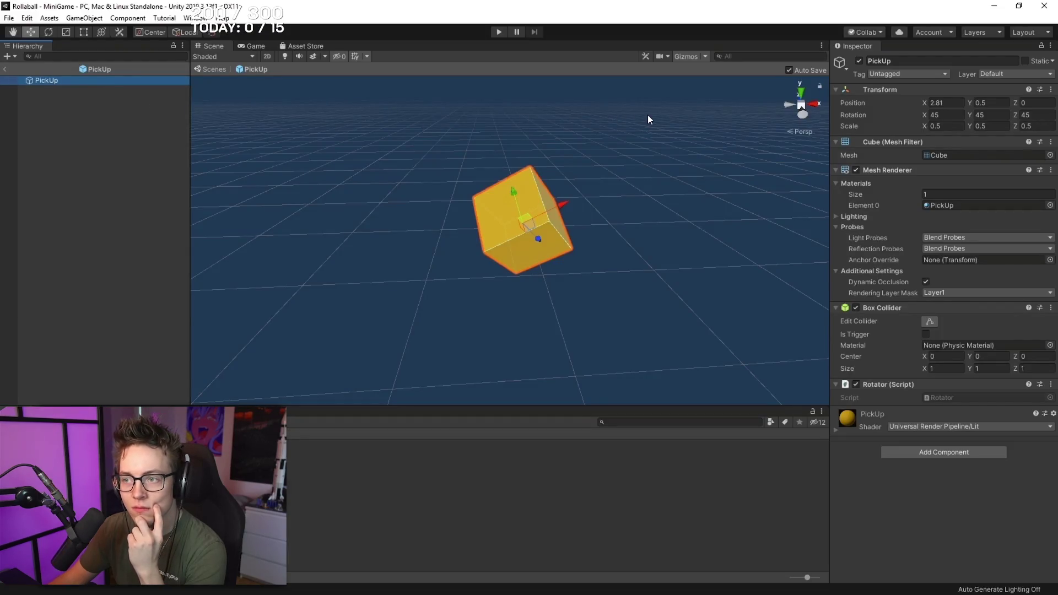
{"action": "left_click", "coordinate": [904, 74]}
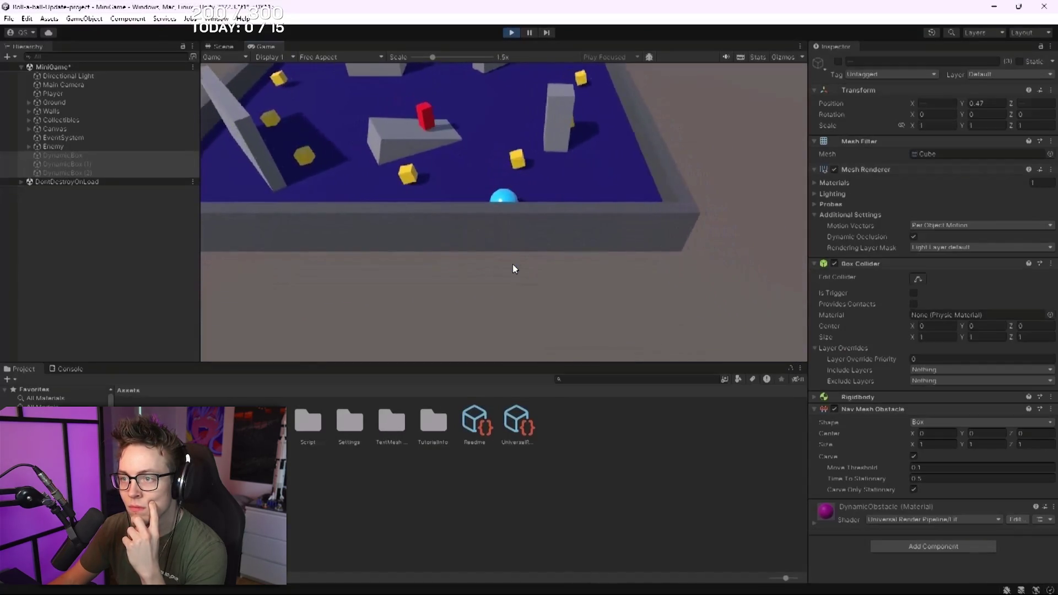
{"action": "key", "text": "w"}
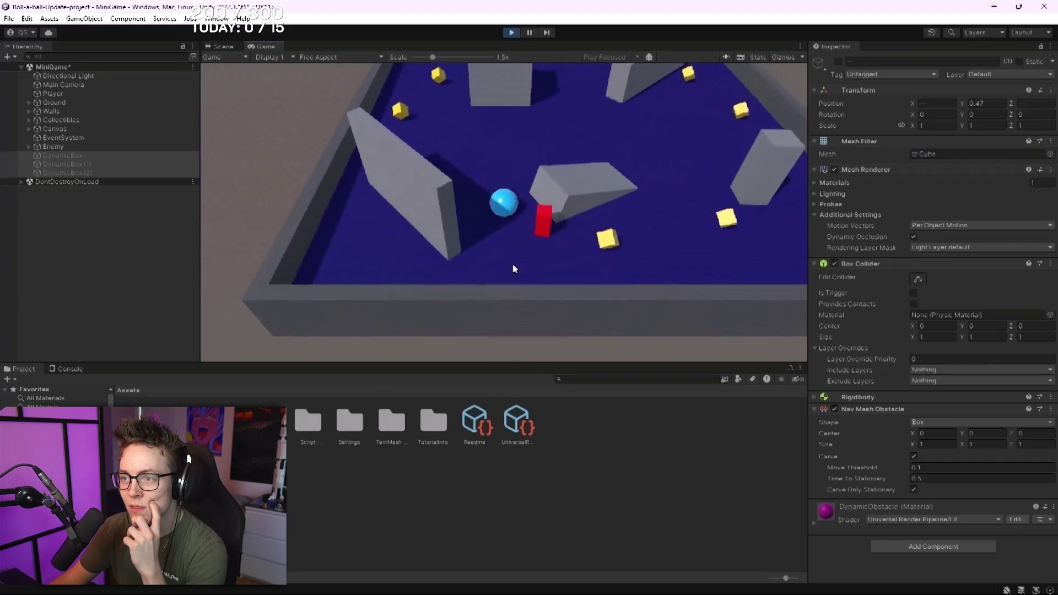
{"action": "key", "text": "a"}
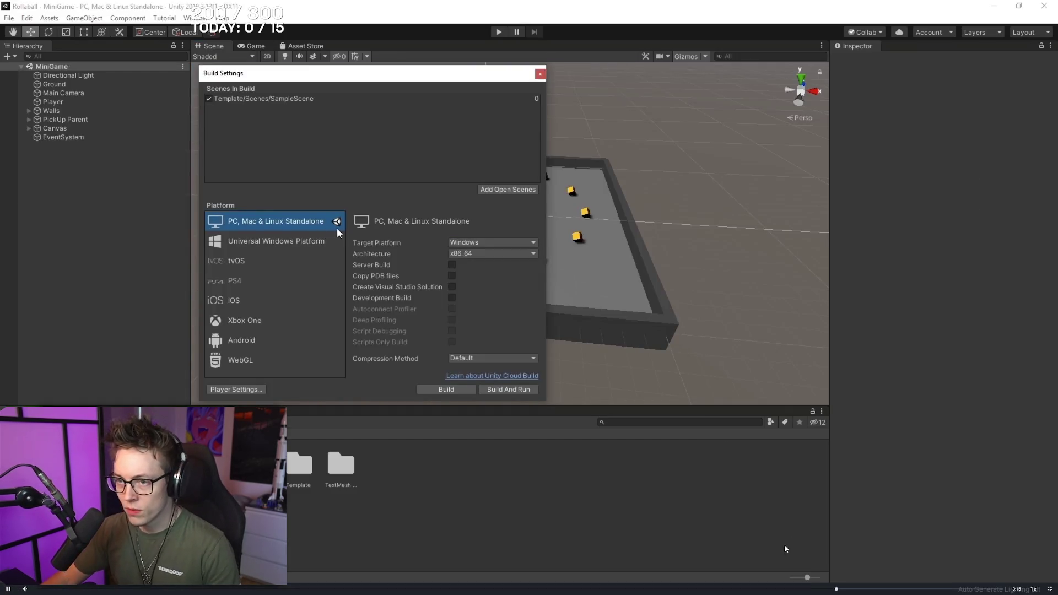
{"action": "key", "text": "Escape"}
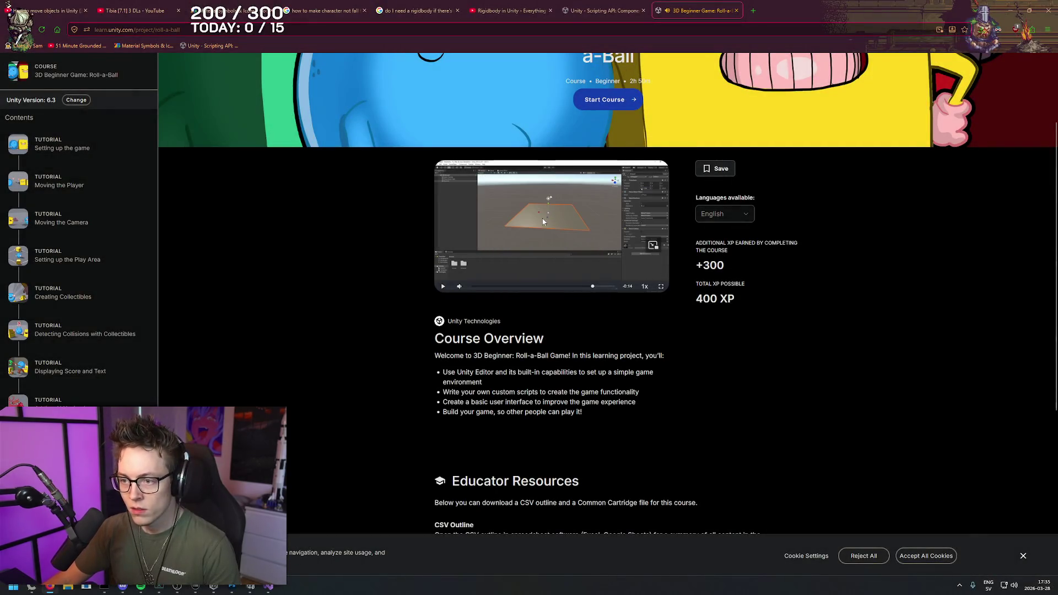
- Download the Roll-a-Ball course outline as a CSV file
{"action": "scroll", "coordinate": [501, 385], "scroll_direction": "down", "scroll_amount": 3}
{"action": "left_click", "coordinate": [501, 453]}
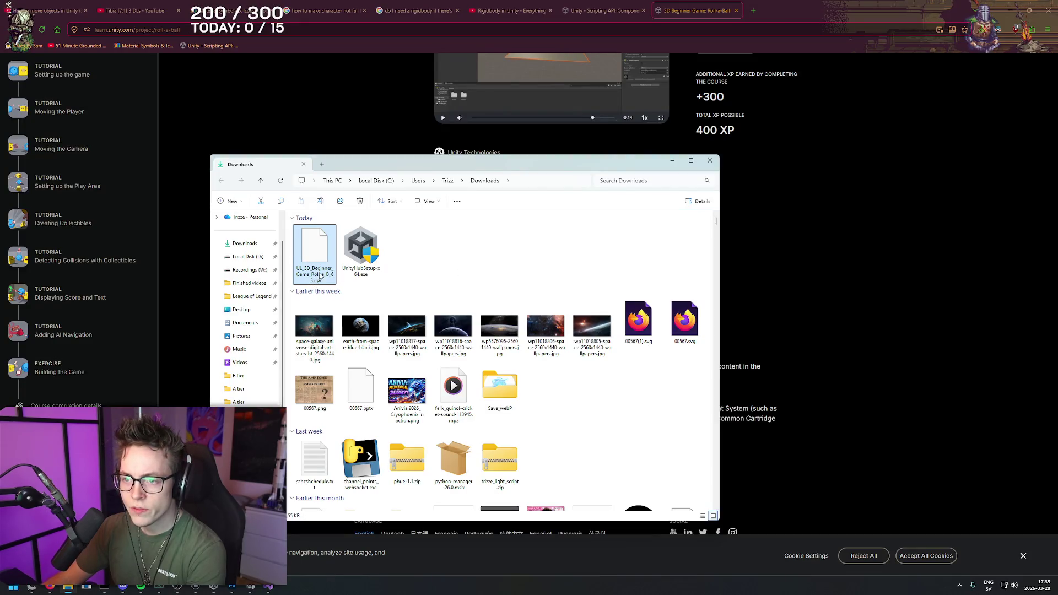
- Google 'how to open a csv' in a new browser tab
{"action": "key", "text": "alt+Tab"}
{"action": "key", "text": "ctrl+t"}
{"action": "type", "text": "how "}
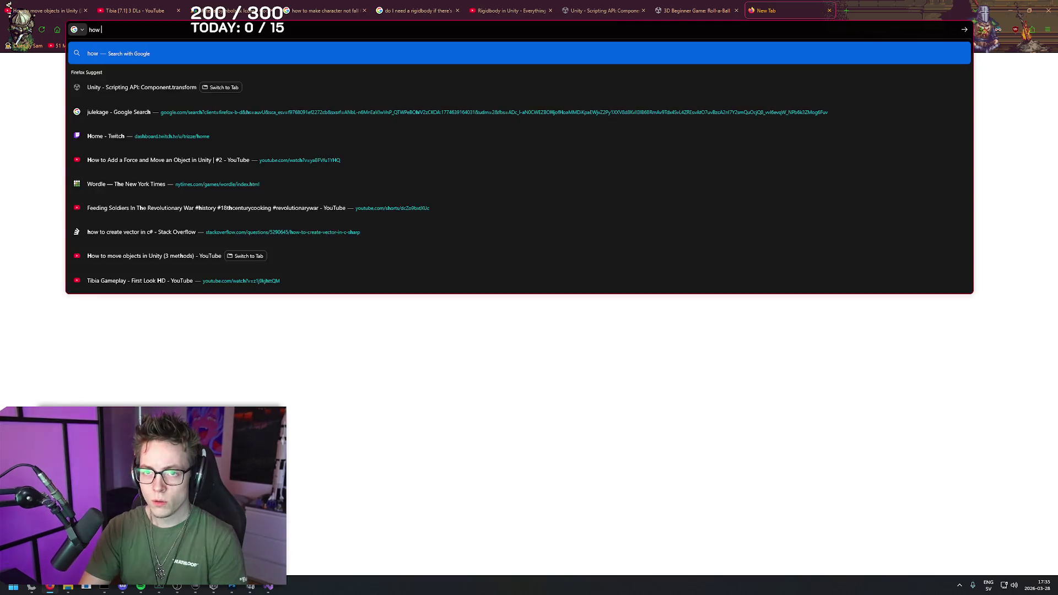
{"action": "type", "text": "to open a csv"}
{"action": "key", "text": "Return"}
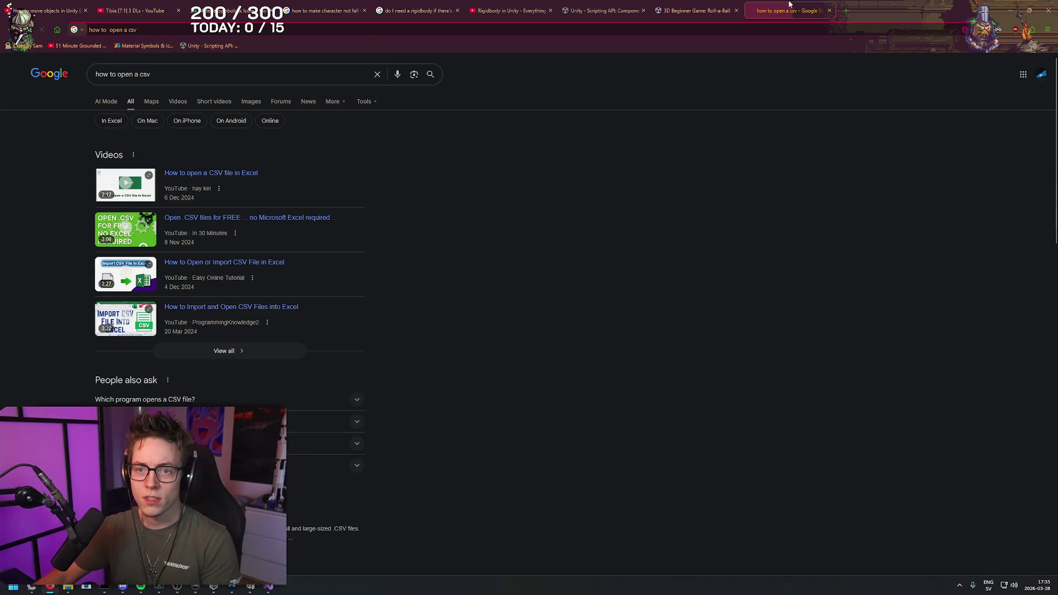
{"action": "right_click", "coordinate": [512, 175]}
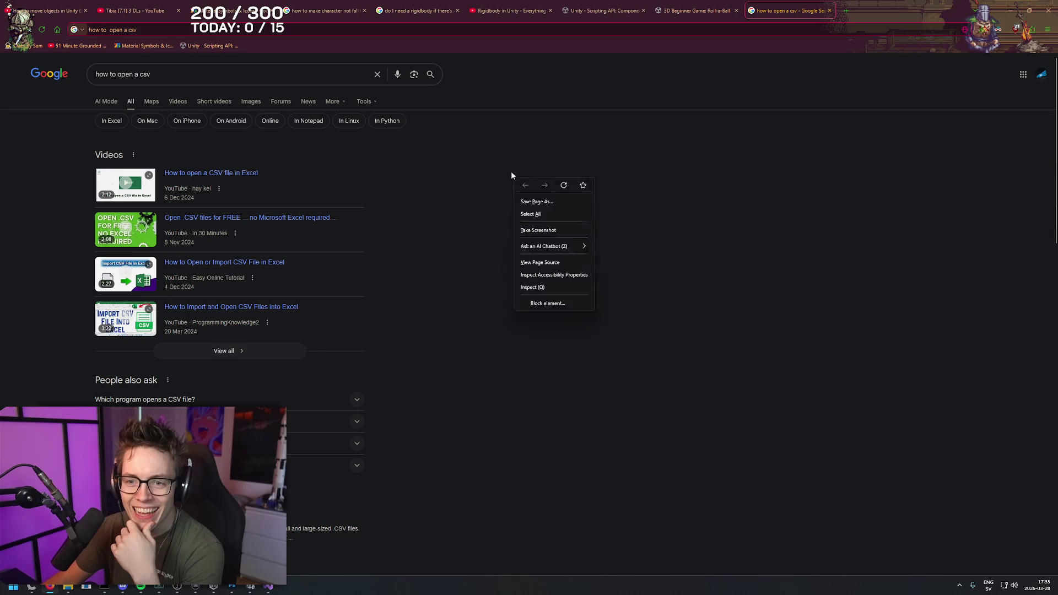
{"action": "left_click", "coordinate": [510, 170]}
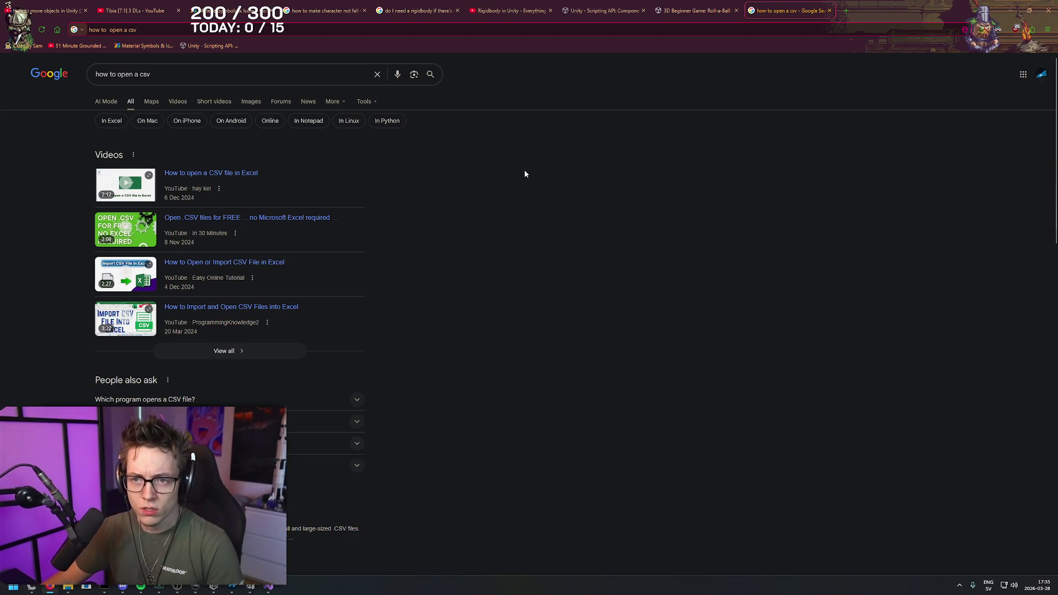
- Google 'open csv online' in another new tab
{"action": "key", "text": "ctrl+t"}
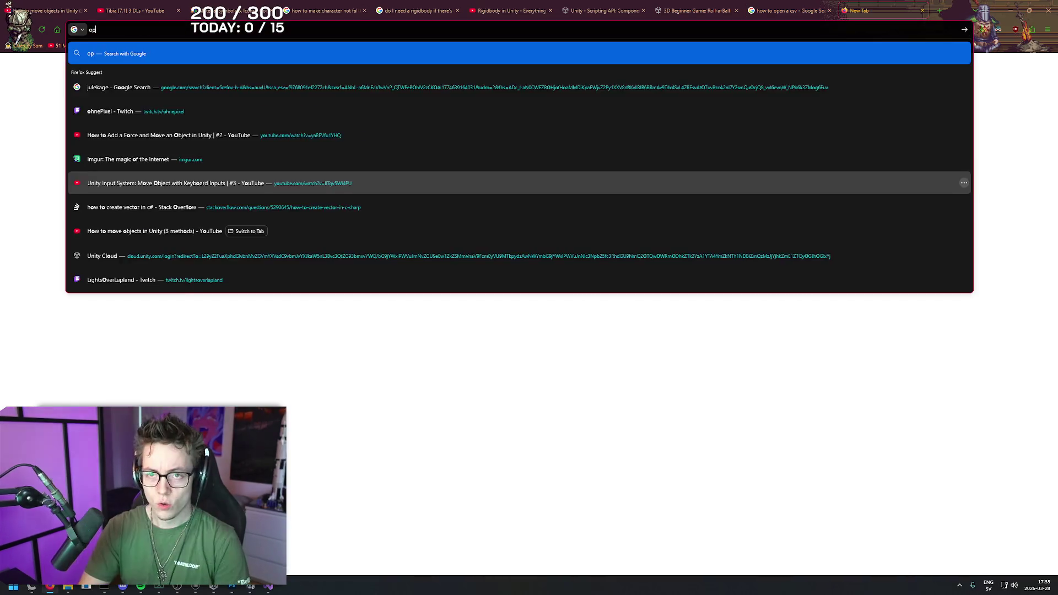
{"action": "type", "text": "open csv online"}
{"action": "key", "text": "Return"}
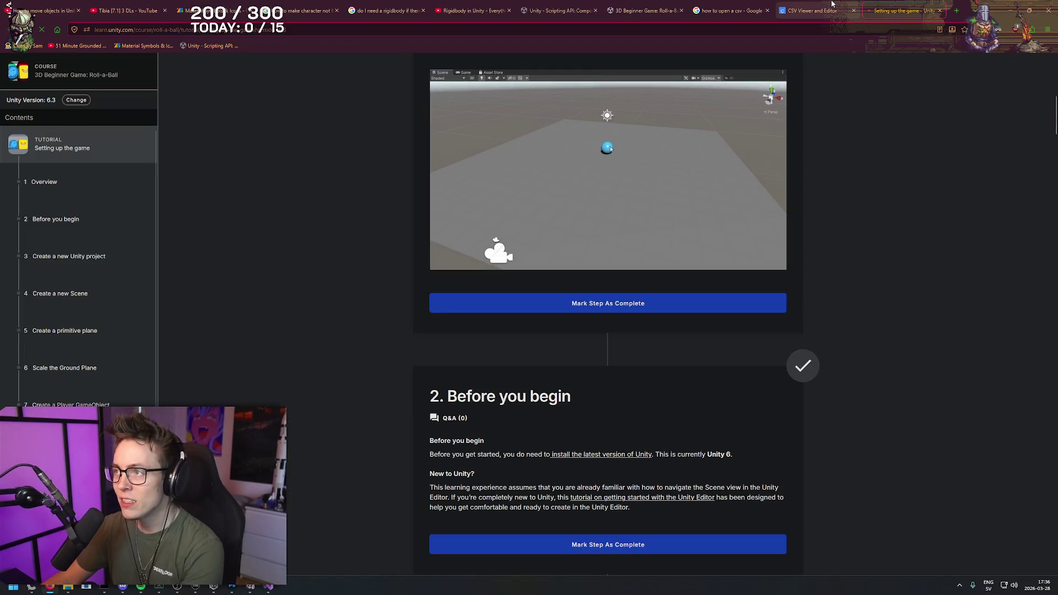
- Close the CSV search tab, skim the tutorial, and mark the Overview step complete
{"action": "middle_click", "coordinate": [736, 4]}
{"action": "scroll", "coordinate": [882, 121], "scroll_direction": "up", "scroll_amount": 3}
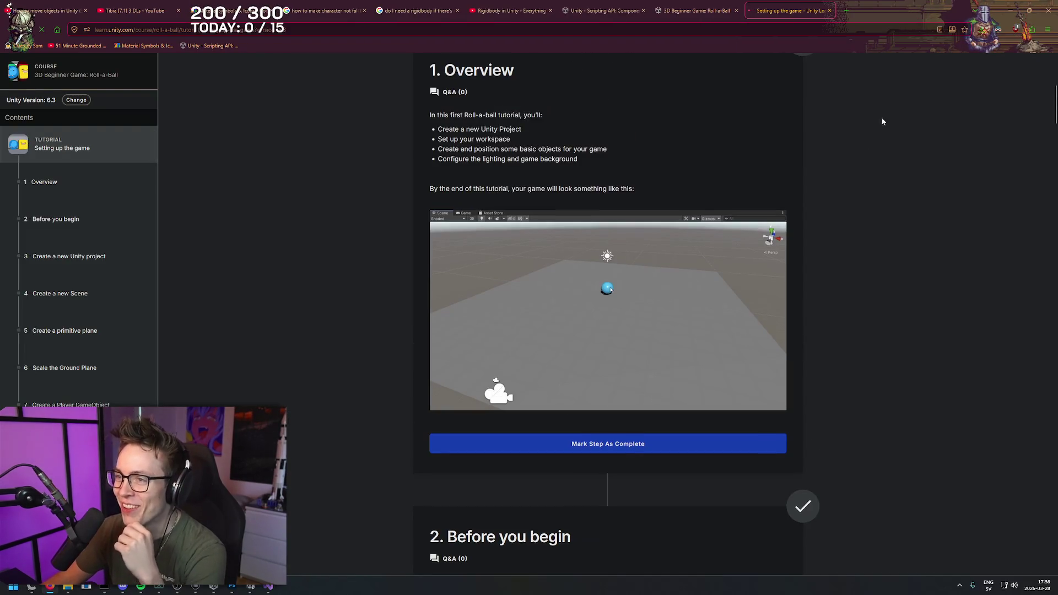
{"action": "scroll", "coordinate": [882, 165], "scroll_direction": "down", "scroll_amount": 1}
{"action": "right_click", "coordinate": [874, 170]}
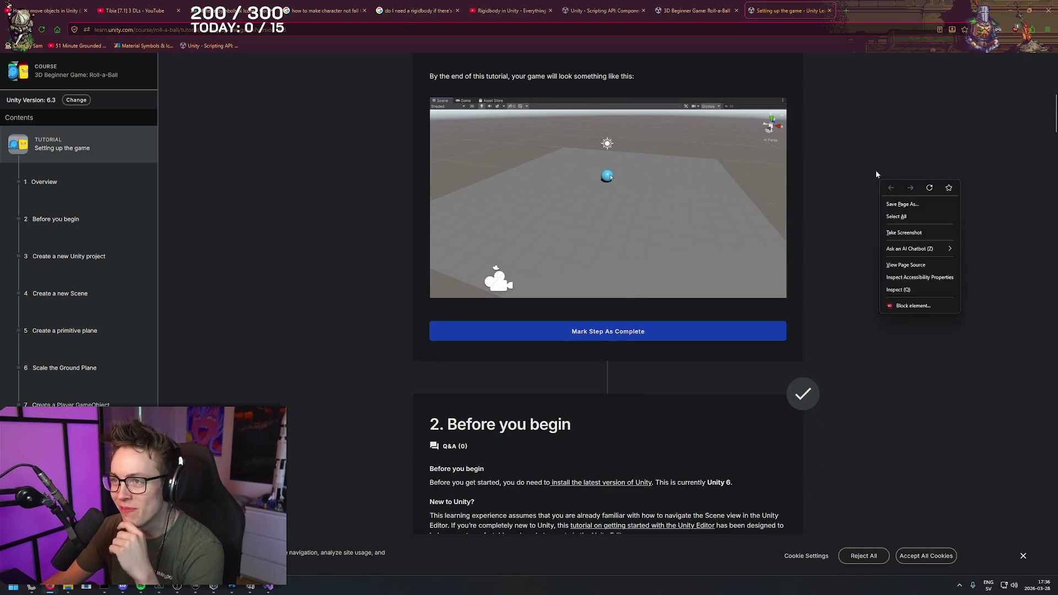
{"action": "scroll", "coordinate": [595, 215], "scroll_direction": "up", "scroll_amount": 2}
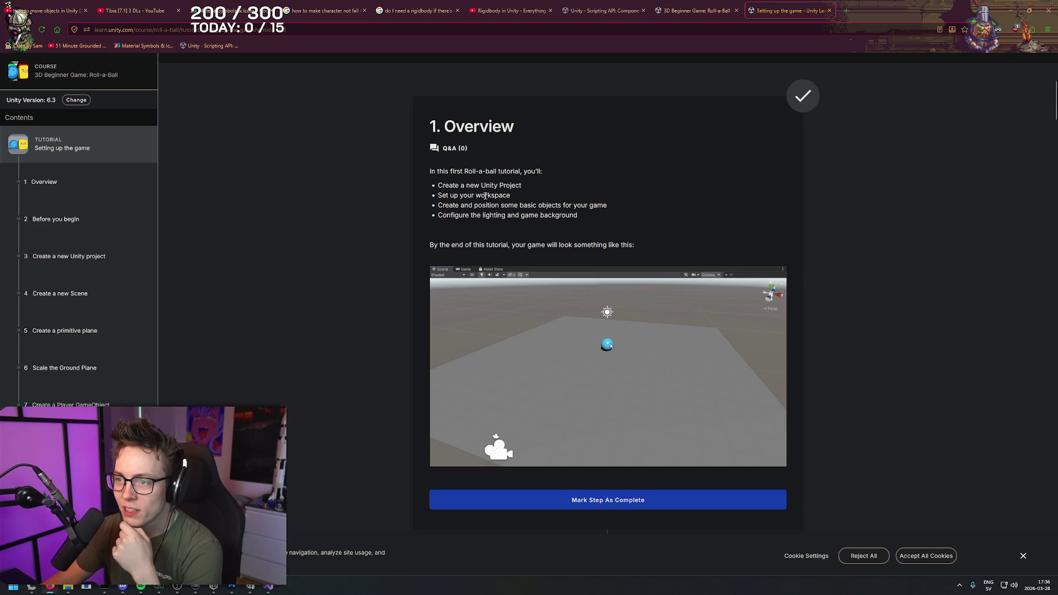
{"action": "scroll", "coordinate": [618, 324], "scroll_direction": "down", "scroll_amount": 4}
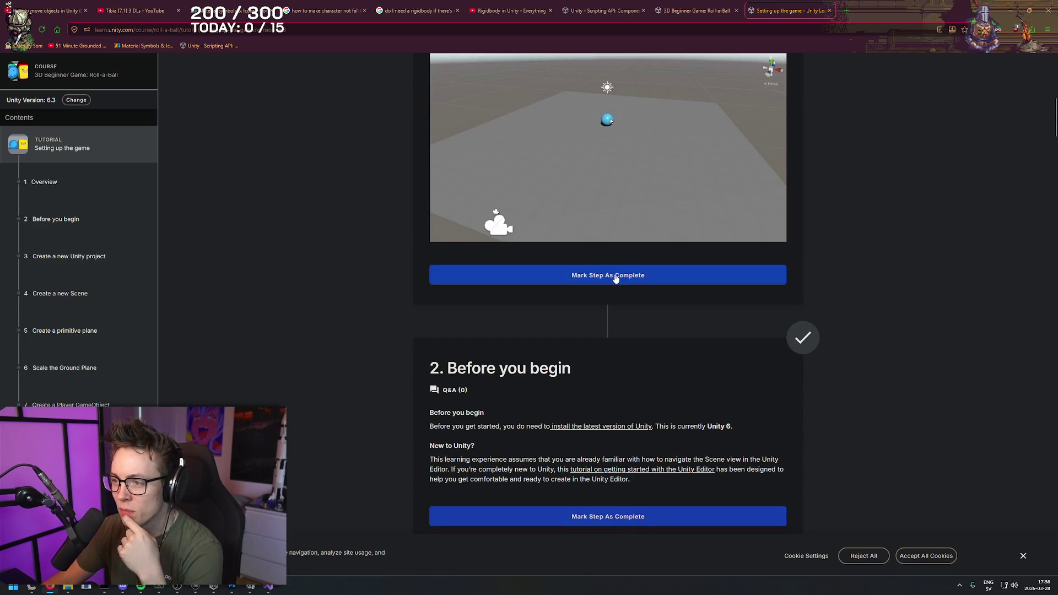
{"action": "scroll", "coordinate": [615, 278], "scroll_direction": "up", "scroll_amount": 3}
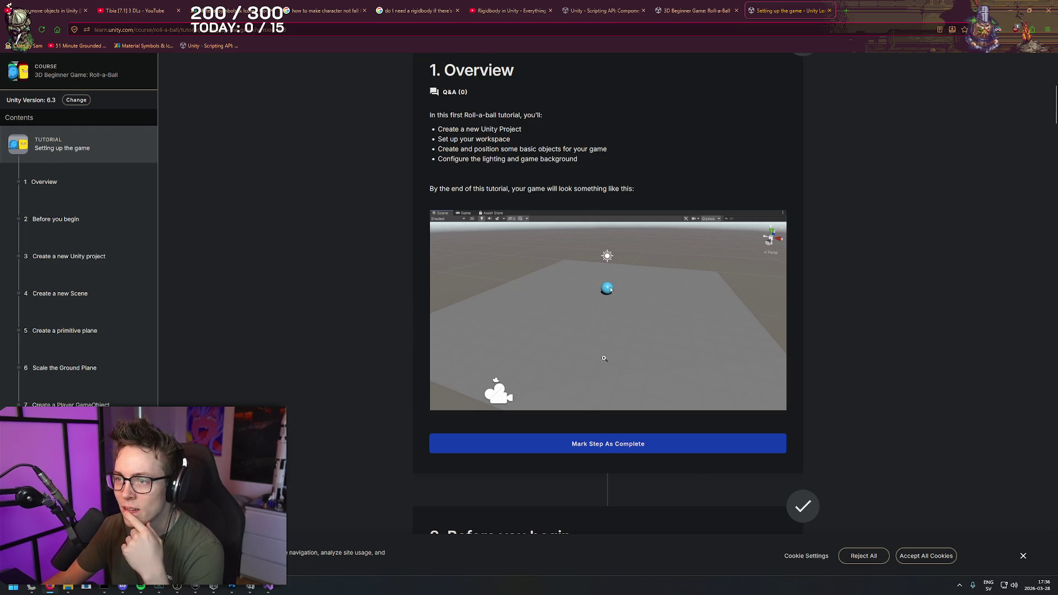
{"action": "scroll", "coordinate": [603, 358], "scroll_direction": "down", "scroll_amount": 2}
{"action": "left_click", "coordinate": [604, 327]}
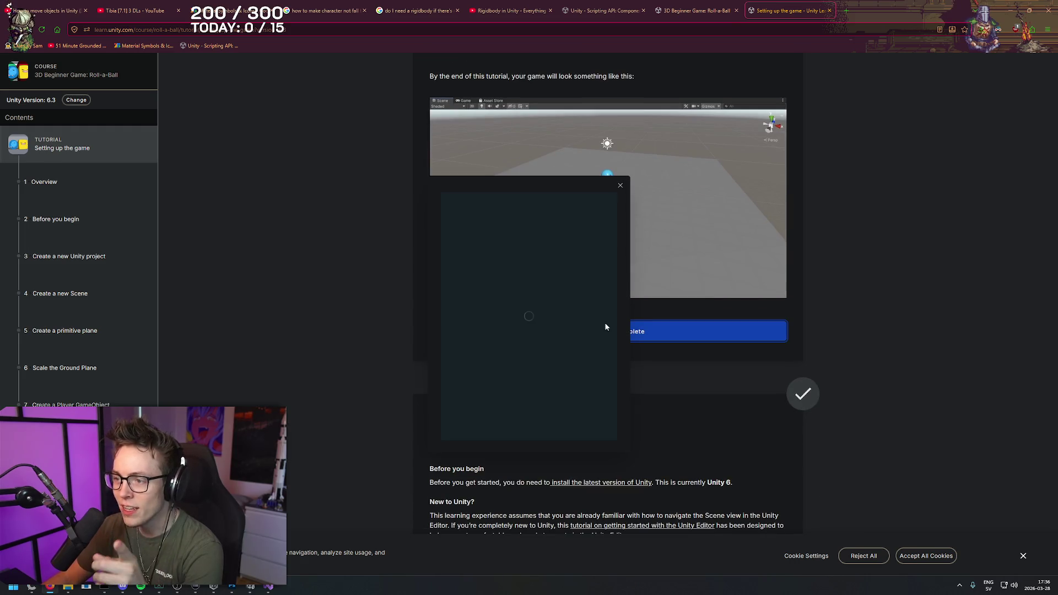
{"action": "left_click", "coordinate": [620, 188]}
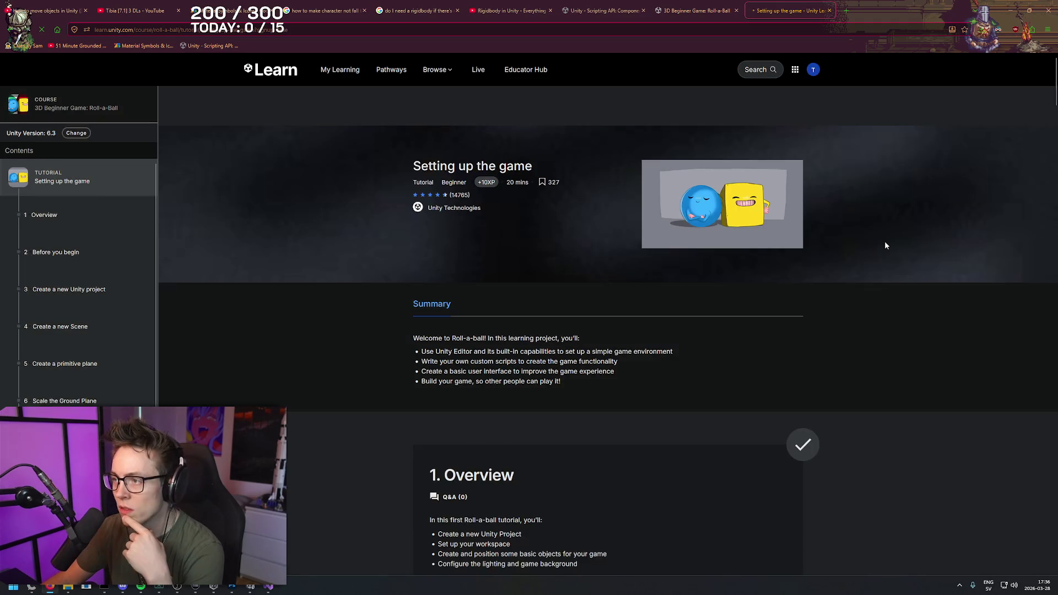
- Scroll down the tutorial to step 7, Create a Player GameObject
{"action": "scroll", "coordinate": [882, 316], "scroll_direction": "down", "scroll_amount": 7}
{"action": "scroll", "coordinate": [890, 312], "scroll_direction": "down", "scroll_amount": 5}
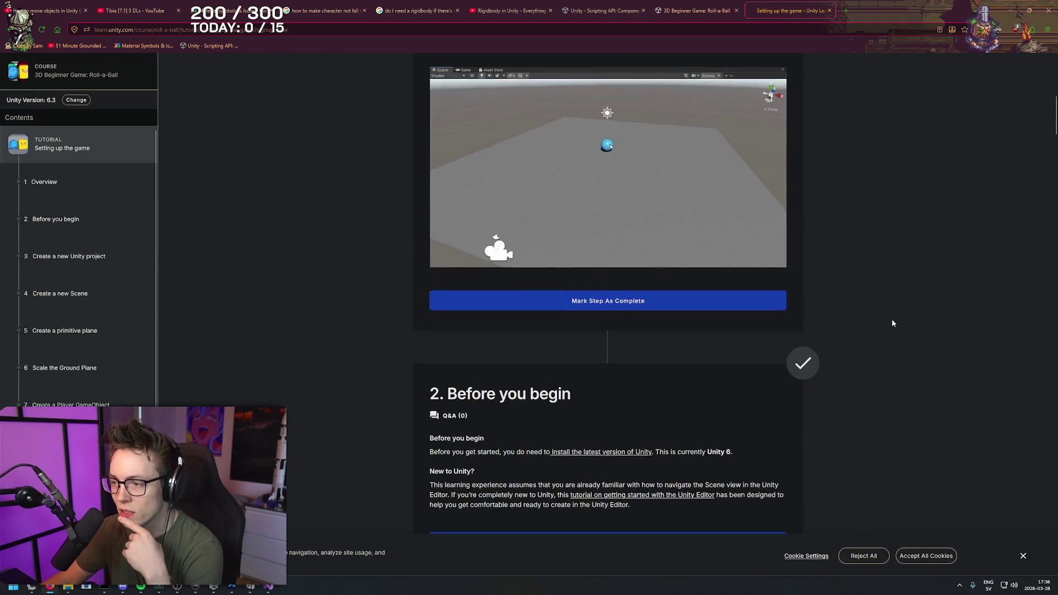
{"action": "scroll", "coordinate": [593, 295], "scroll_direction": "down", "scroll_amount": 9}
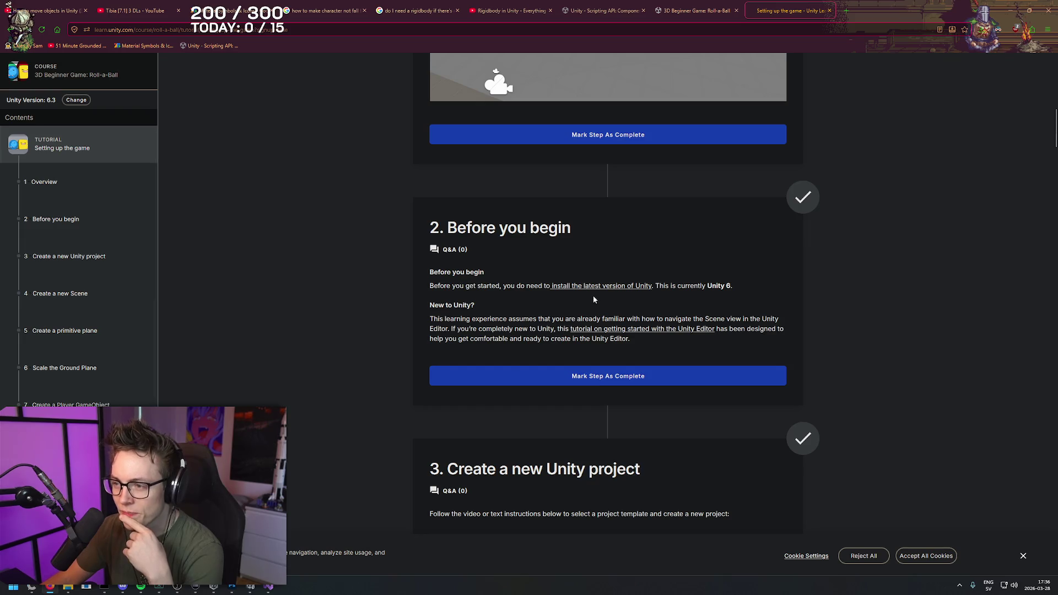
{"action": "scroll", "coordinate": [591, 272], "scroll_direction": "down", "scroll_amount": 18}
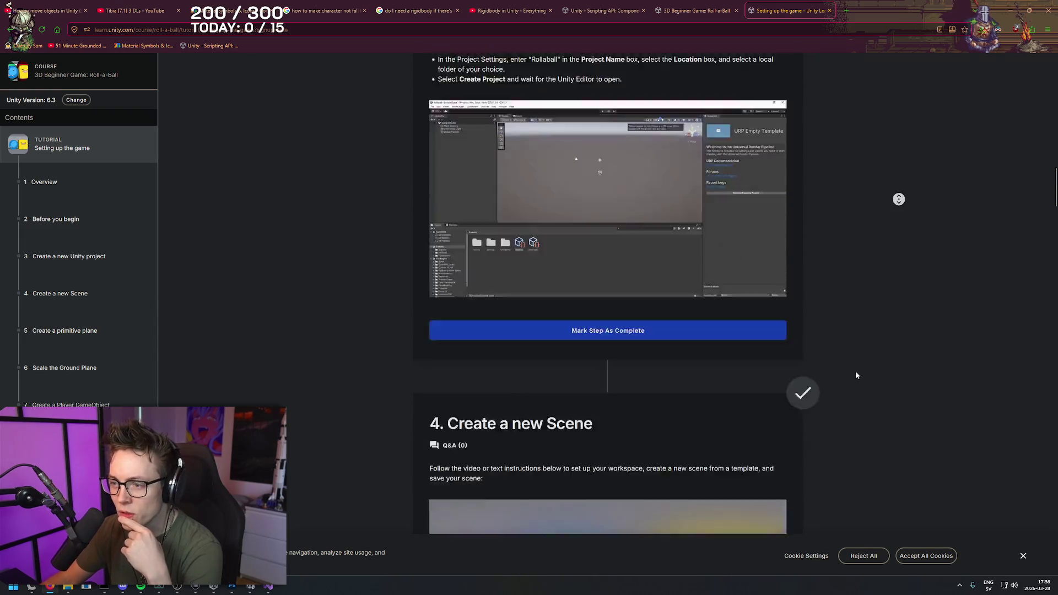
{"action": "middle_click", "coordinate": [913, 187]}
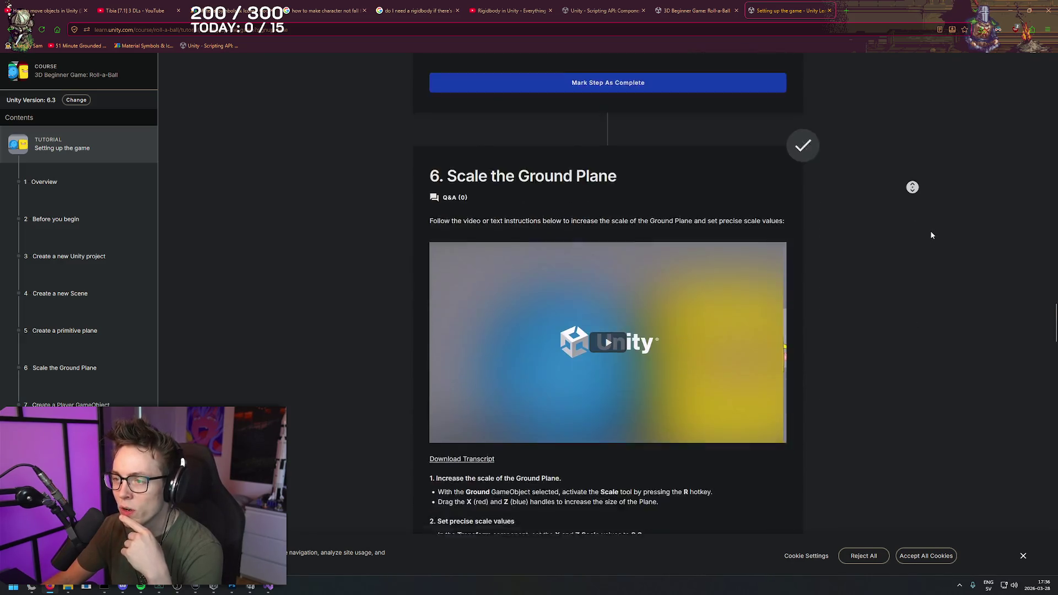
{"action": "middle_click", "coordinate": [898, 243]}
{"action": "scroll", "coordinate": [898, 253], "scroll_direction": "up", "scroll_amount": 3}
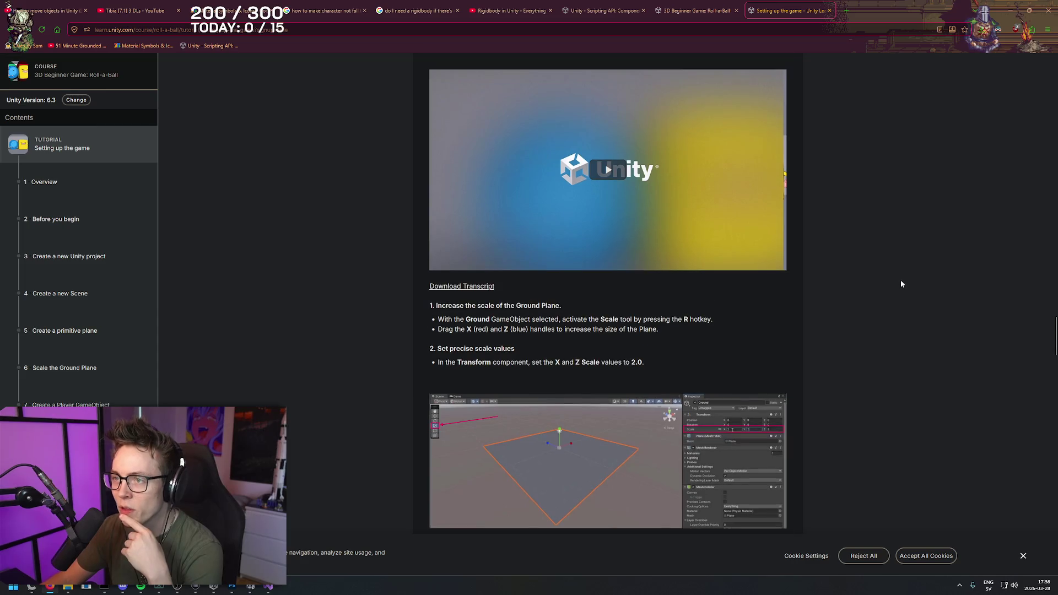
{"action": "scroll", "coordinate": [900, 280], "scroll_direction": "down", "scroll_amount": 7}
{"action": "scroll", "coordinate": [960, 248], "scroll_direction": "down", "scroll_amount": 3}
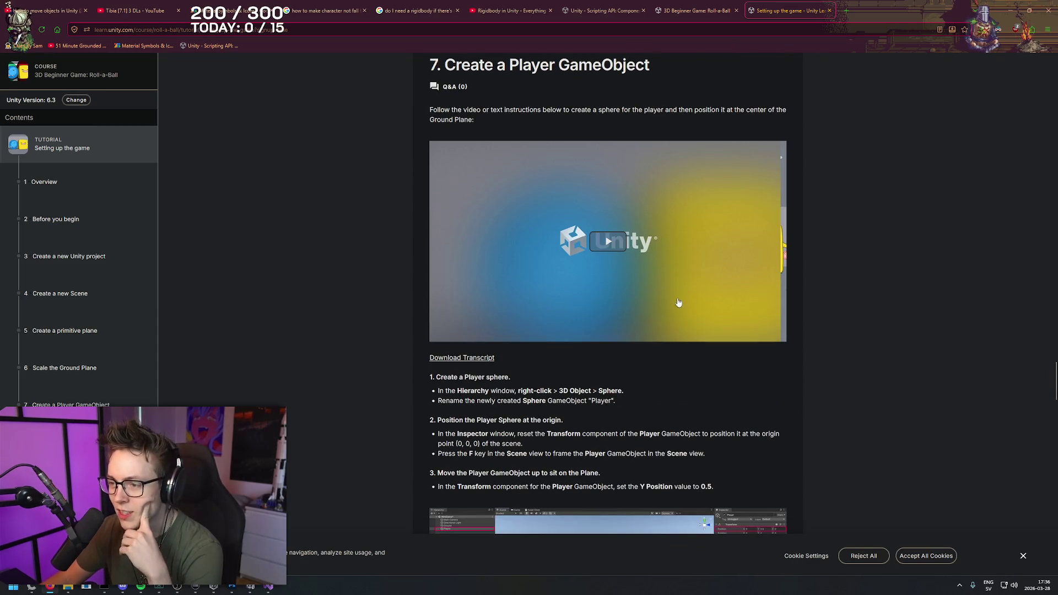
{"action": "scroll", "coordinate": [928, 266], "scroll_direction": "down", "scroll_amount": 3}
{"action": "scroll", "coordinate": [927, 265], "scroll_direction": "up", "scroll_amount": 3}
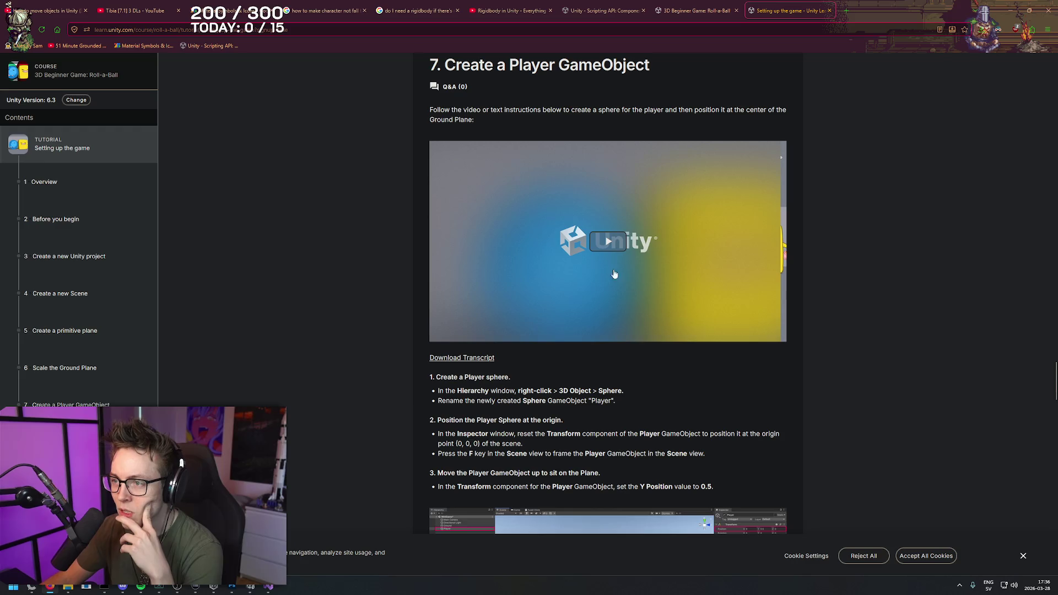
- Play and pause the step 7 video, then select its Player sphere instructions
{"action": "left_click", "coordinate": [602, 249]}
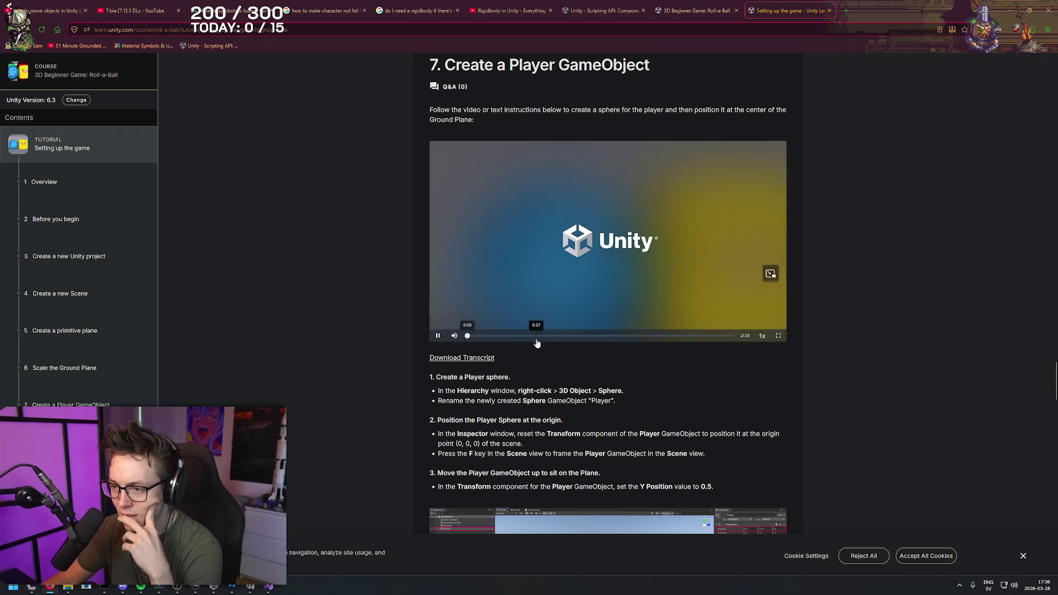
{"action": "left_click", "coordinate": [521, 301]}
{"action": "scroll", "coordinate": [518, 296], "scroll_direction": "down", "scroll_amount": 2}
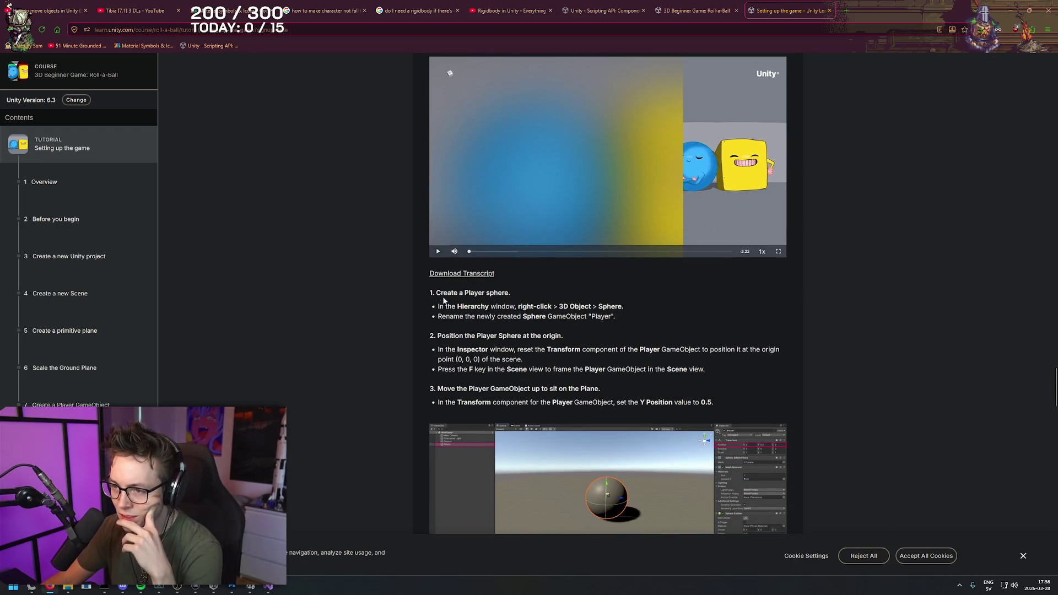
{"action": "mouse_move", "coordinate": [429, 292]}
{"action": "left_mouse_down"}
{"action": "mouse_move", "coordinate": [626, 306]}
{"action": "mouse_move", "coordinate": [631, 325]}
{"action": "mouse_move", "coordinate": [435, 318]}
{"action": "mouse_move", "coordinate": [627, 324]}
{"action": "left_mouse_up"}
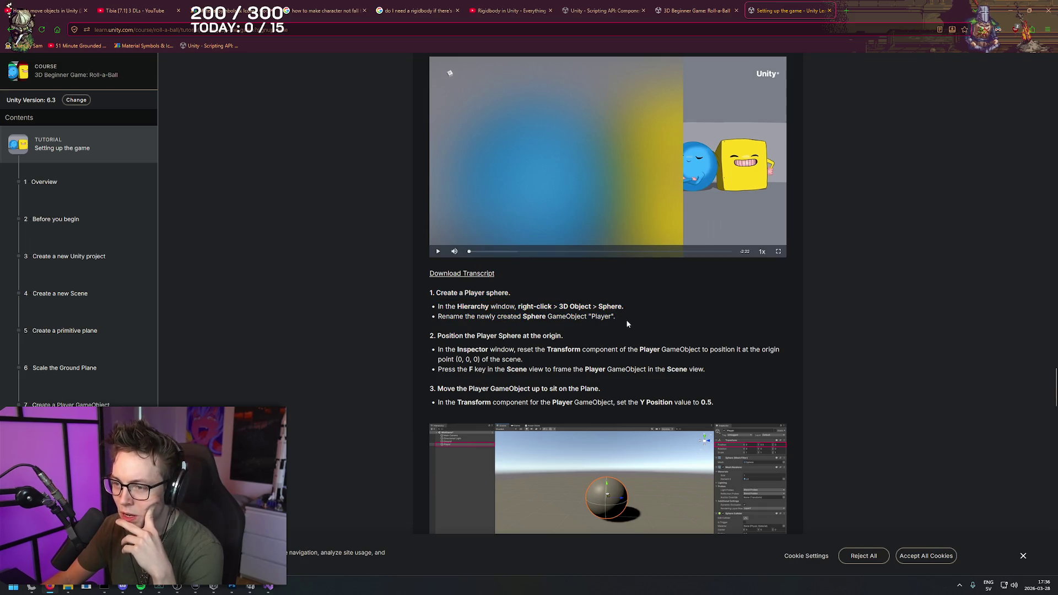
- Rename the Sphere object to Player in the Unity editor
{"action": "left_click", "coordinate": [253, 587]}
{"action": "double_click", "coordinate": [41, 87]}
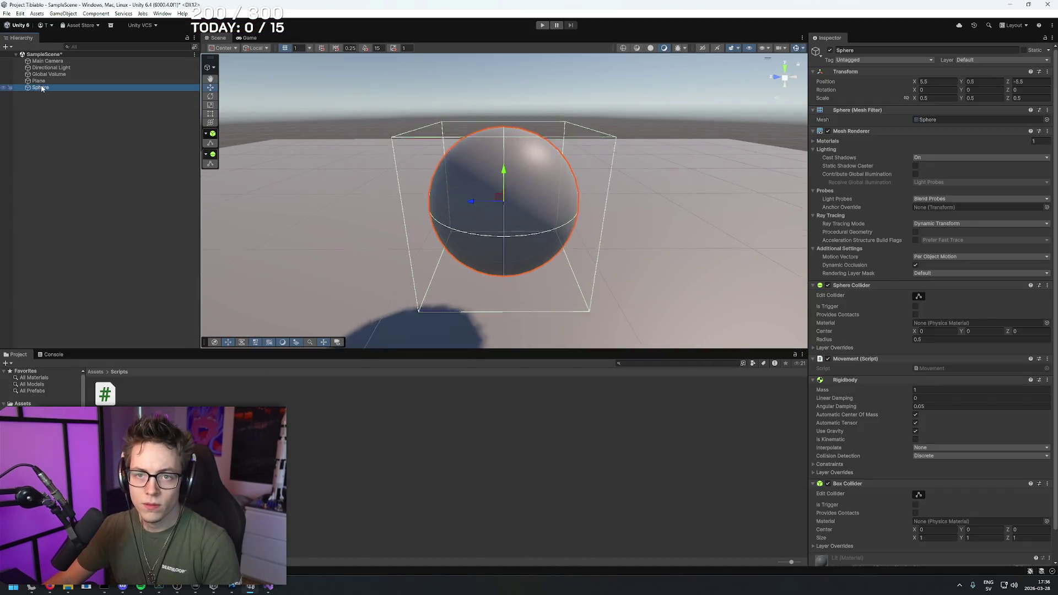
{"action": "type", "text": "Player"}
{"action": "key", "text": "Return"}
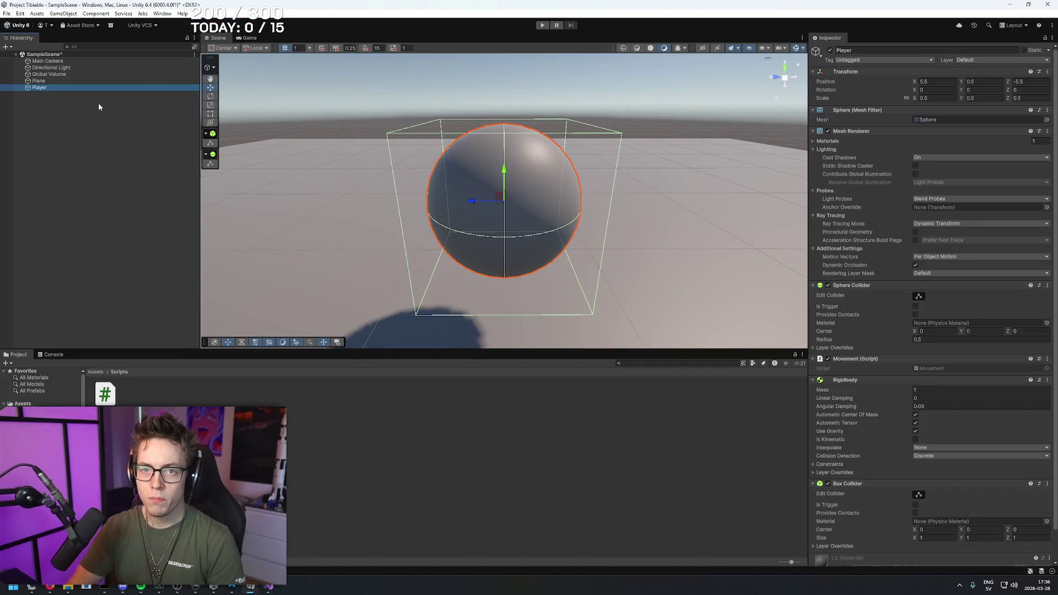
- Frame the Player sphere and orbit the Scene view to look down at the plane
{"action": "key", "text": "alt+Tab"}
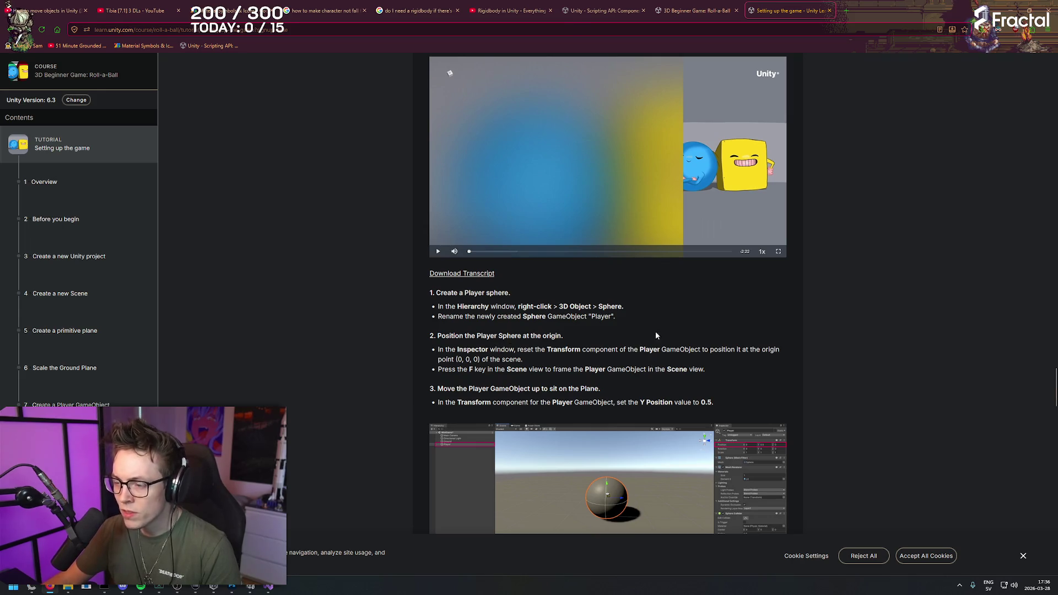
{"action": "key", "text": "alt+Tab"}
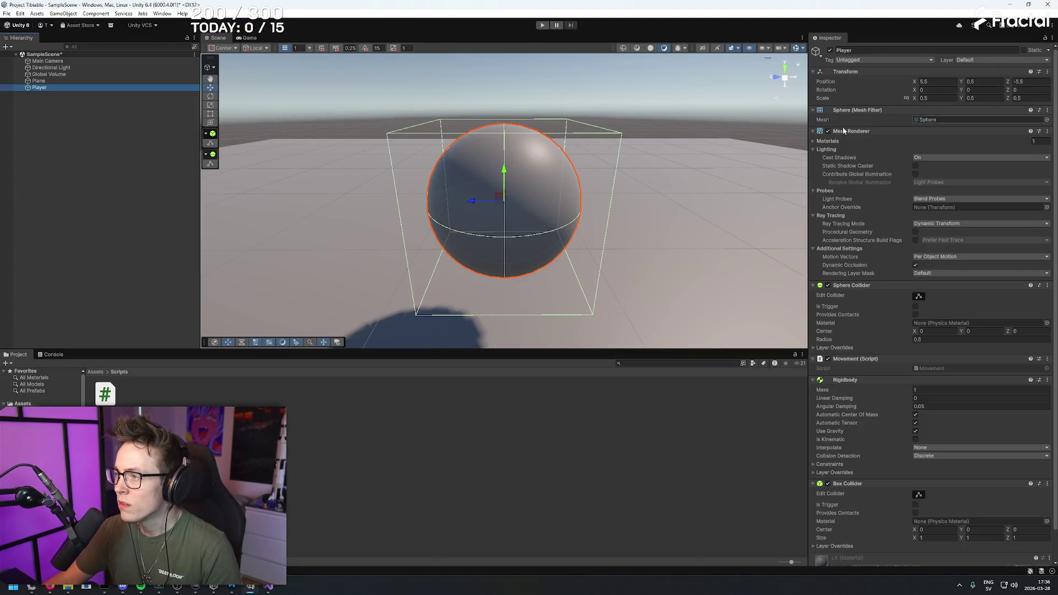
{"action": "key", "text": "f"}
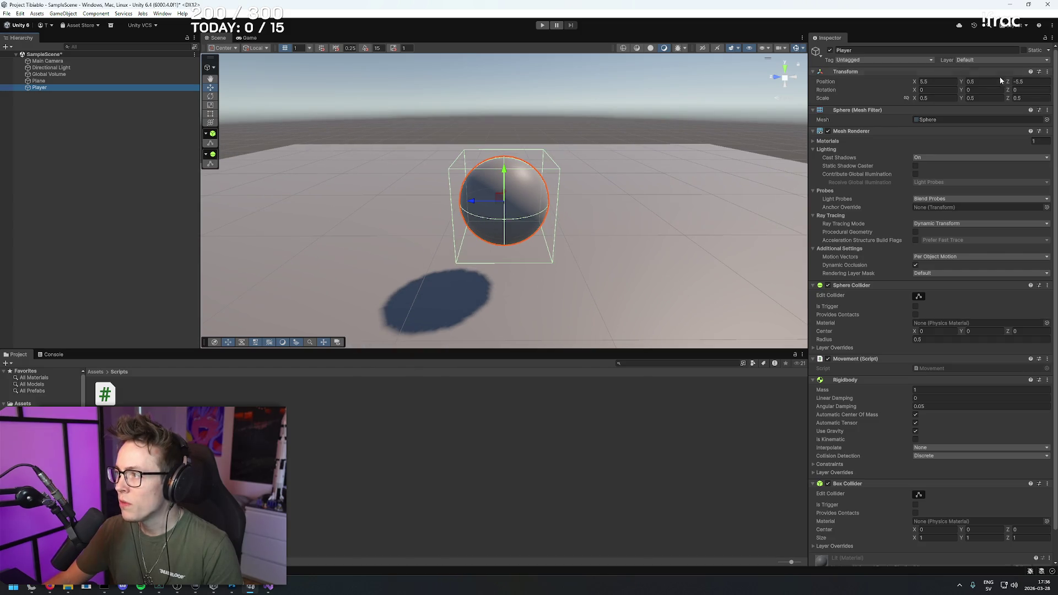
{"action": "left_click", "coordinate": [1034, 81]}
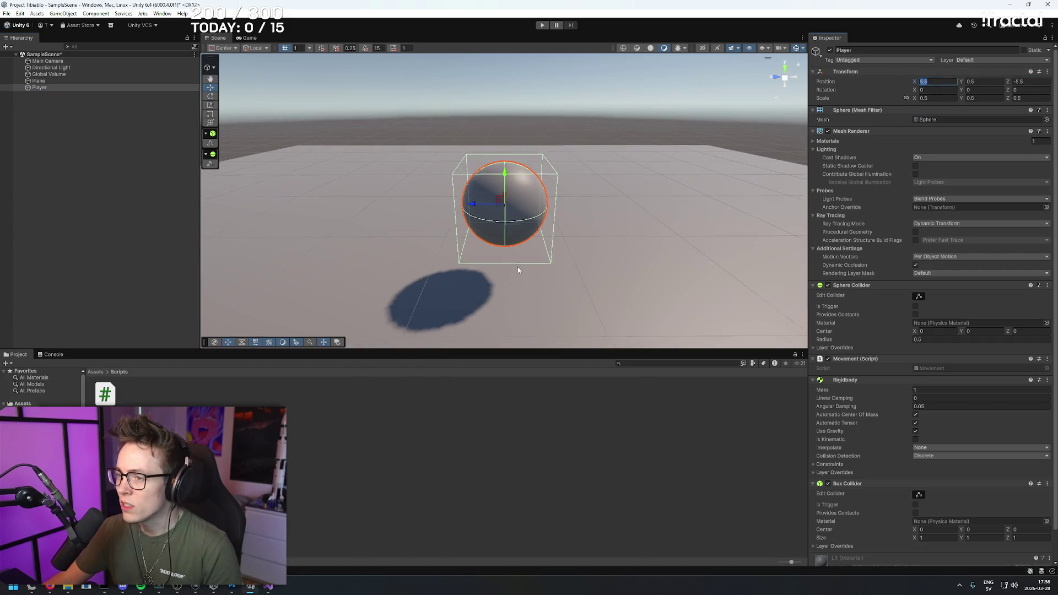
{"action": "scroll", "coordinate": [567, 173], "scroll_direction": "down", "scroll_amount": 3}
{"action": "mouse_move", "coordinate": [592, 151]}
{"action": "left_mouse_down"}
{"action": "mouse_move", "coordinate": [592, 126]}
{"action": "mouse_move", "coordinate": [578, 198]}
{"action": "mouse_move", "coordinate": [606, 229]}
{"action": "left_mouse_up"}
{"action": "scroll", "coordinate": [599, 253], "scroll_direction": "down", "scroll_amount": 2}
{"action": "scroll", "coordinate": [615, 164], "scroll_direction": "down", "scroll_amount": 3}
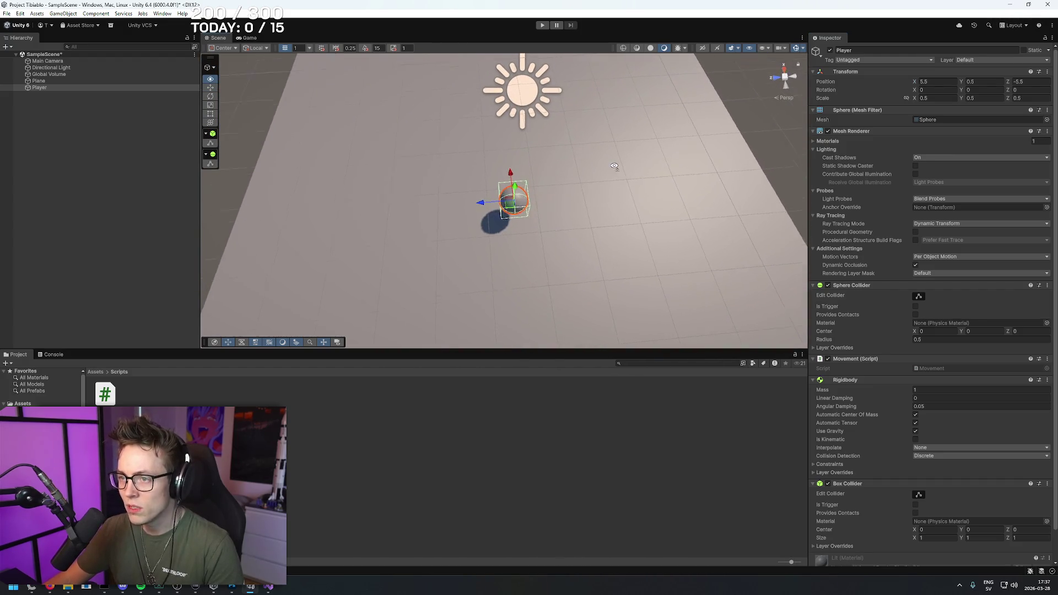
- Reframe the Player, then select the tutorial's instructions for moving the Player up
{"action": "key", "text": "alt+Tab"}
{"action": "scroll", "coordinate": [865, 290], "scroll_direction": "down", "scroll_amount": 2}
{"action": "scroll", "coordinate": [865, 291], "scroll_direction": "down", "scroll_amount": 2}
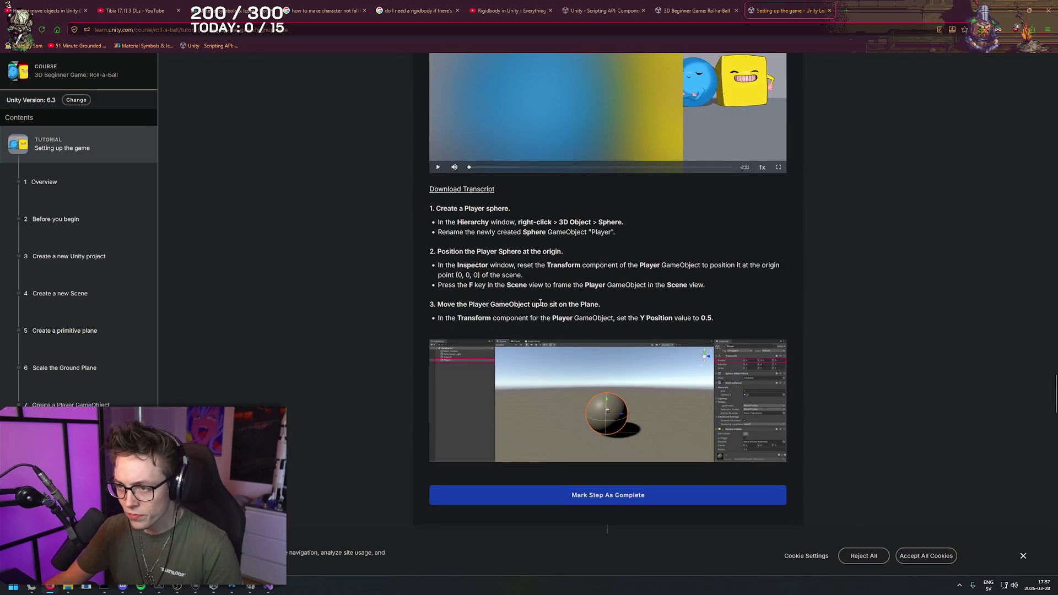
{"action": "key", "text": "alt+Tab"}
{"action": "key", "text": "f"}
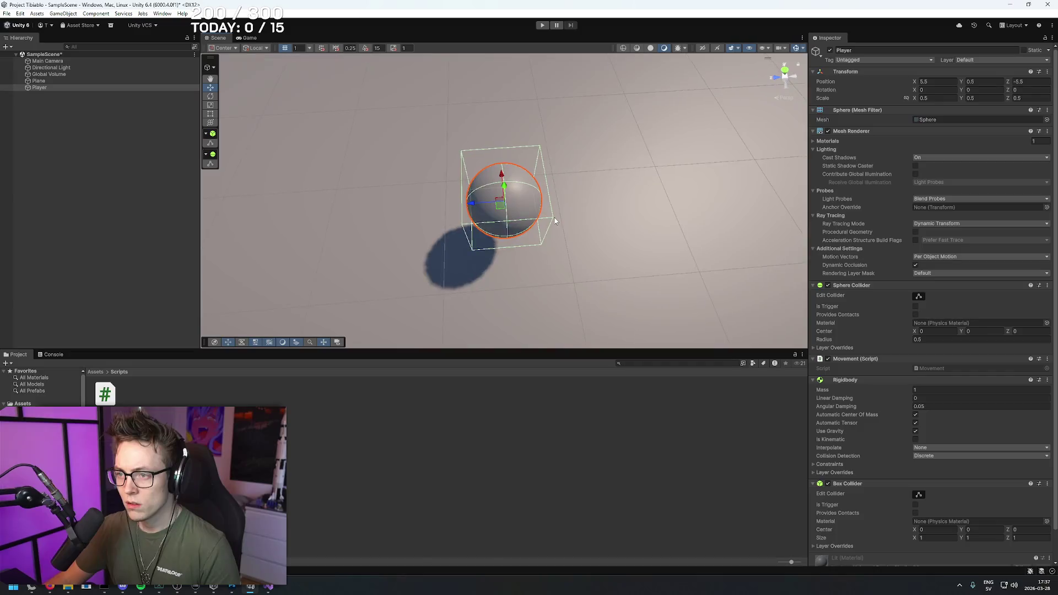
{"action": "scroll", "coordinate": [553, 217], "scroll_direction": "down", "scroll_amount": 5}
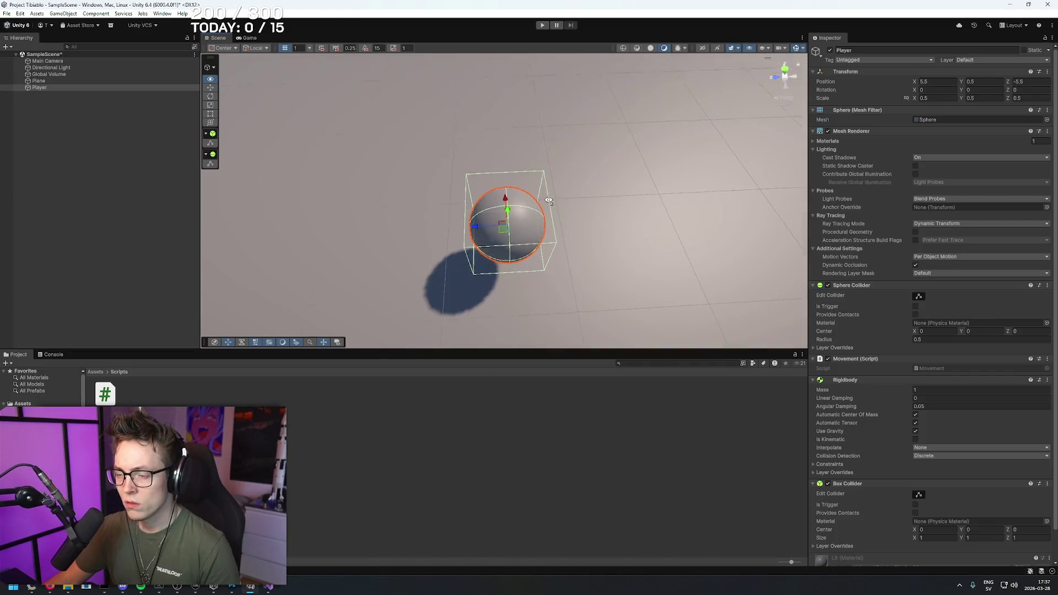
{"action": "key", "text": "alt+Tab"}
{"action": "left_click_drag", "start_coordinate": [431, 301], "coordinate": [734, 319]}
{"action": "right_click", "coordinate": [877, 294]}
{"action": "scroll", "coordinate": [877, 274], "scroll_direction": "down", "scroll_amount": 8}
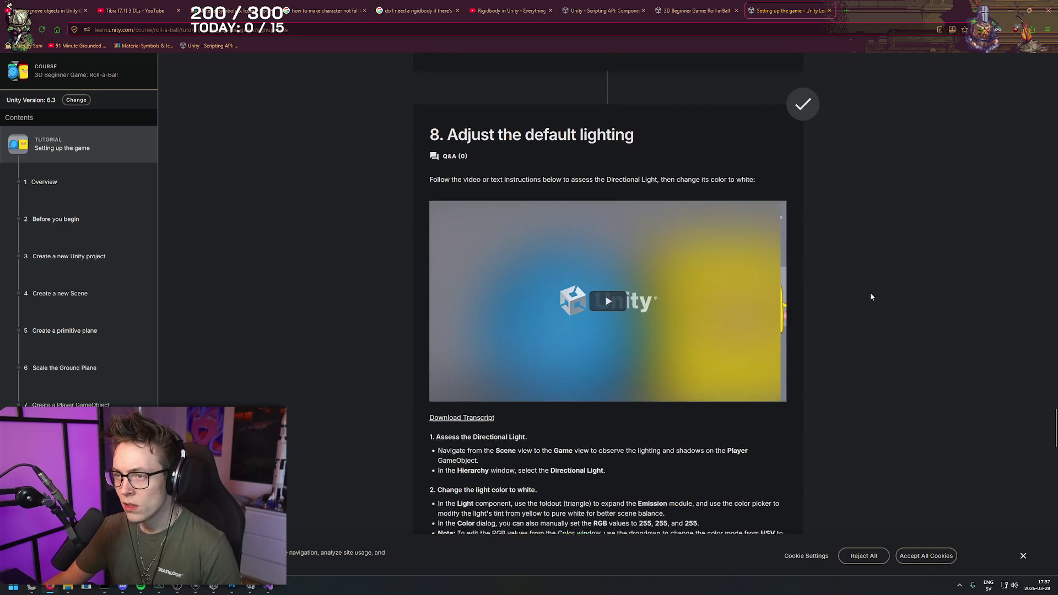
- Mark all Setting up the game steps complete and open the Moving the Player tutorial
{"action": "scroll", "coordinate": [871, 293], "scroll_direction": "down", "scroll_amount": 7}
{"action": "scroll", "coordinate": [863, 283], "scroll_direction": "up", "scroll_amount": 1}
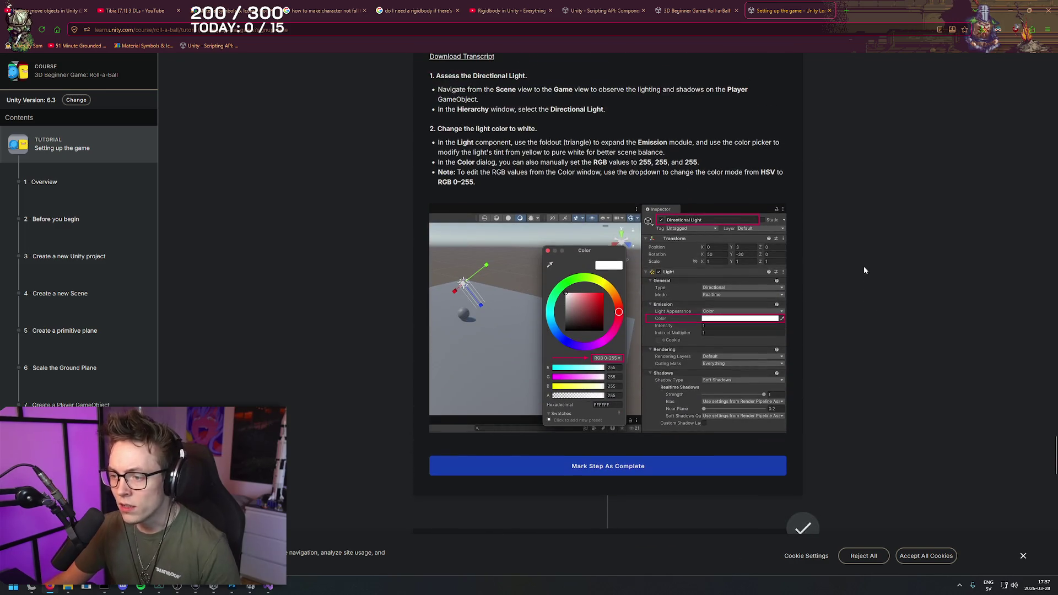
{"action": "scroll", "coordinate": [864, 245], "scroll_direction": "up", "scroll_amount": 1}
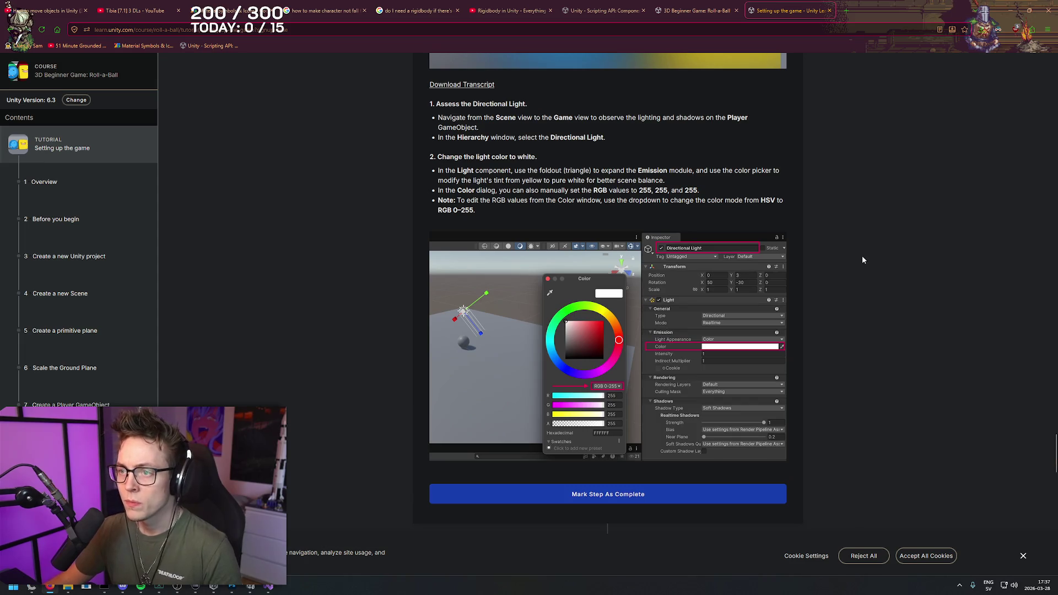
{"action": "middle_click", "coordinate": [933, 174]}
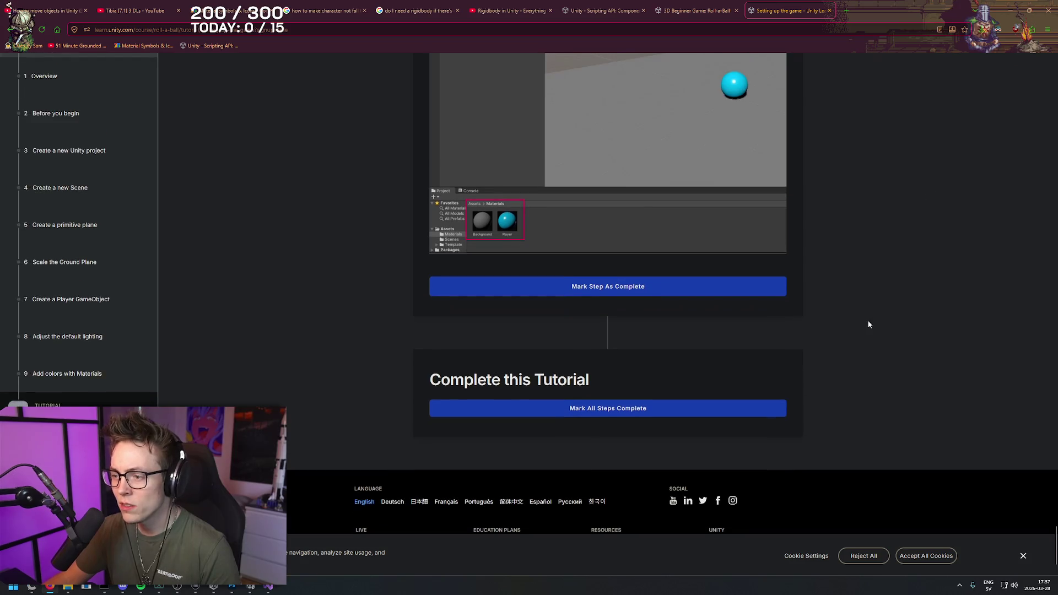
{"action": "scroll", "coordinate": [867, 320], "scroll_direction": "up", "scroll_amount": 5}
{"action": "scroll", "coordinate": [864, 328], "scroll_direction": "up", "scroll_amount": 3}
{"action": "scroll", "coordinate": [863, 325], "scroll_direction": "down", "scroll_amount": 9}
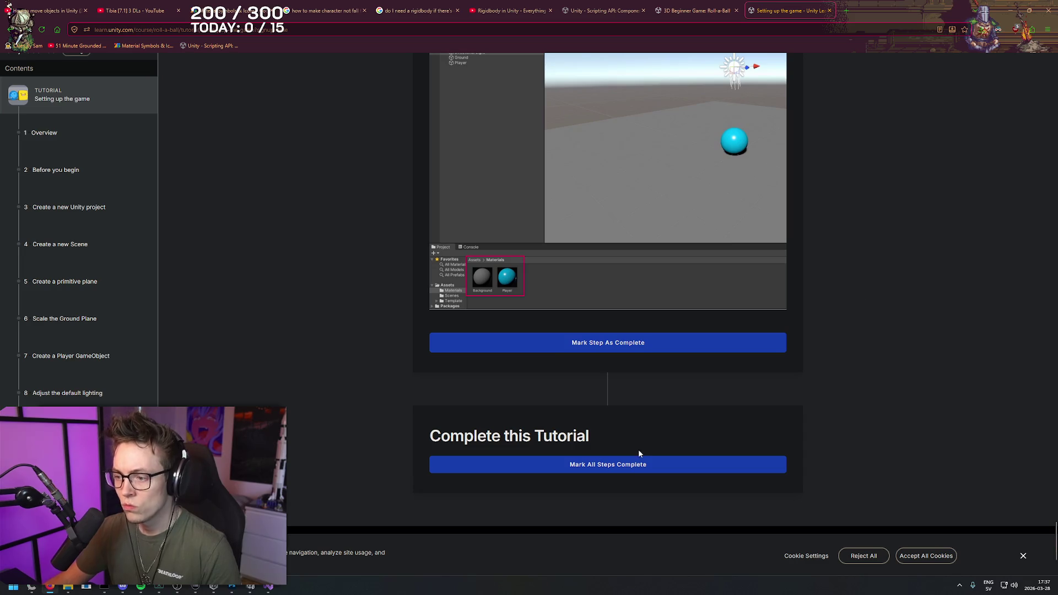
{"action": "scroll", "coordinate": [628, 454], "scroll_direction": "down", "scroll_amount": 2}
{"action": "left_click", "coordinate": [613, 352]}
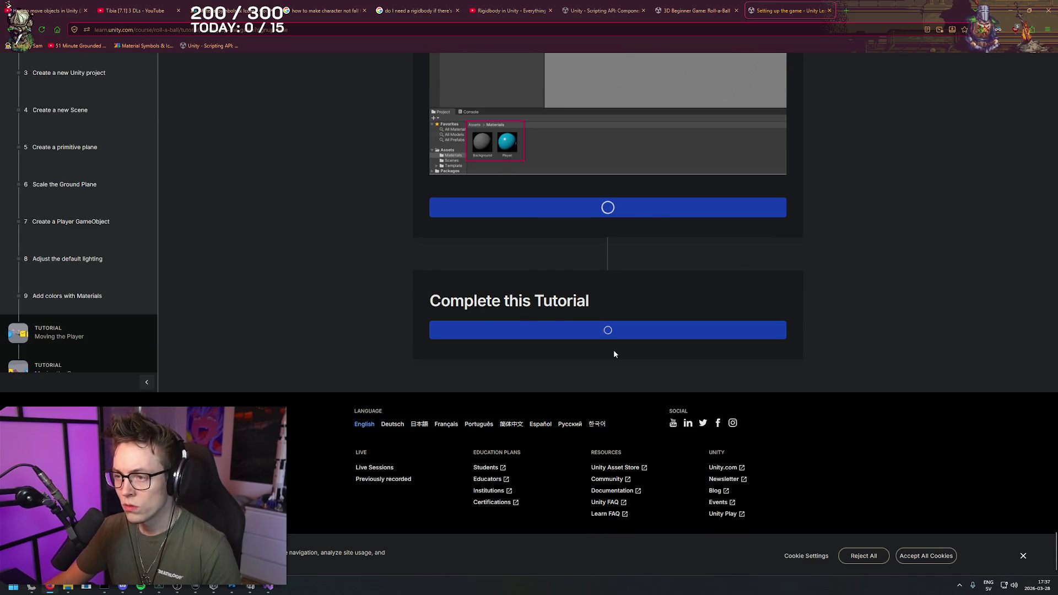
{"action": "scroll", "coordinate": [843, 279], "scroll_direction": "up", "scroll_amount": 3}
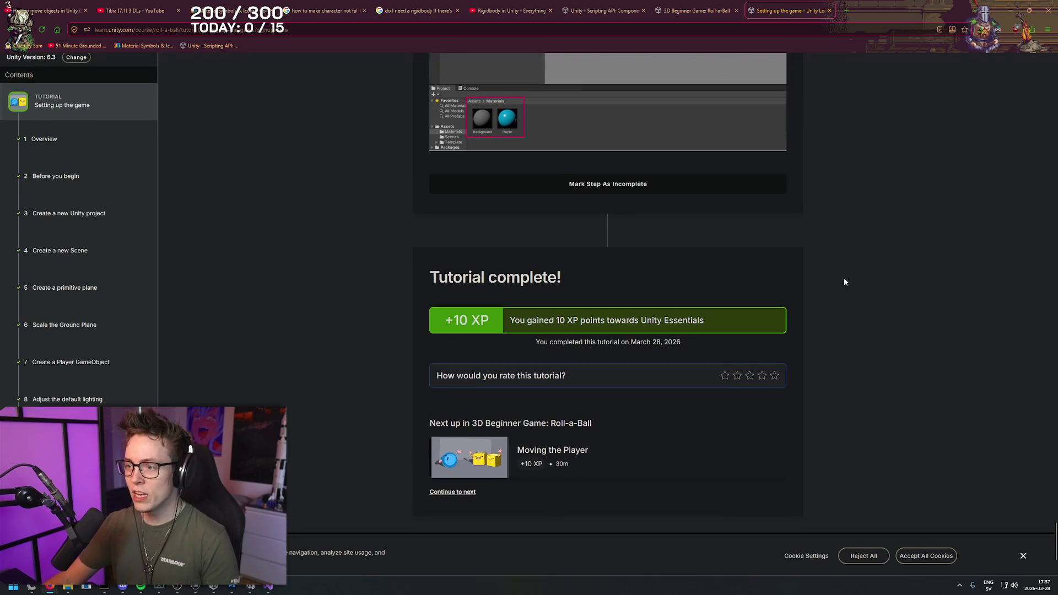
{"action": "left_click", "coordinate": [569, 451]}
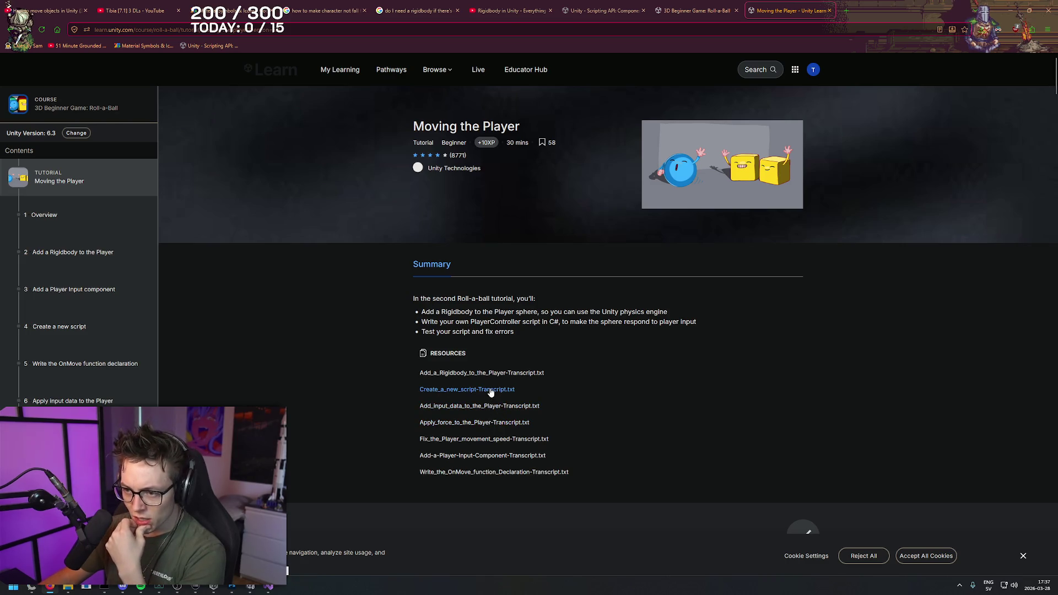
- Open the Add input data to the Player transcript, then return to the course page
{"action": "left_click", "coordinate": [492, 408]}
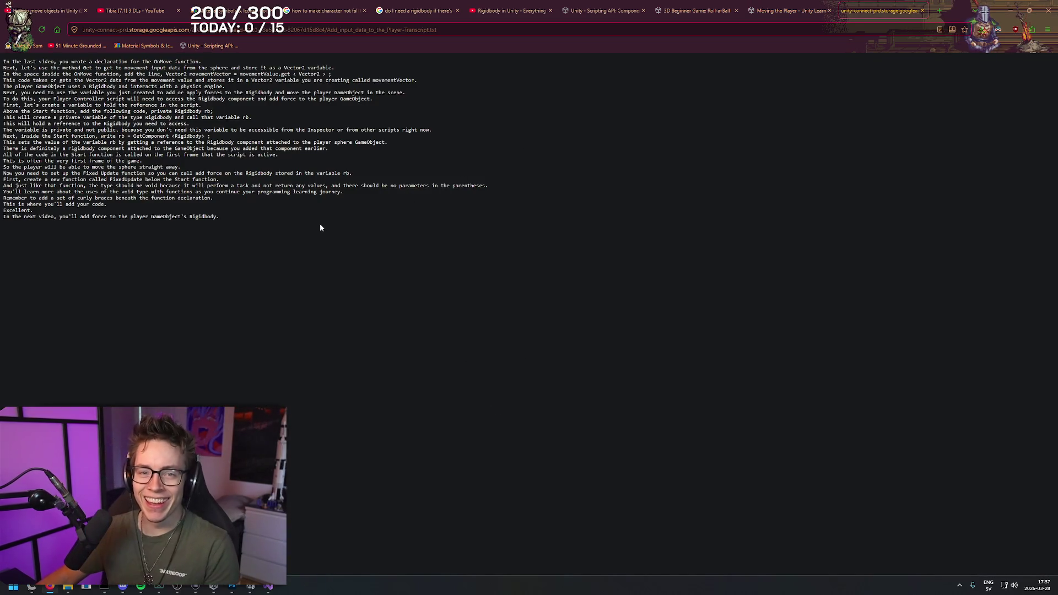
{"action": "scroll", "coordinate": [319, 223], "scroll_direction": "up", "scroll_amount": 7, "text": "ctrl"}
{"action": "scroll", "coordinate": [373, 148], "scroll_direction": "down", "scroll_amount": 4, "text": "ctrl"}
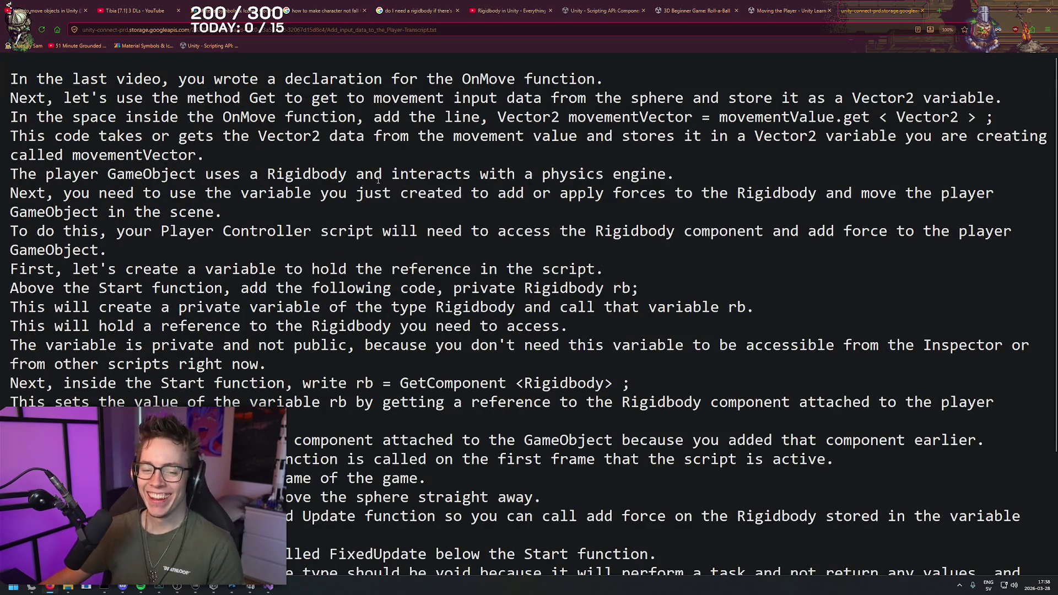
{"action": "scroll", "coordinate": [374, 147], "scroll_direction": "down", "scroll_amount": 3, "text": "ctrl"}
{"action": "left_click", "coordinate": [781, 18]}
- Scroll to step 3, Add a Player Input component, and play its video
{"action": "scroll", "coordinate": [855, 289], "scroll_direction": "down", "scroll_amount": 10}
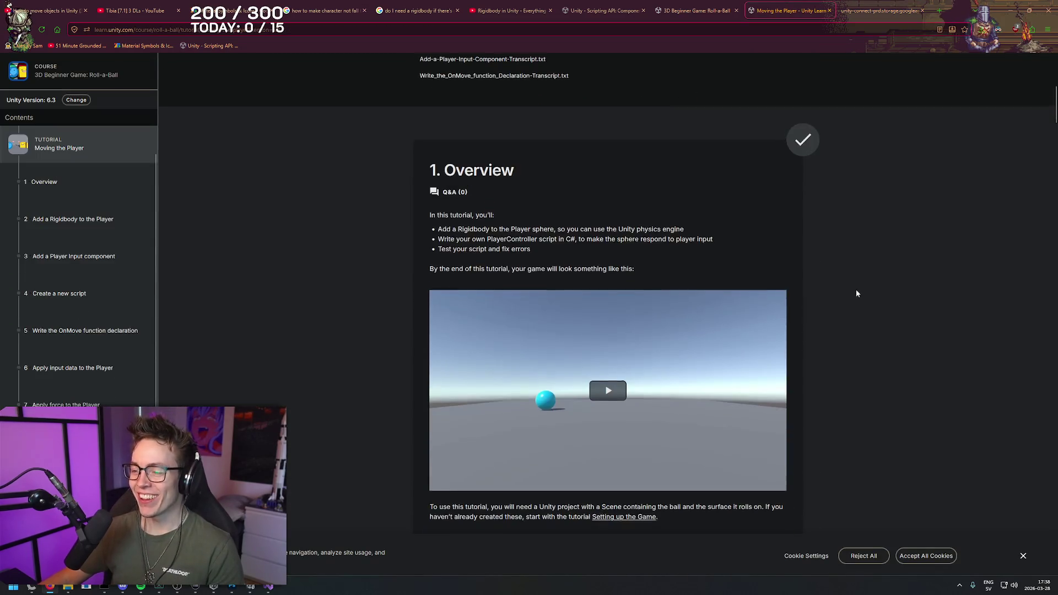
{"action": "scroll", "coordinate": [841, 214], "scroll_direction": "down", "scroll_amount": 18}
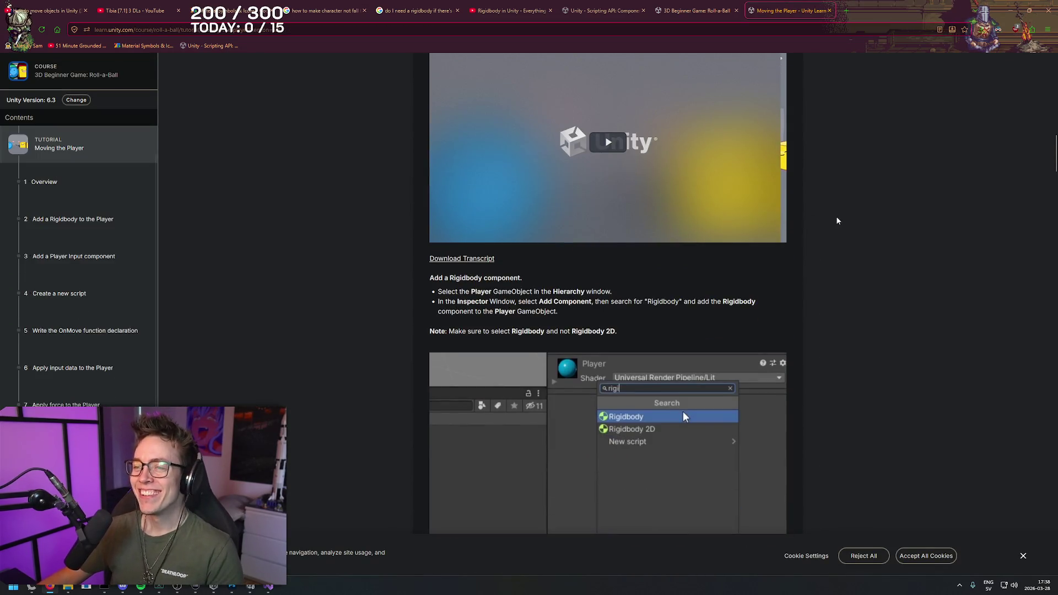
{"action": "scroll", "coordinate": [854, 198], "scroll_direction": "down", "scroll_amount": 5}
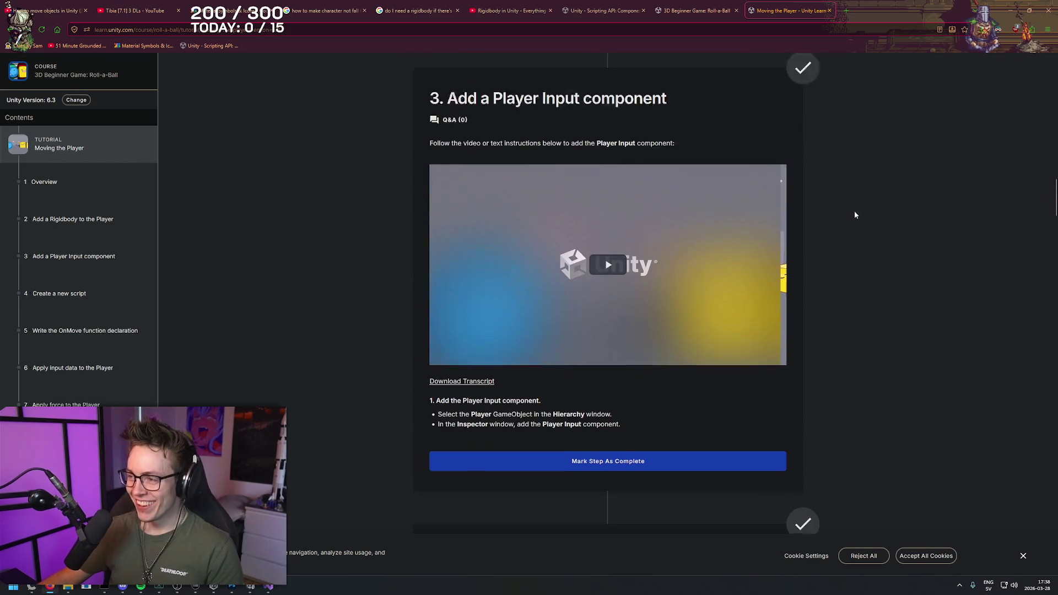
{"action": "scroll", "coordinate": [858, 231], "scroll_direction": "up", "scroll_amount": 1}
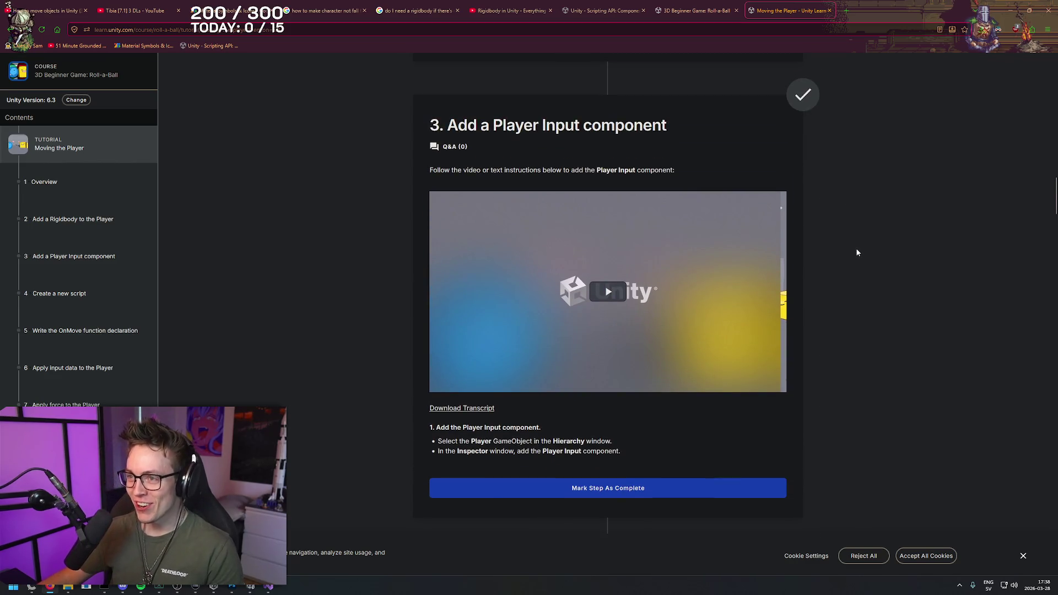
{"action": "left_click", "coordinate": [695, 273]}
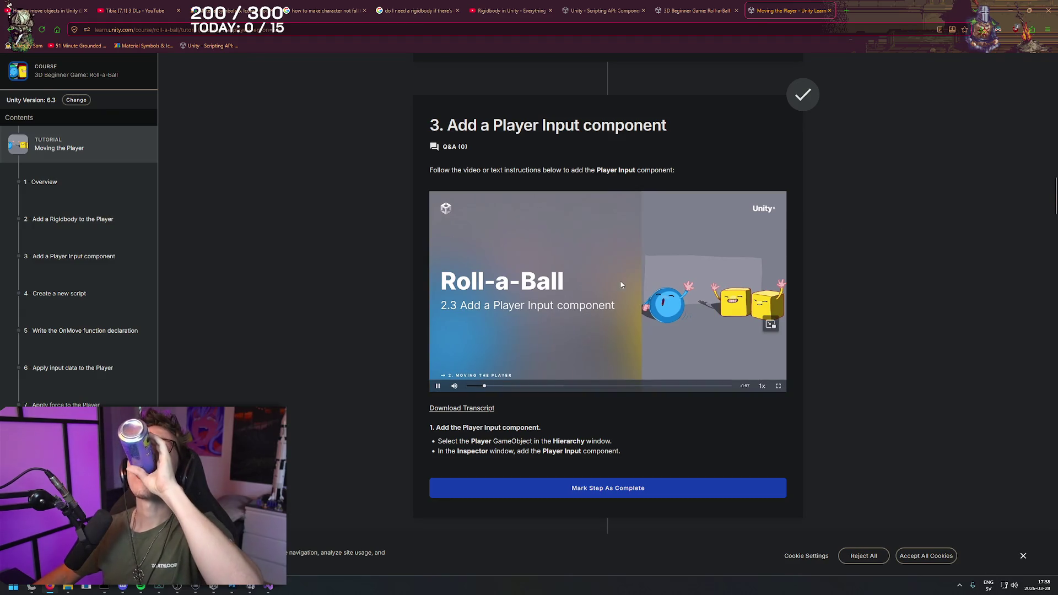
{"action": "right_click", "coordinate": [854, 256]}
{"action": "key", "text": "Escape"}
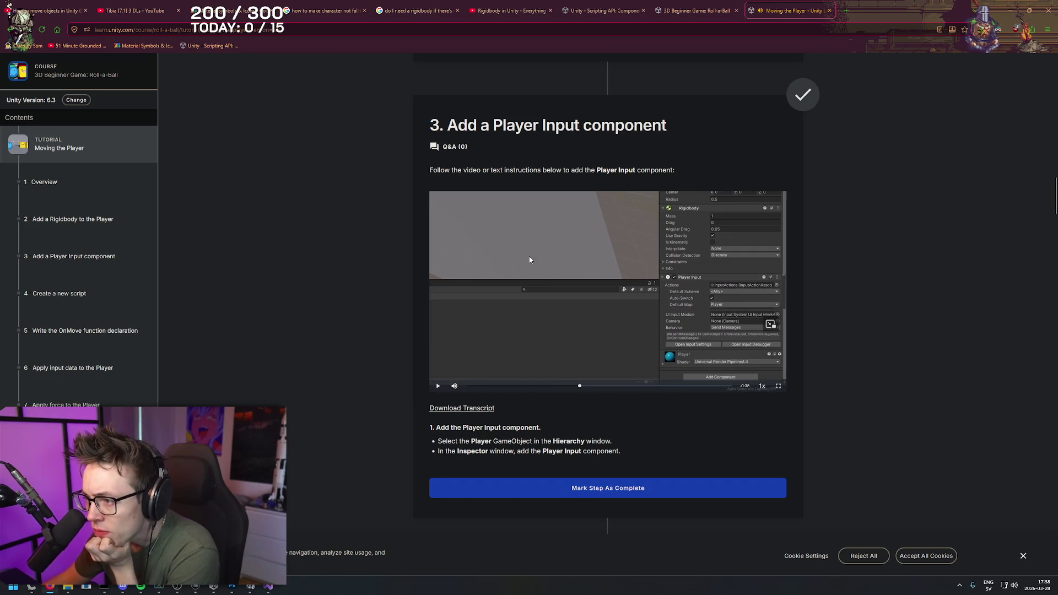
{"action": "left_click", "coordinate": [253, 587]}
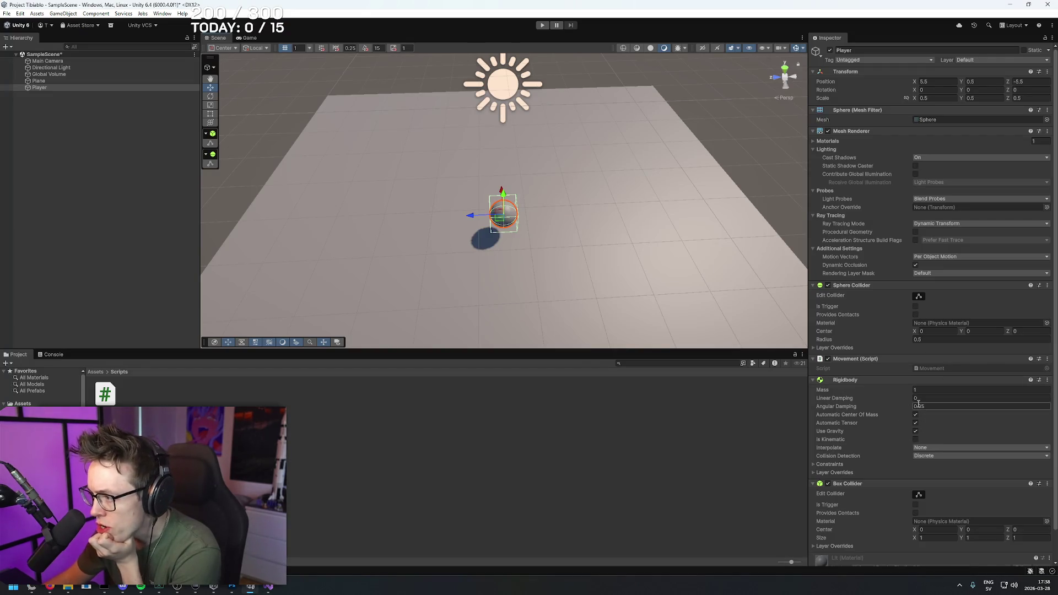
- Add a Player Input component to the Player via 'playerinput' search, then resume the video
{"action": "key", "text": "alt+Tab"}
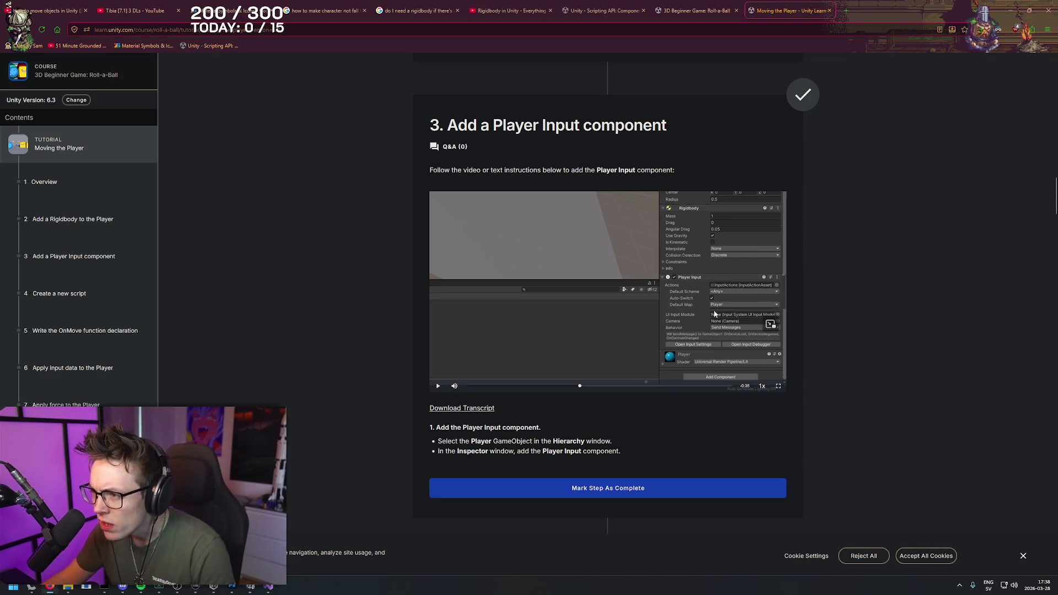
{"action": "key", "text": "alt+Tab"}
{"action": "scroll", "coordinate": [885, 466], "scroll_direction": "down", "scroll_amount": 2}
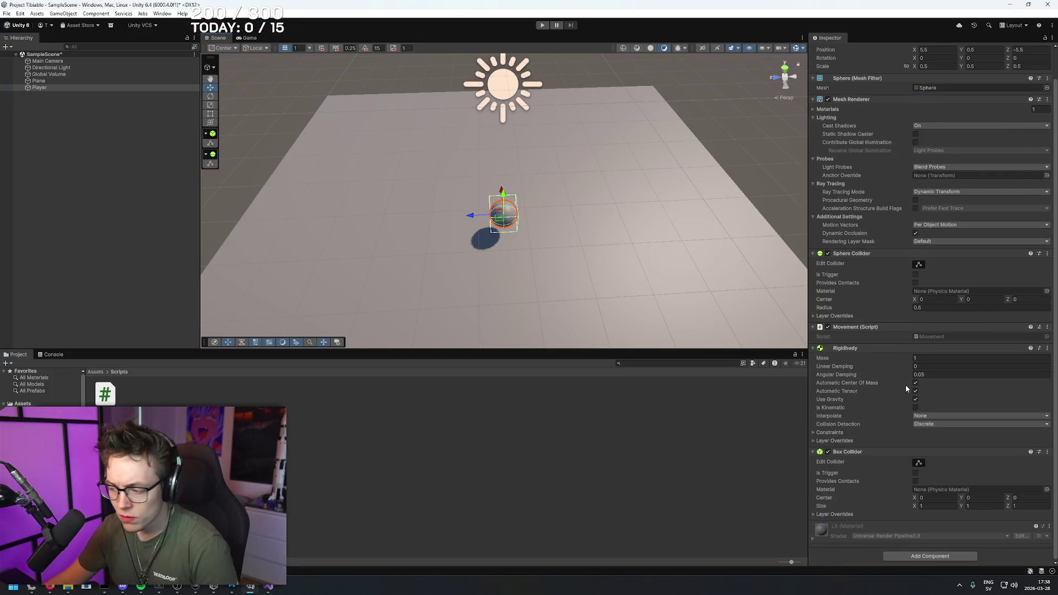
{"action": "left_click", "coordinate": [893, 552]}
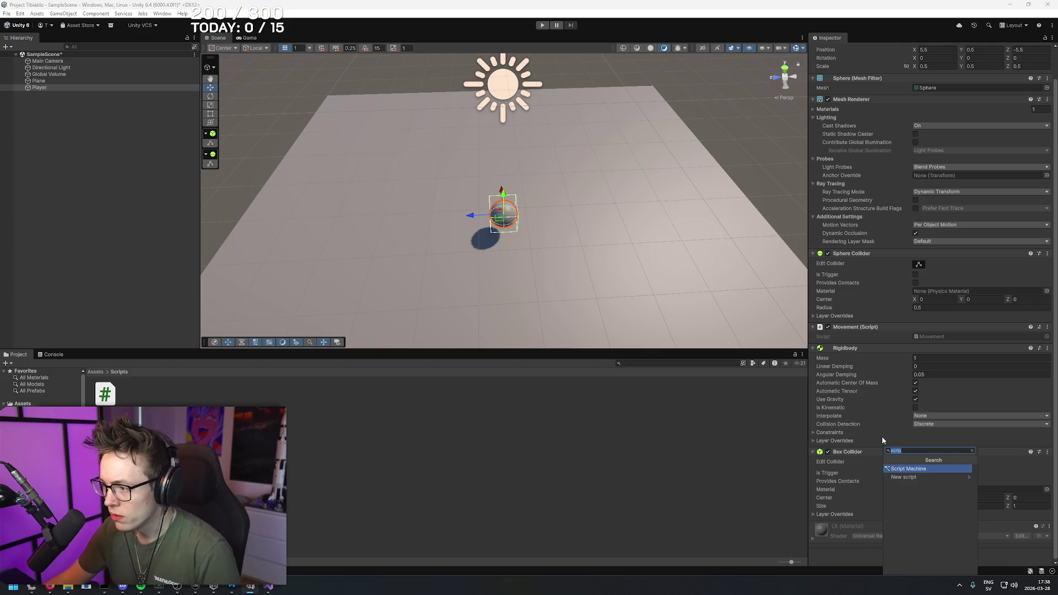
{"action": "type", "text": "playerinput"}
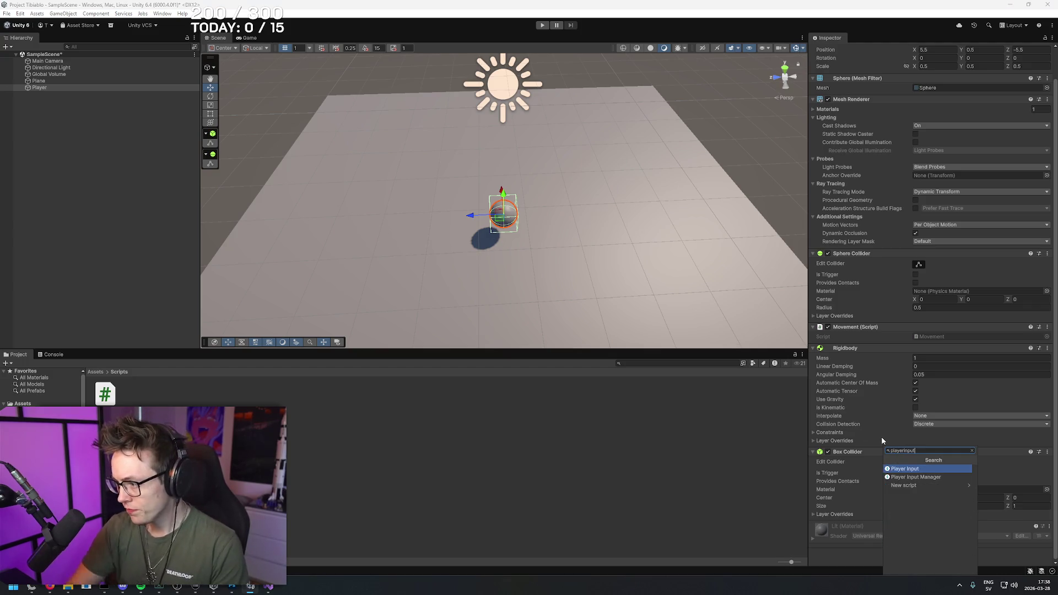
{"action": "left_click", "coordinate": [919, 469]}
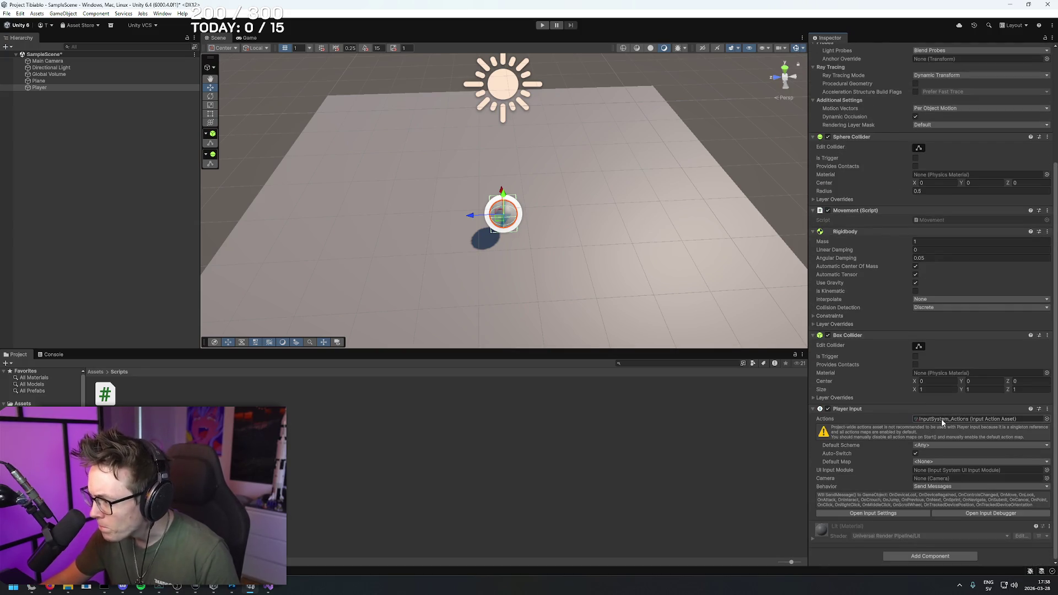
{"action": "key", "text": "alt+Tab"}
{"action": "left_click", "coordinate": [607, 306]}
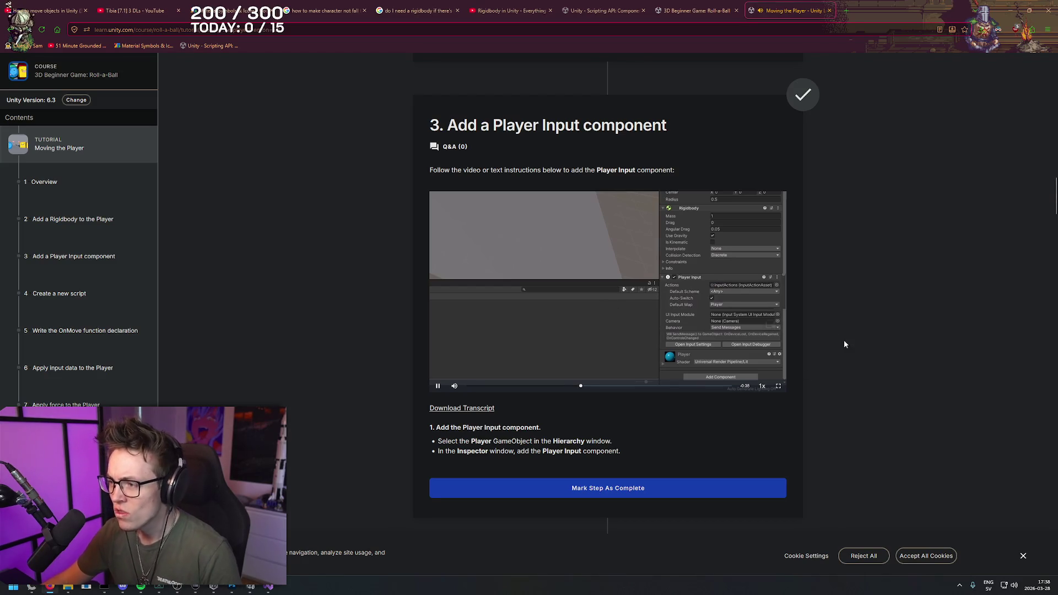
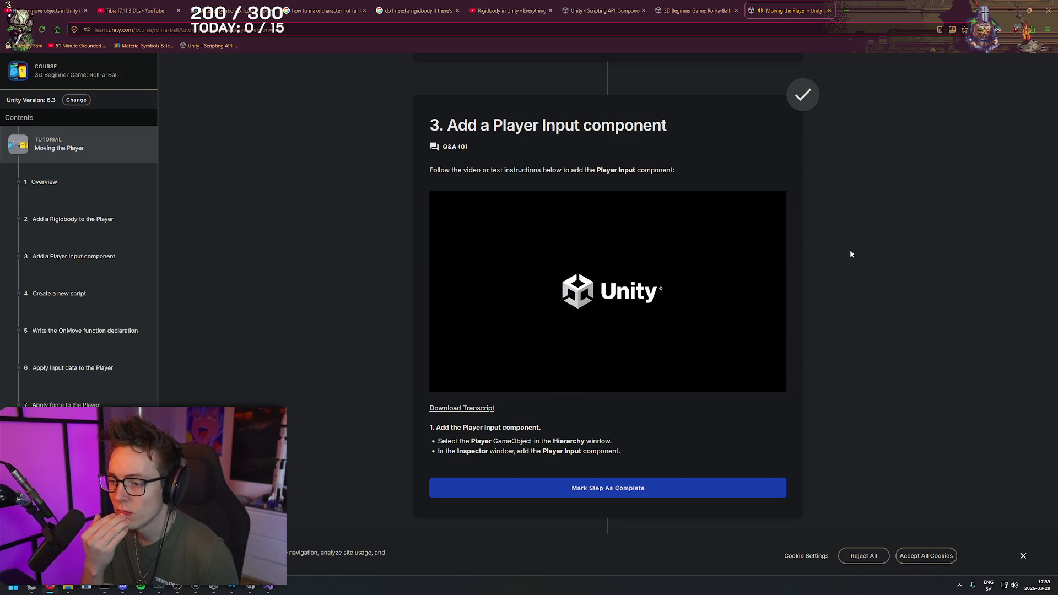
- Scroll the tutorial to step 5, Write the OnMove function declaration, then go to the Unity editor
{"action": "scroll", "coordinate": [869, 287], "scroll_direction": "down", "scroll_amount": 6}
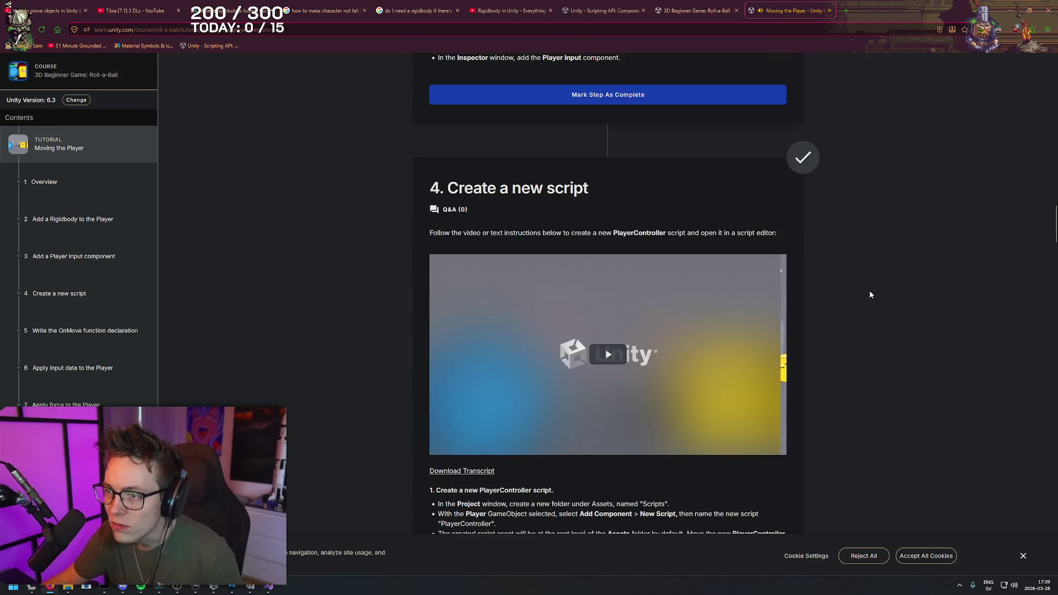
{"action": "scroll", "coordinate": [869, 291], "scroll_direction": "down", "scroll_amount": 10}
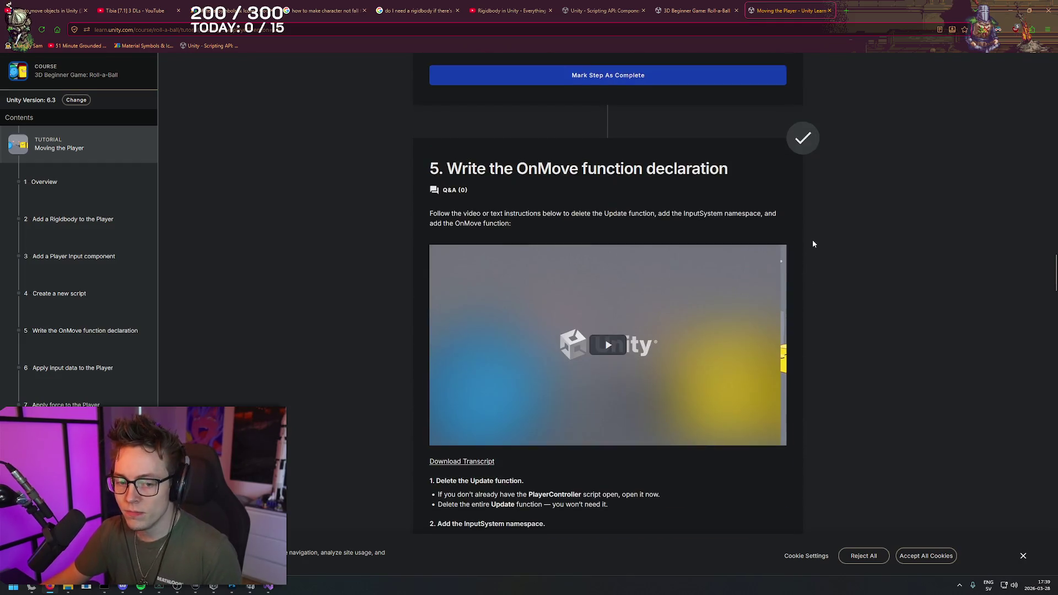
{"action": "scroll", "coordinate": [832, 238], "scroll_direction": "down", "scroll_amount": 2}
{"action": "key", "text": "alt+Tab"}
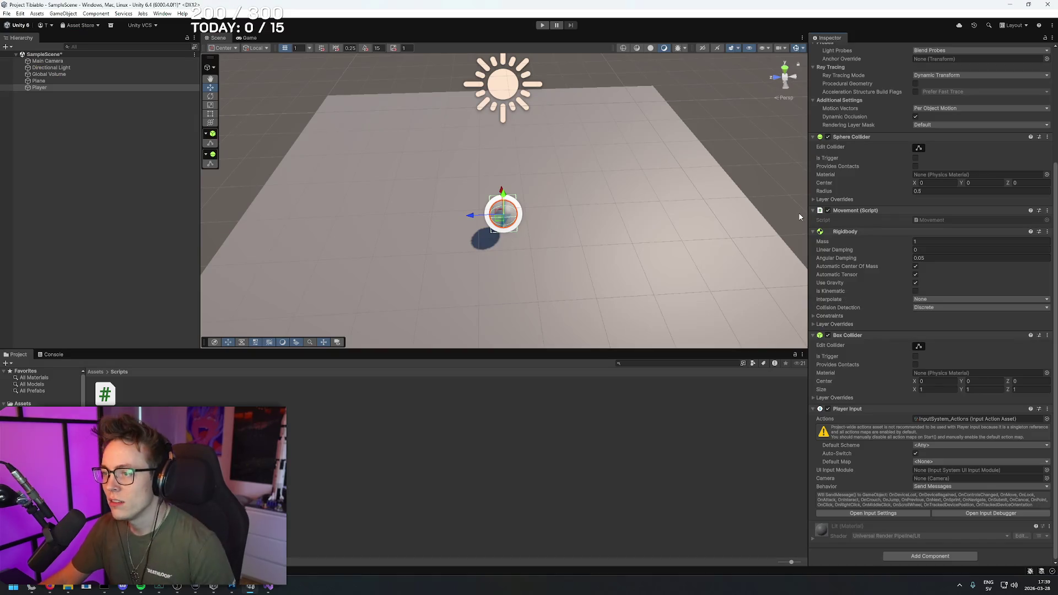
- Frame the Player ball with F and orbit the Scene view around it
{"action": "key", "text": "f"}
{"action": "mouse_move", "coordinate": [592, 251]}
{"action": "left_mouse_down"}
{"action": "mouse_move", "coordinate": [595, 165]}
{"action": "mouse_move", "coordinate": [595, 253]}
{"action": "mouse_move", "coordinate": [599, 200]}
{"action": "mouse_move", "coordinate": [584, 235]}
{"action": "left_mouse_up"}
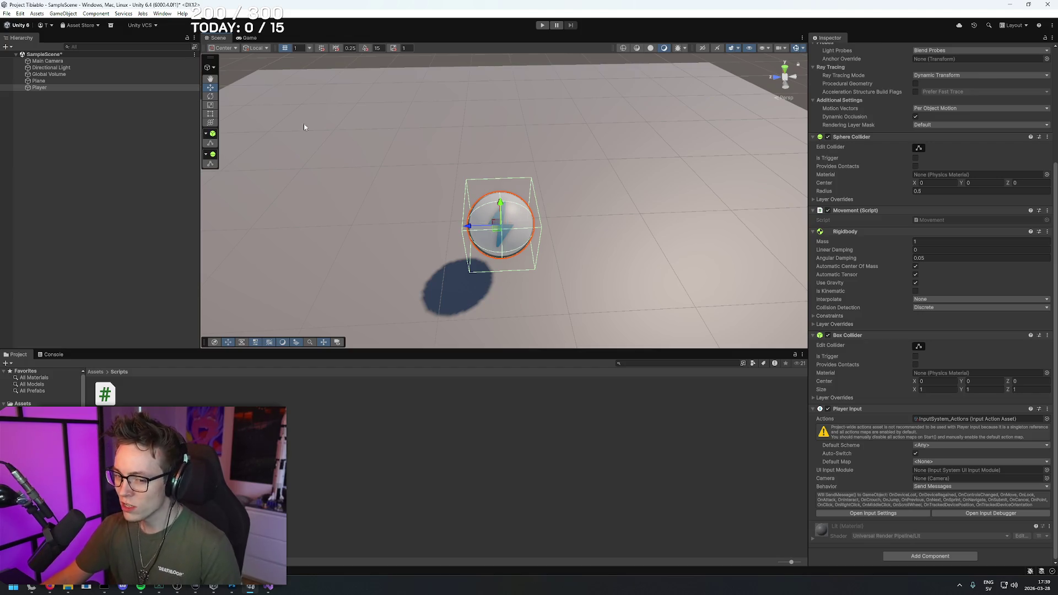
{"action": "key", "text": "alt+Tab"}
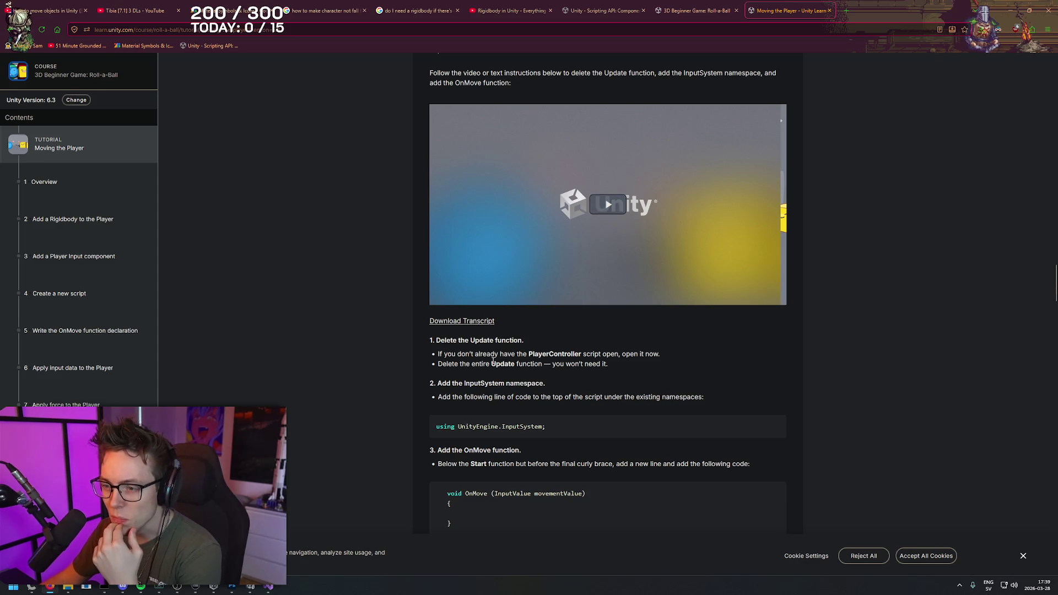
- Play and pause the step 5 tutorial video and scroll through its instructions
{"action": "left_click_drag", "start_coordinate": [421, 341], "coordinate": [575, 354]}
{"action": "left_click", "coordinate": [575, 343]}
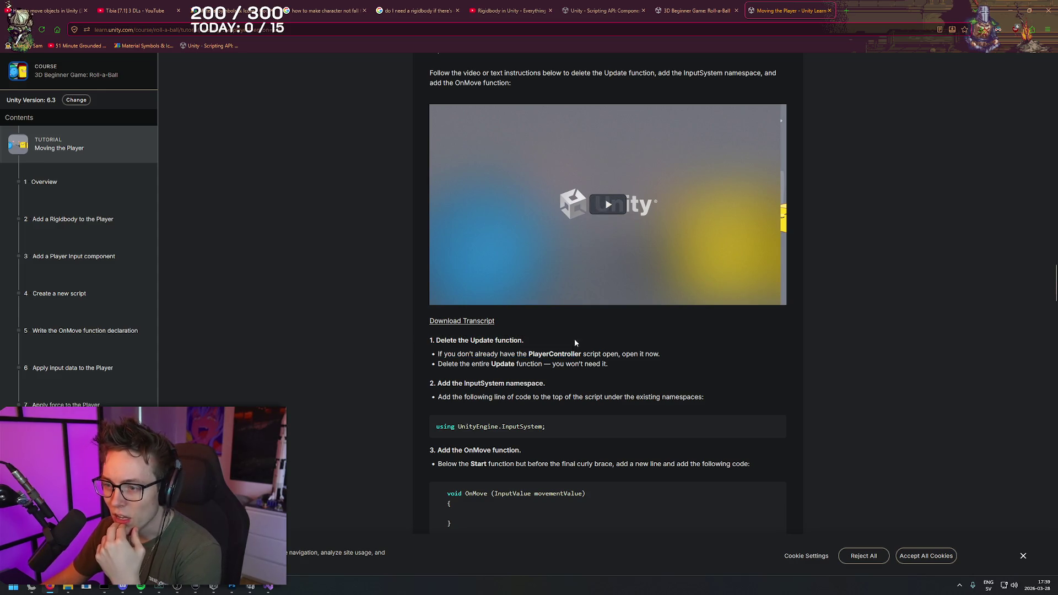
{"action": "left_click", "coordinate": [601, 203]}
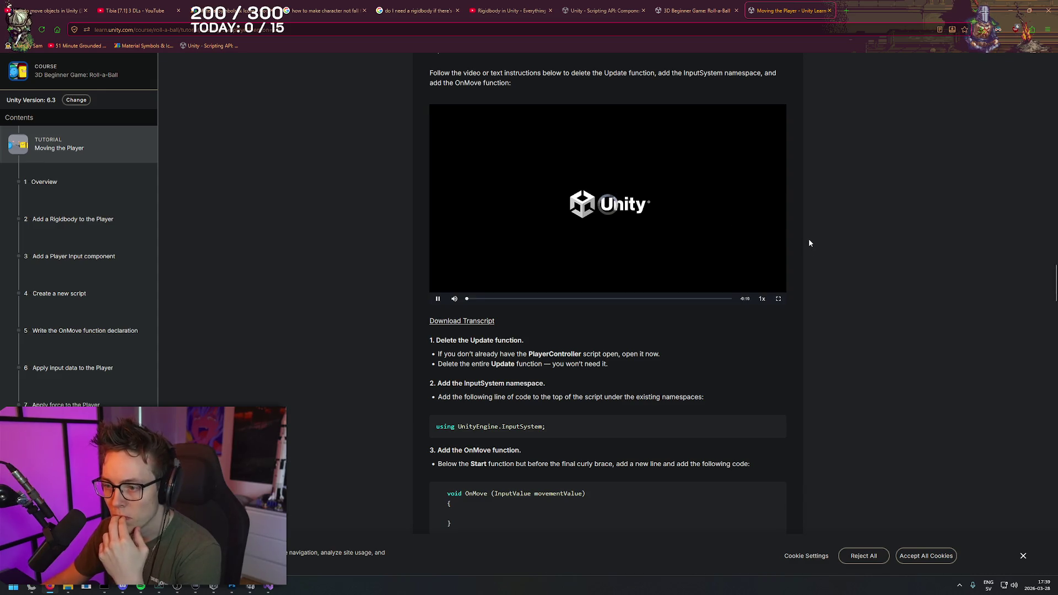
{"action": "left_click", "coordinate": [438, 298]}
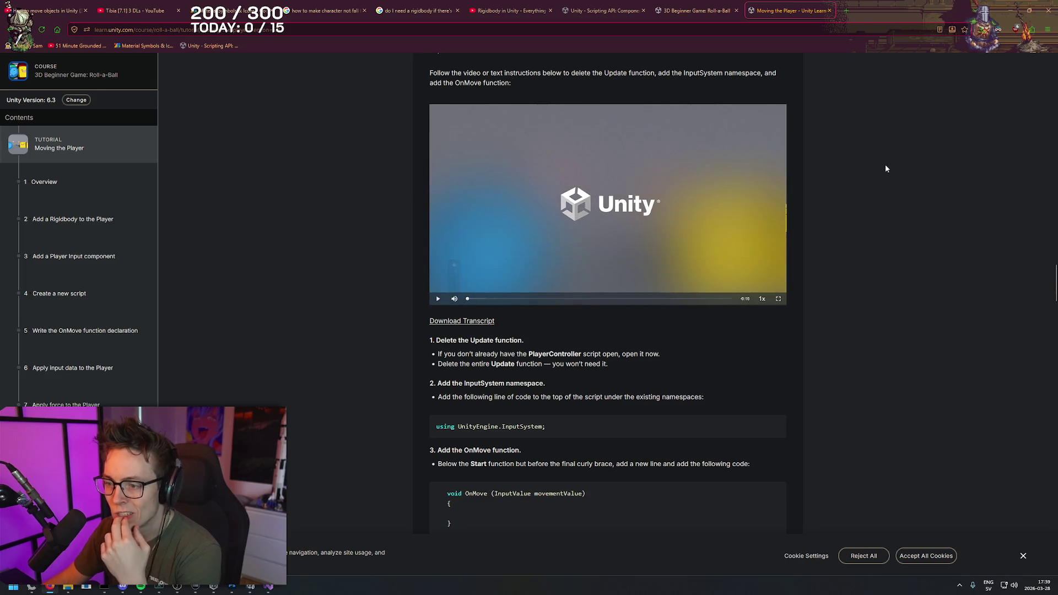
{"action": "scroll", "coordinate": [885, 164], "scroll_direction": "down", "scroll_amount": 2}
{"action": "scroll", "coordinate": [889, 238], "scroll_direction": "down", "scroll_amount": 2}
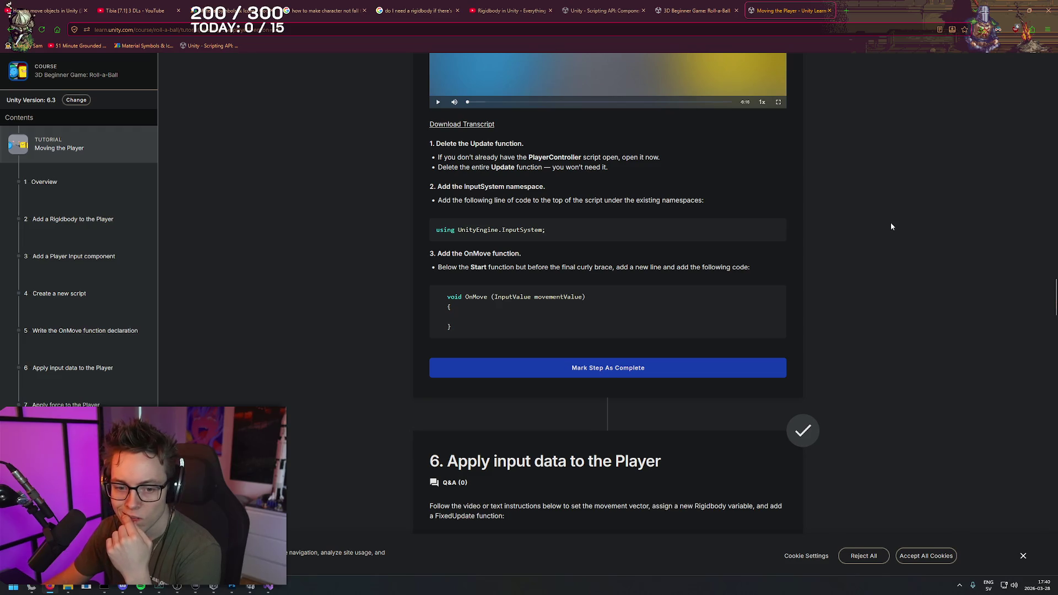
{"action": "scroll", "coordinate": [886, 182], "scroll_direction": "up", "scroll_amount": 2}
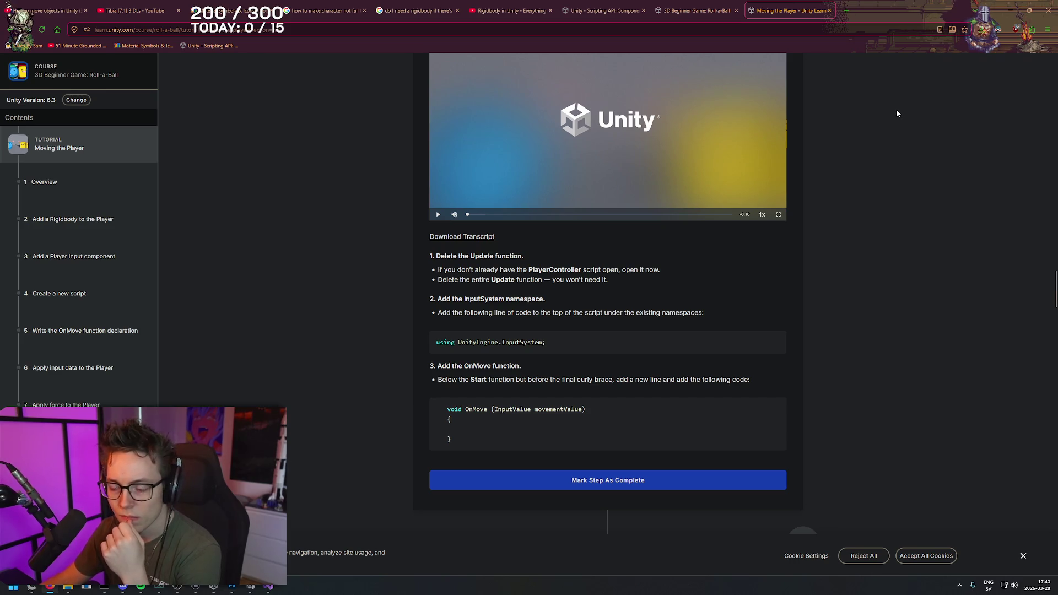
- Reread the Delete the Update function instructions, briefly checking Visual Studio
{"action": "right_click", "coordinate": [893, 109]}
{"action": "left_click", "coordinate": [524, 236]}
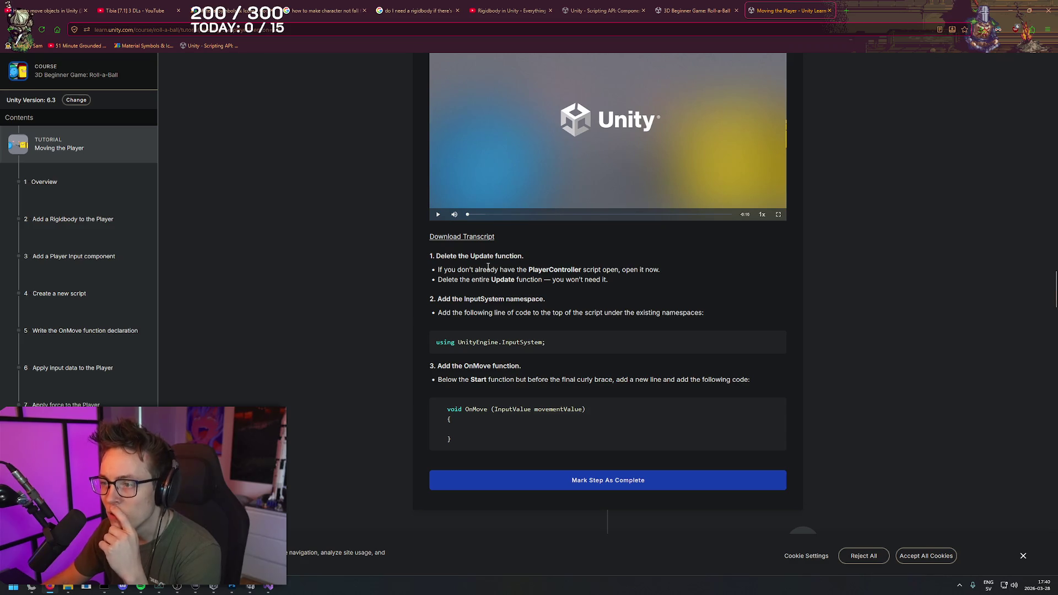
{"action": "mouse_move", "coordinate": [430, 264]}
{"action": "left_mouse_down"}
{"action": "mouse_move", "coordinate": [670, 270]}
{"action": "mouse_move", "coordinate": [671, 284]}
{"action": "left_mouse_up"}
{"action": "left_click", "coordinate": [657, 291]}
{"action": "left_click_drag", "start_coordinate": [422, 259], "coordinate": [546, 302]}
{"action": "left_click", "coordinate": [546, 302]}
{"action": "left_click", "coordinate": [269, 588]}
{"action": "left_click", "coordinate": [270, 587]}
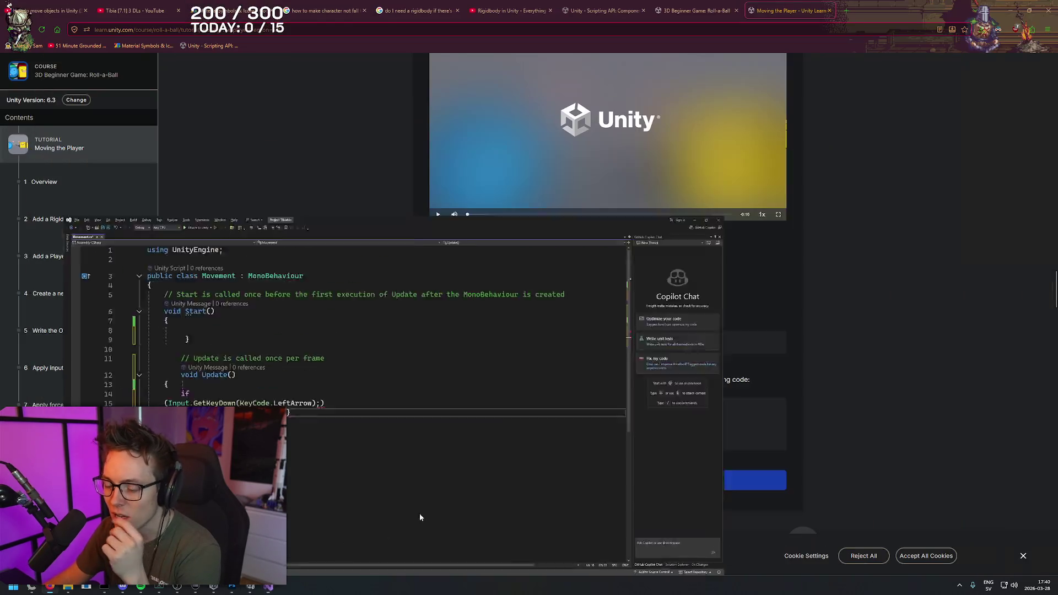
- Copy the using UnityEngine.InputSystem; line and place the cursor on line 2 of Movement.cs
{"action": "mouse_move", "coordinate": [422, 300]}
{"action": "left_mouse_down"}
{"action": "mouse_move", "coordinate": [566, 297]}
{"action": "mouse_move", "coordinate": [573, 307]}
{"action": "mouse_move", "coordinate": [546, 342]}
{"action": "mouse_move", "coordinate": [510, 354]}
{"action": "mouse_move", "coordinate": [436, 350]}
{"action": "left_mouse_up"}
{"action": "key", "text": "ctrl+c"}
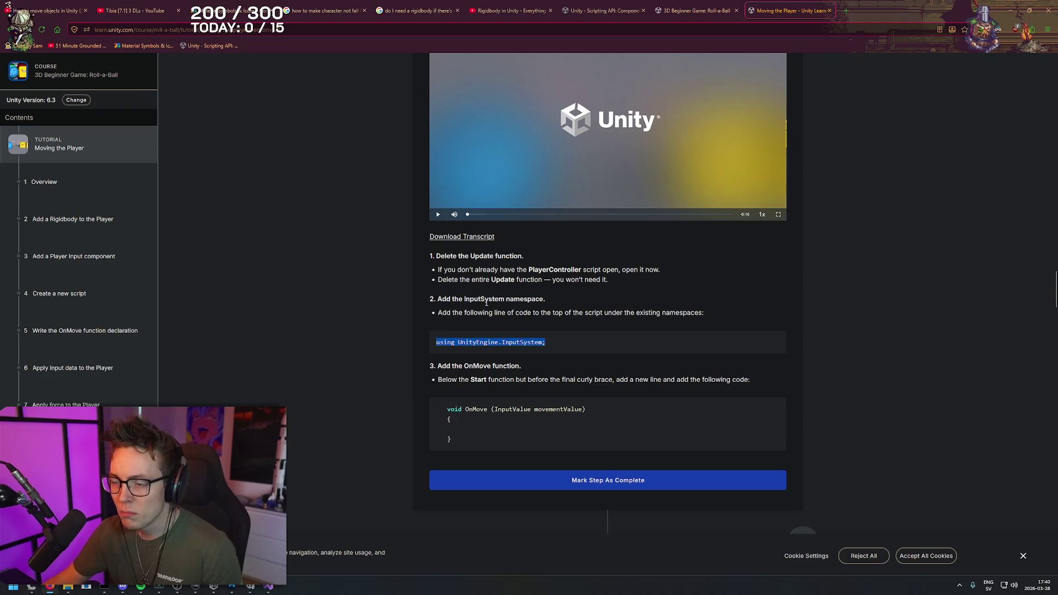
{"action": "key", "text": "alt+Tab"}
{"action": "left_click", "coordinate": [284, 63]}
- Paste using UnityEngine.InputSystem; on line 2 of Movement.cs, followed by a blank line
{"action": "key", "text": "ctrl+v"}
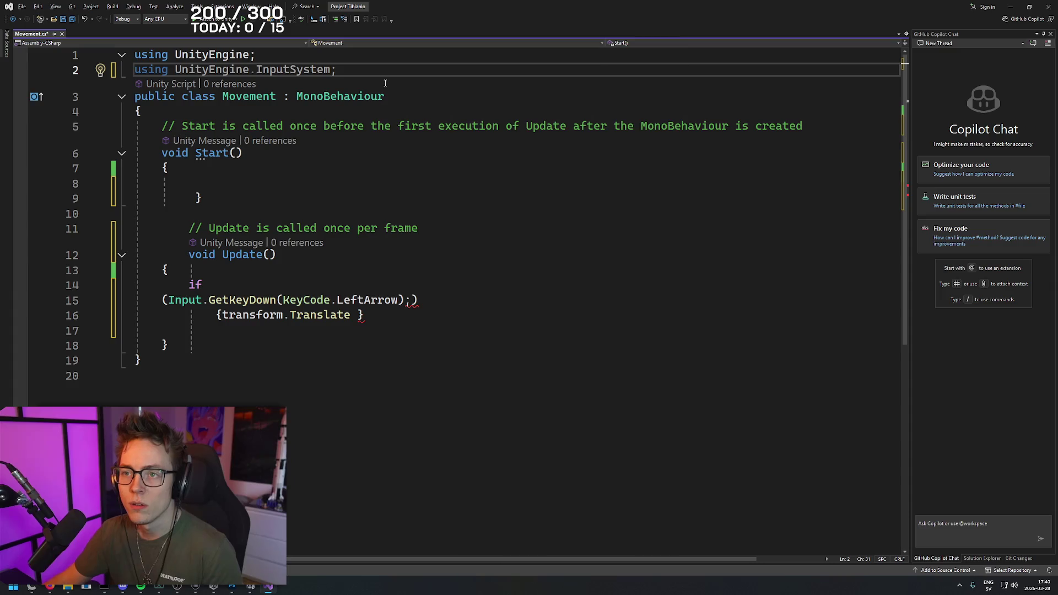
{"action": "key", "text": "Return"}
{"action": "left_click", "coordinate": [468, 238]}
- Copy the void OnMove(InputValue movementValue) line from the tutorial page
{"action": "key", "text": "alt+Tab"}
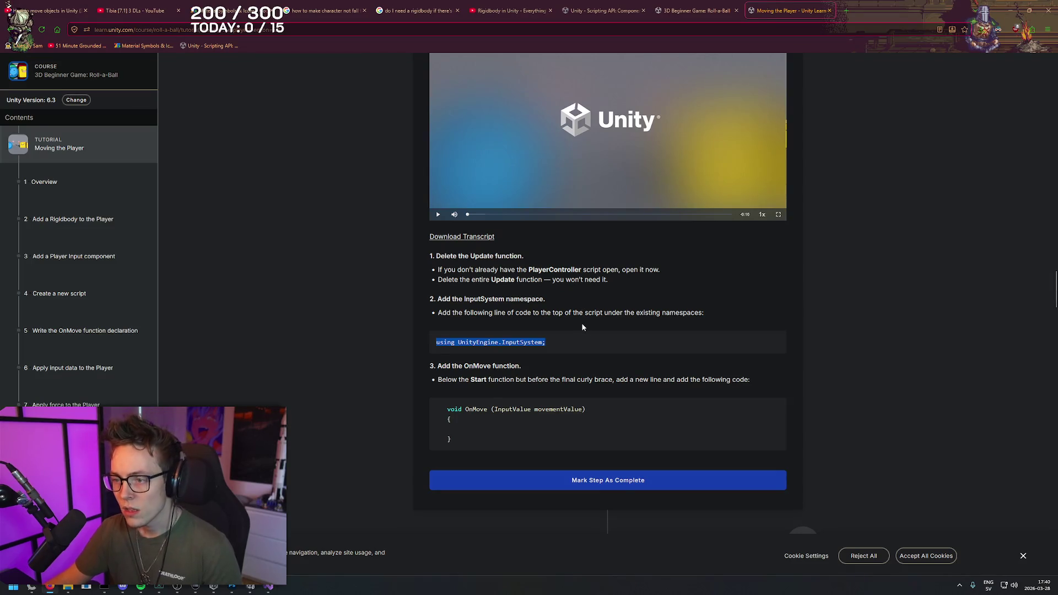
{"action": "left_click", "coordinate": [582, 327]}
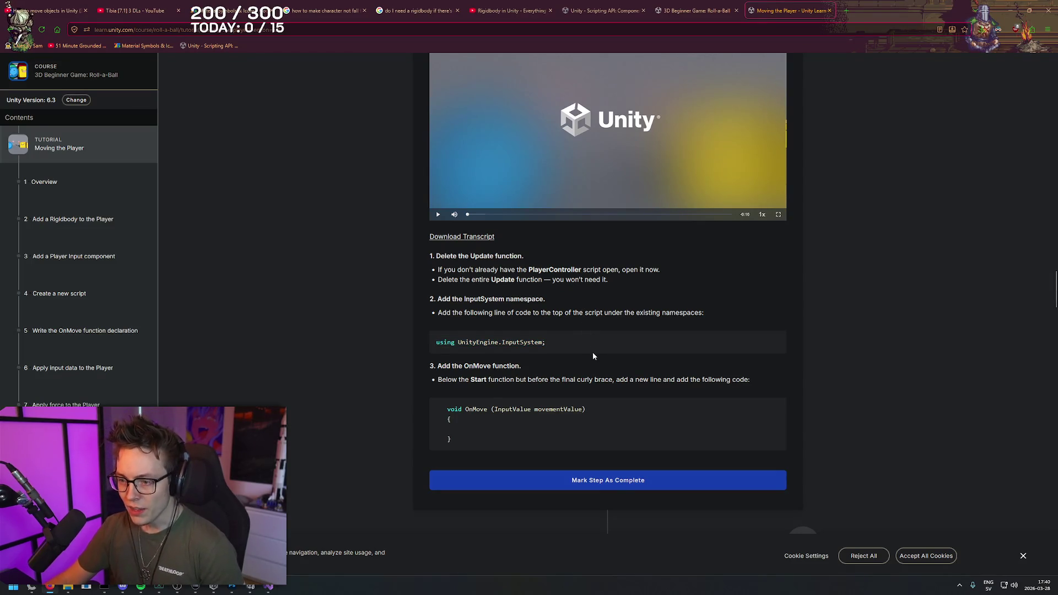
{"action": "left_click_drag", "start_coordinate": [597, 409], "coordinate": [444, 408]}
{"action": "left_click", "coordinate": [595, 408]}
{"action": "left_click_drag", "start_coordinate": [595, 408], "coordinate": [444, 409]}
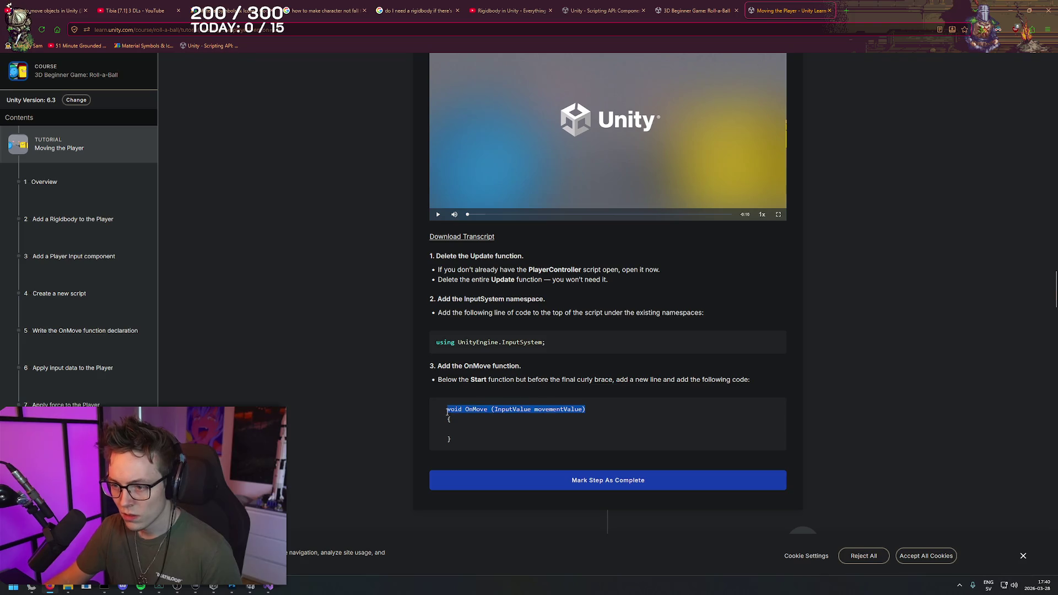
{"action": "left_click", "coordinate": [614, 407]}
{"action": "key", "text": "alt+Tab"}
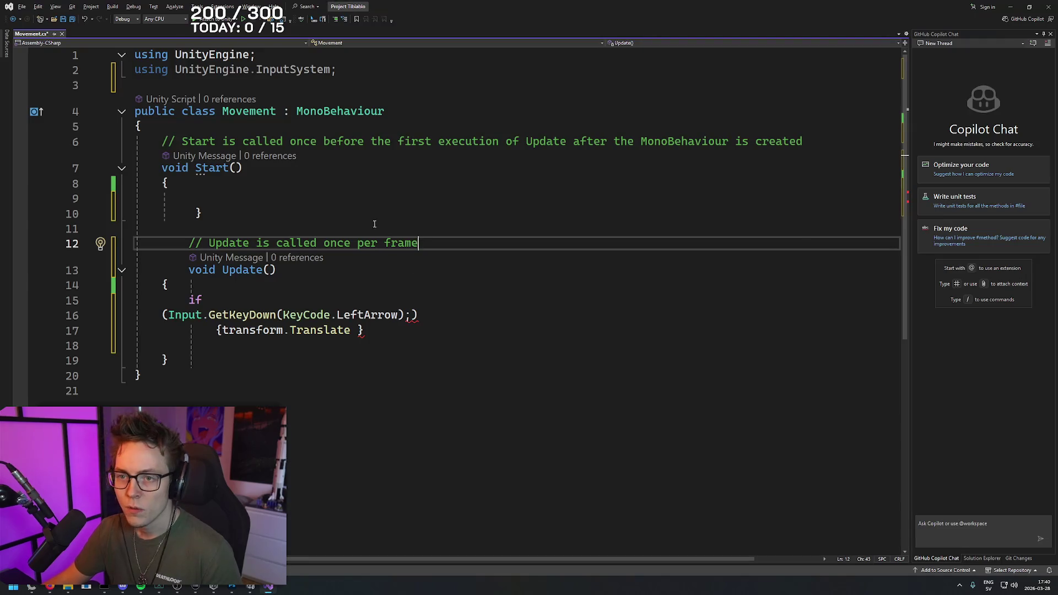
- Insert the OnMove declaration on a new line under void Start()
{"action": "left_click", "coordinate": [307, 142]}
{"action": "key", "text": "Down"}
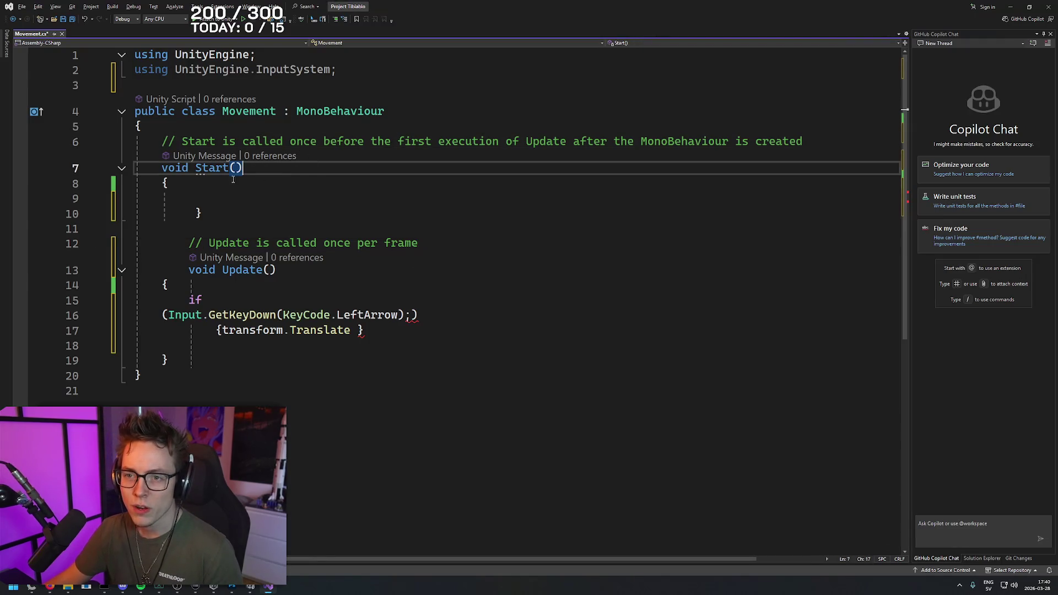
{"action": "left_click_drag", "start_coordinate": [201, 127], "coordinate": [211, 119]}
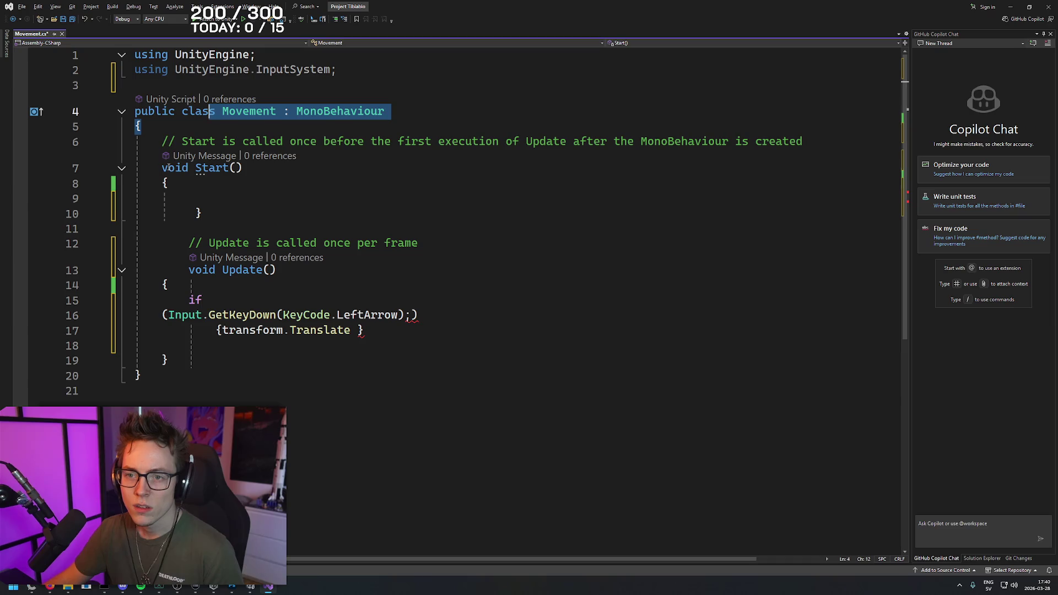
{"action": "left_click", "coordinate": [264, 172]}
{"action": "key", "text": "Return"}
{"action": "key", "text": "Return"}
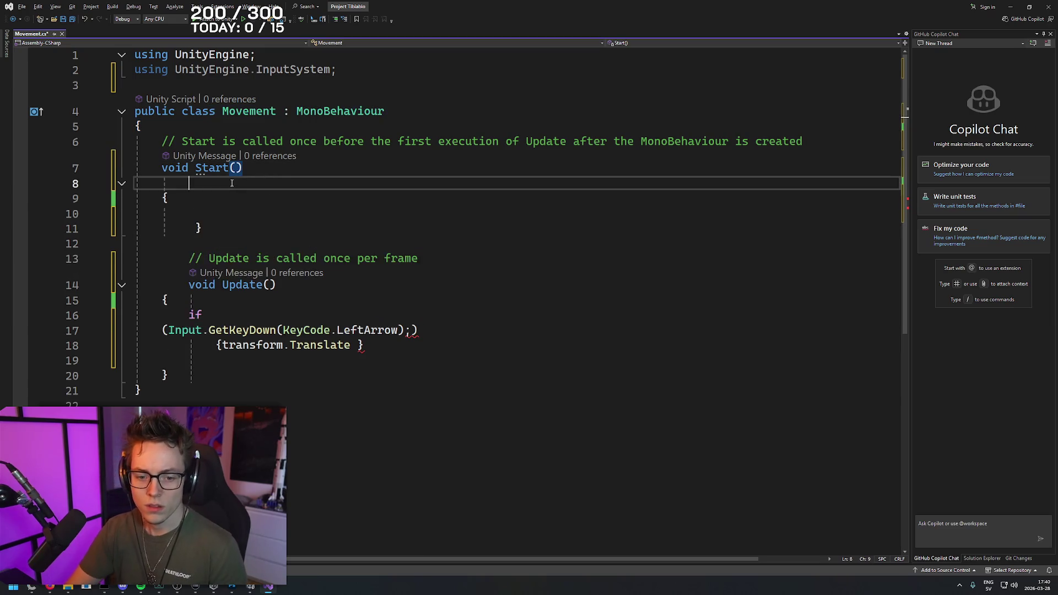
{"action": "key", "text": "Up"}
{"action": "key", "text": "Up"}
{"action": "key", "text": "Down"}
{"action": "key", "text": "Down"}
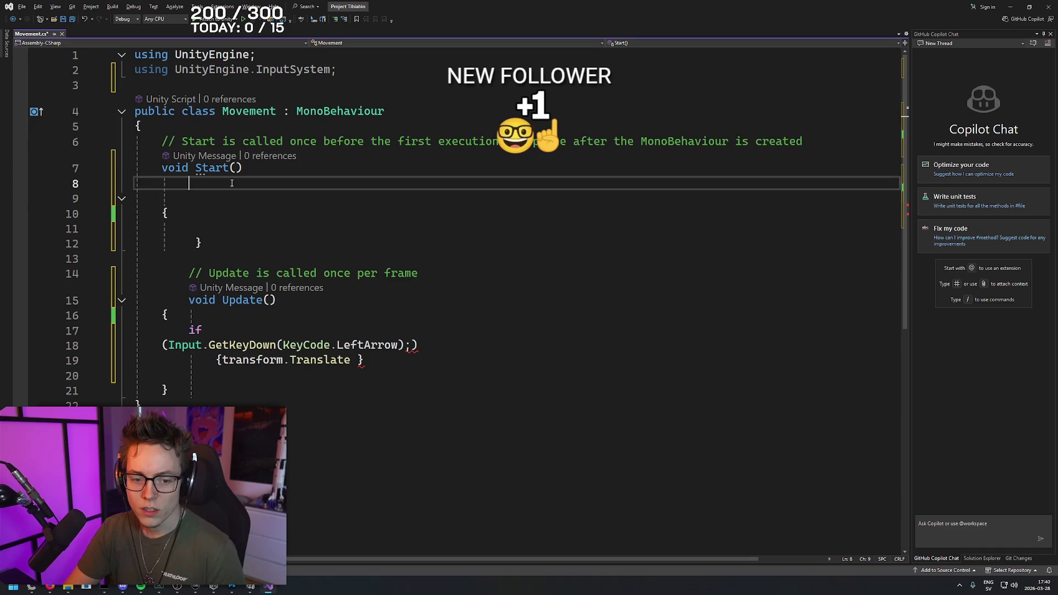
{"action": "key", "text": "BackSpace"}
{"action": "type", "text": "void OnMove(InputValue movementValue)"}
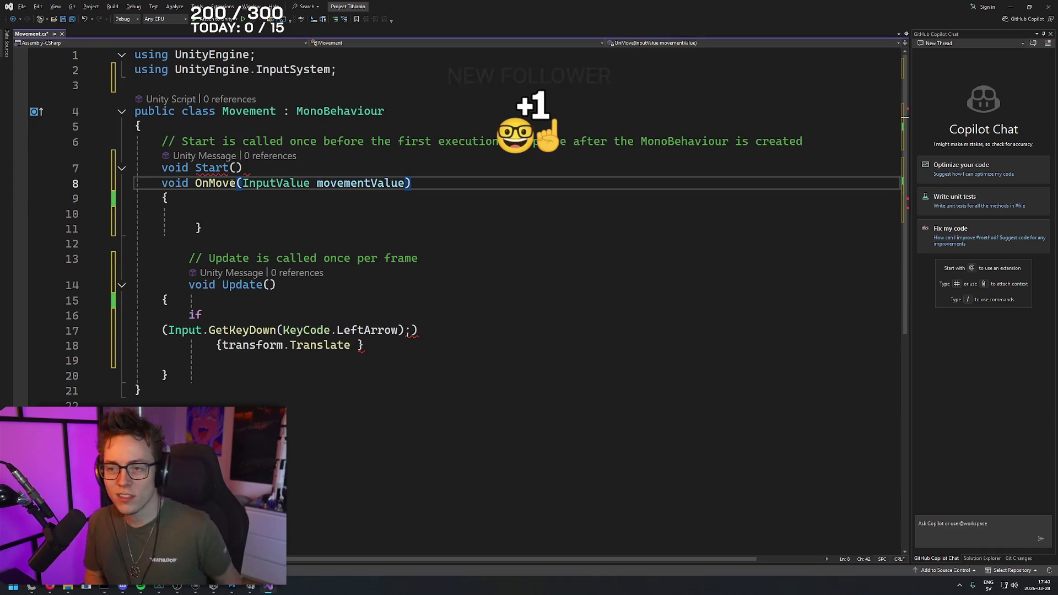
{"action": "key", "text": "Tab"}
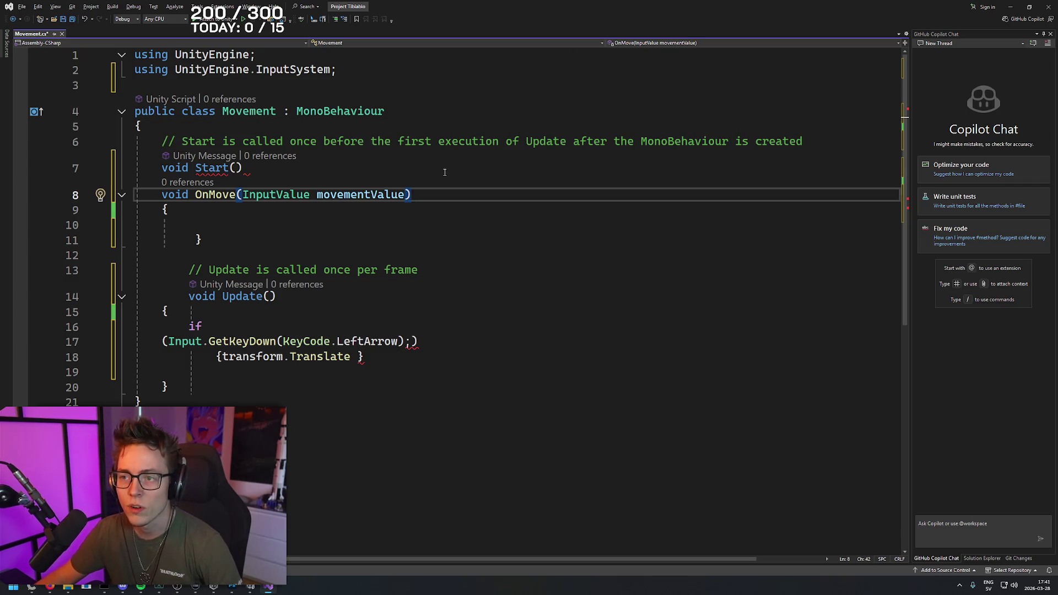
- After rechecking the tutorial, undo the misplaced OnMove declaration under Start
{"action": "key", "text": "alt+Tab"}
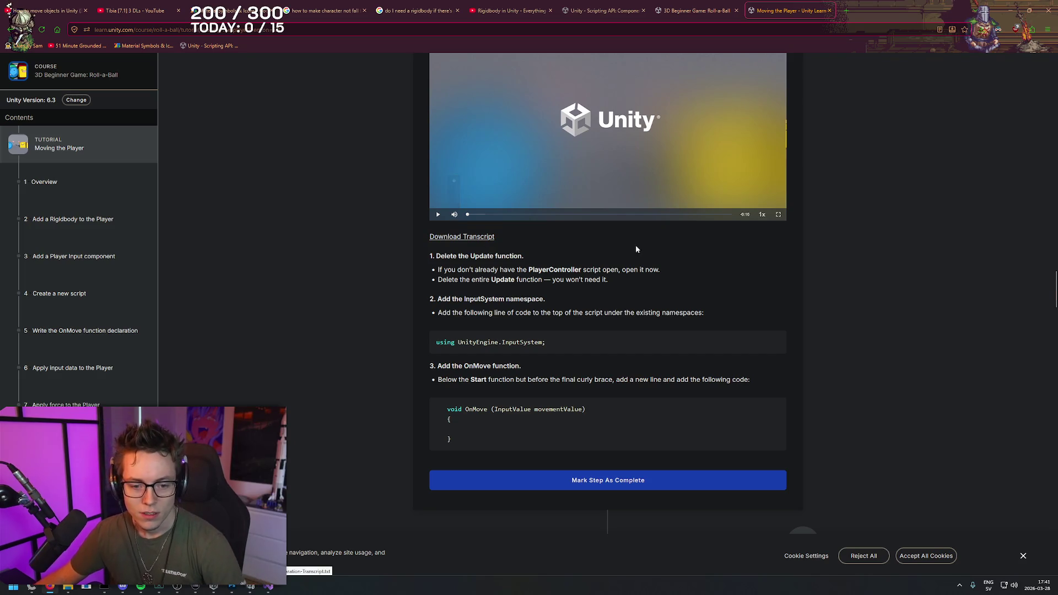
{"action": "key", "text": "alt+Tab"}
{"action": "left_click", "coordinate": [421, 171]}
{"action": "key", "text": "ctrl+z"}
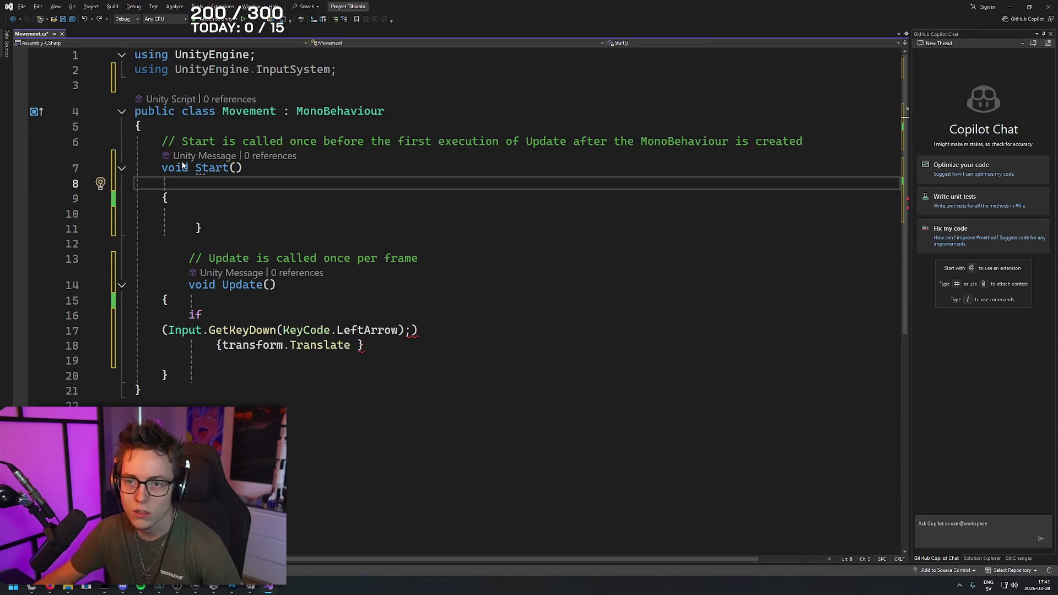
- Paste the OnMove(InputValue movementValue) declaration on a new line at the top of the class
{"action": "key", "text": "Up"}
{"action": "key", "text": "End"}
{"action": "key", "text": "Return"}
{"action": "key", "text": "Return"}
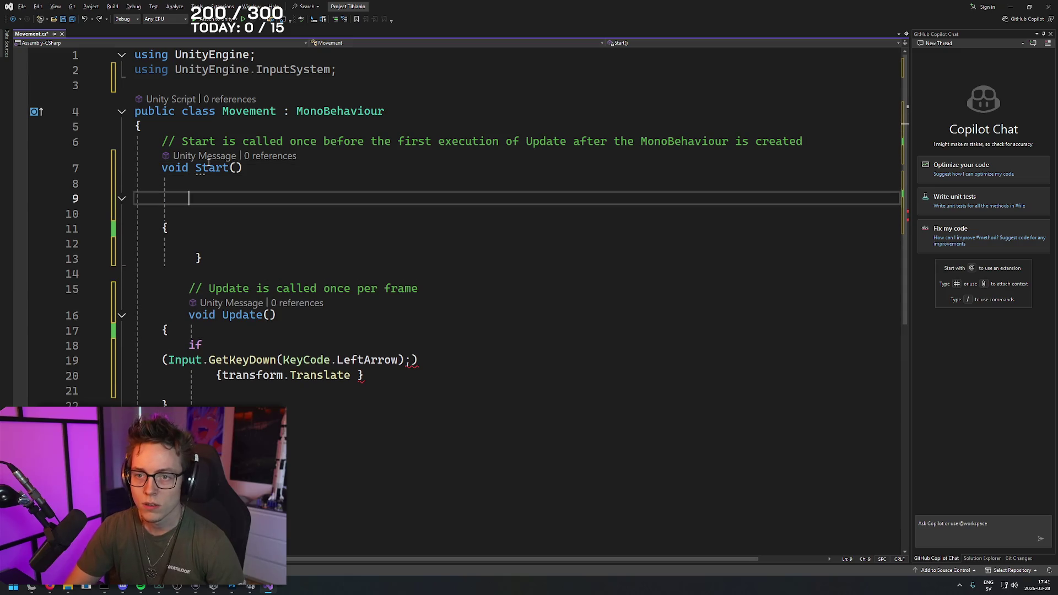
{"action": "key", "text": "BackSpace"}
{"action": "key", "text": "BackSpace"}
{"action": "key", "text": "Up"}
{"action": "key", "text": "Up"}
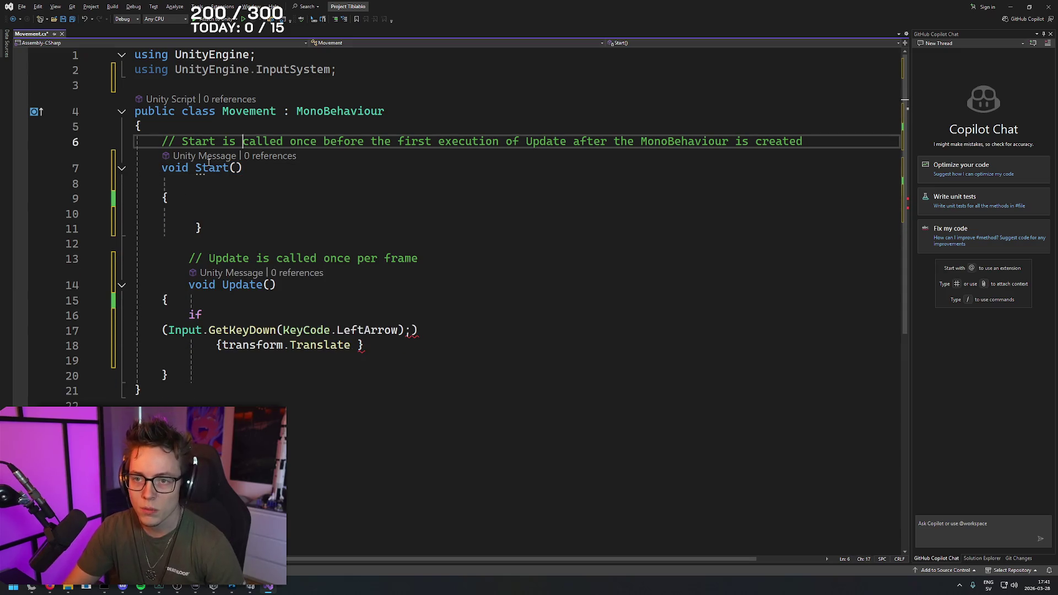
{"action": "key", "text": "Return"}
{"action": "type", "text": "void OnMove(InputValue movementValue)"}
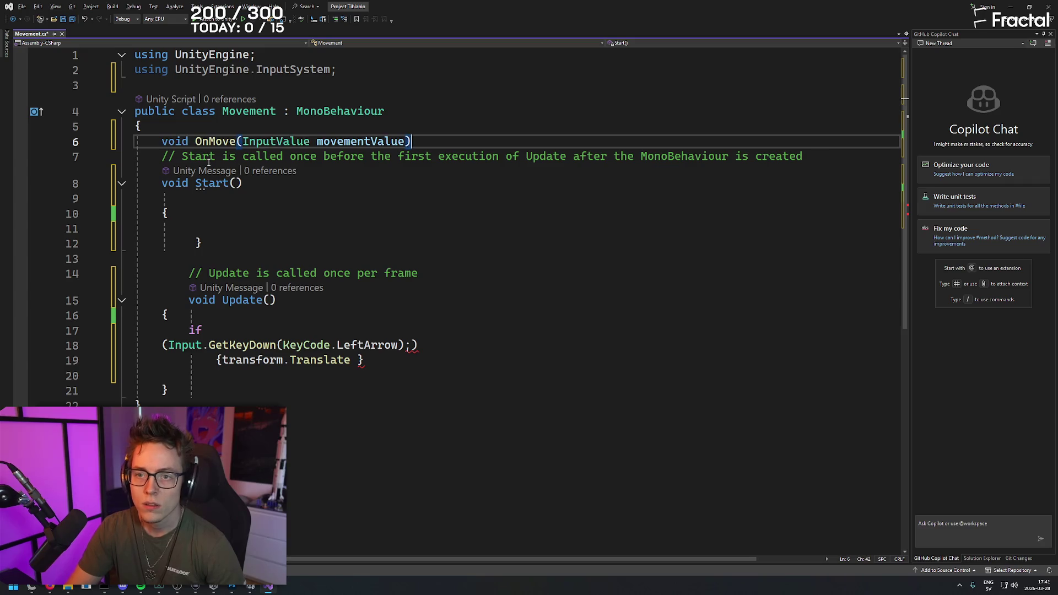
{"action": "type", "text": ";"}
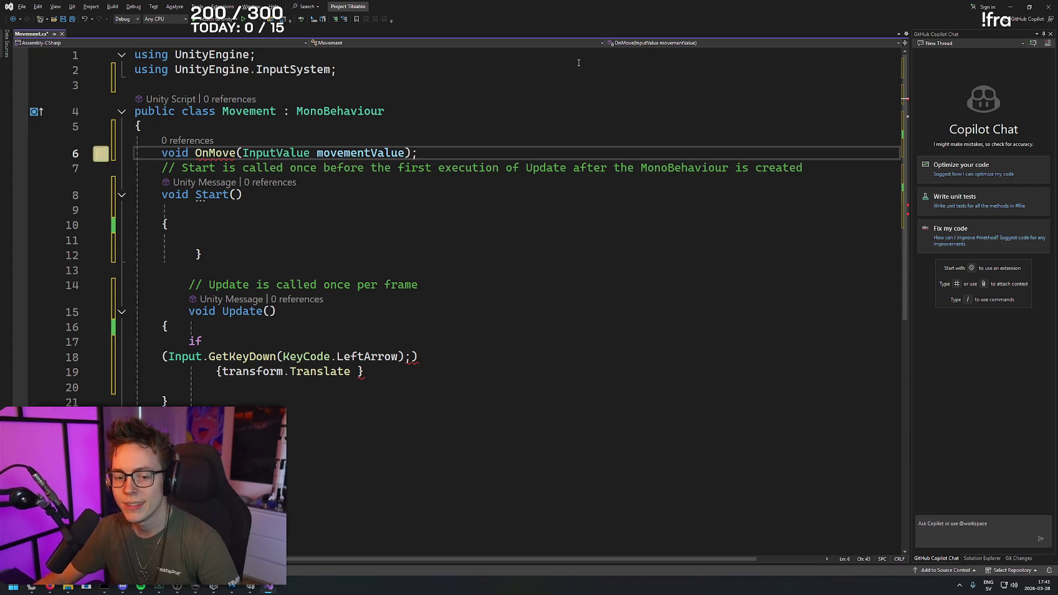
- Check the OnMove error and delete the semicolon after its declaration
{"action": "left_click", "coordinate": [221, 153]}
{"action": "left_click", "coordinate": [505, 147]}
{"action": "key", "text": "Up"}
{"action": "key", "text": "Down"}
{"action": "mouse_move", "coordinate": [209, 153]}
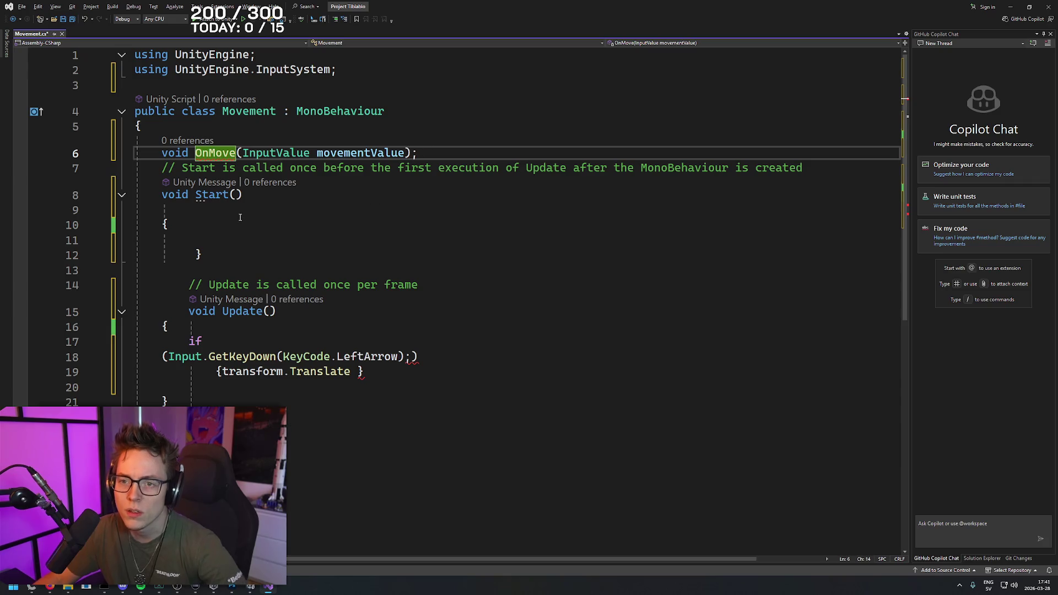
{"action": "left_click", "coordinate": [430, 152]}
{"action": "key", "text": "BackSpace"}
{"action": "key", "text": "Down"}
{"action": "key", "text": "Down"}
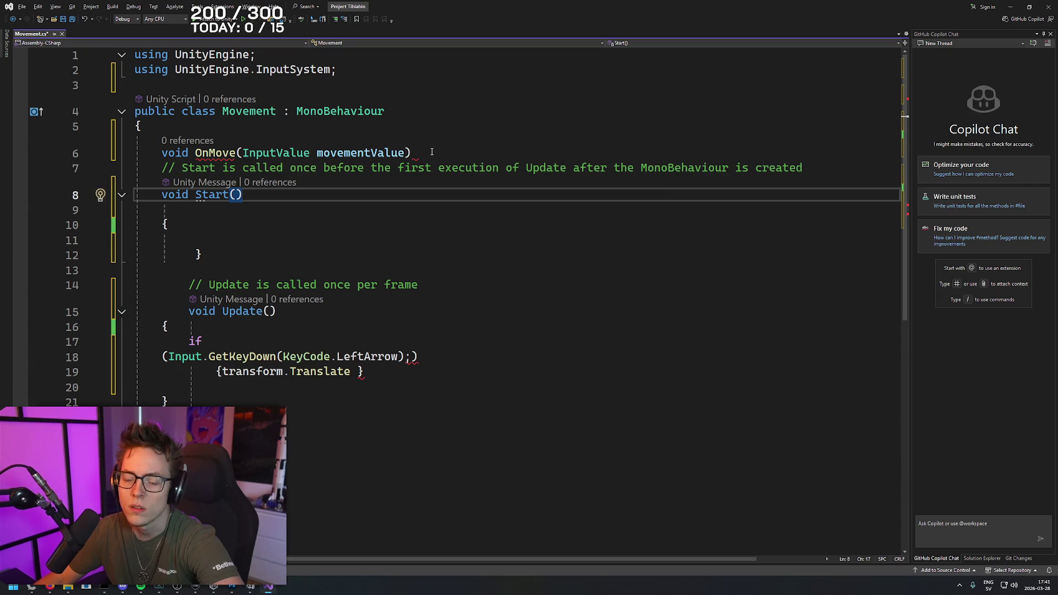
{"action": "left_click", "coordinate": [431, 152]}
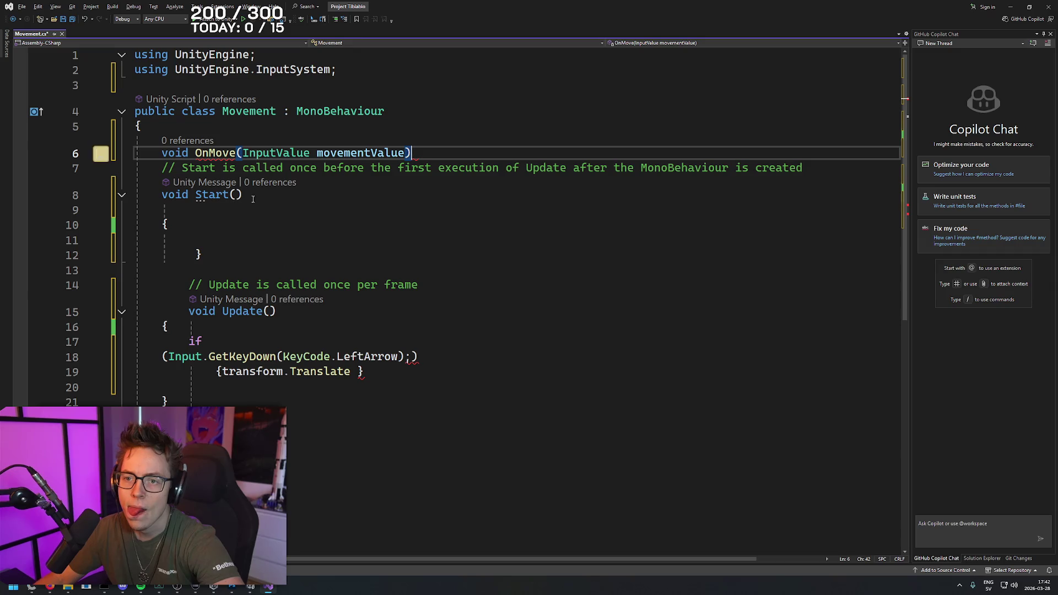
- Replace the stray semicolon in the GetKeyDown condition with a closing parenthesis
{"action": "left_click", "coordinate": [435, 357]}
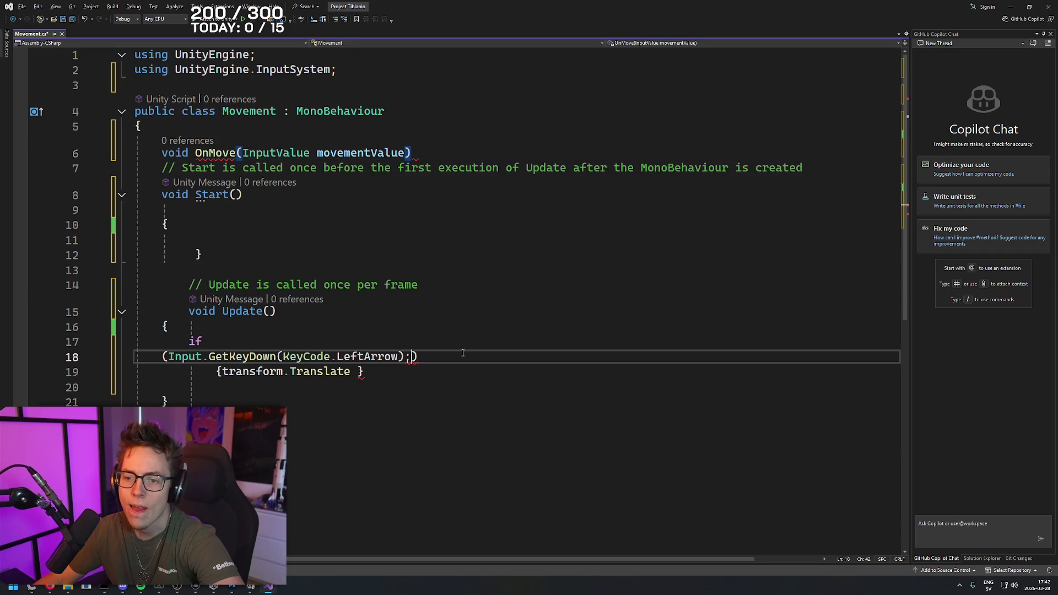
{"action": "key", "text": "BackSpace"}
{"action": "key", "text": "BackSpace"}
{"action": "type", "text": ")"}
{"action": "left_click", "coordinate": [445, 375]}
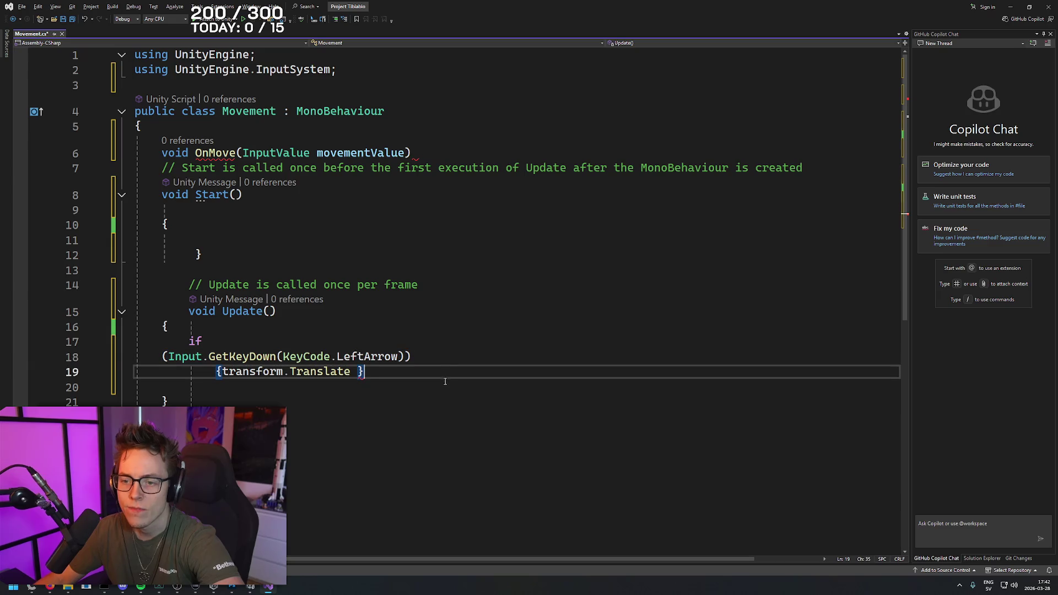
- Give OnMove an empty { } body and check its movementValue and OnMove references
{"action": "left_click", "coordinate": [454, 151]}
{"action": "type", "text": "{ }"}
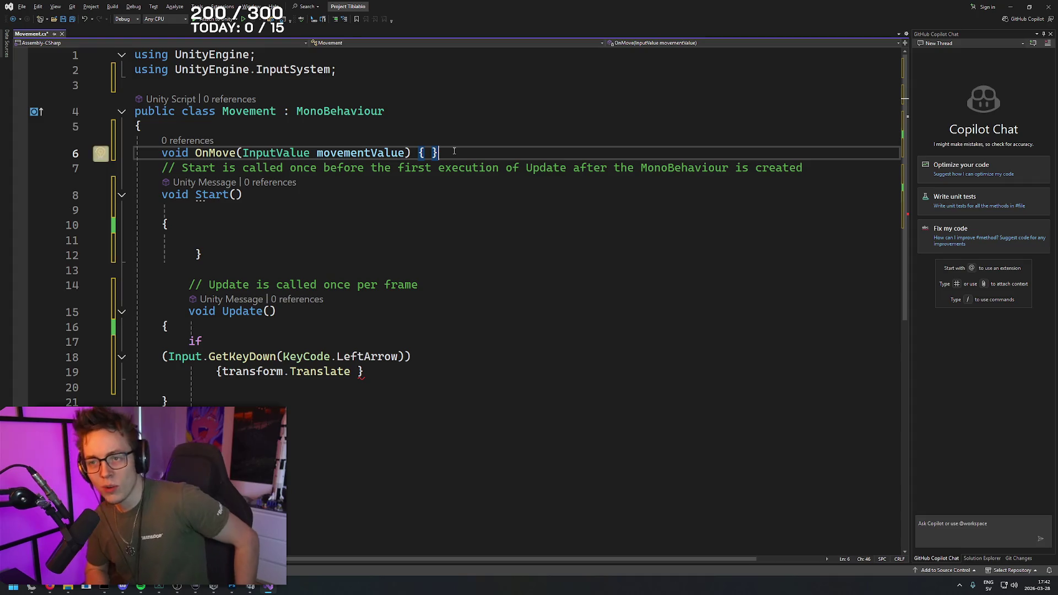
{"action": "left_click", "coordinate": [377, 152]}
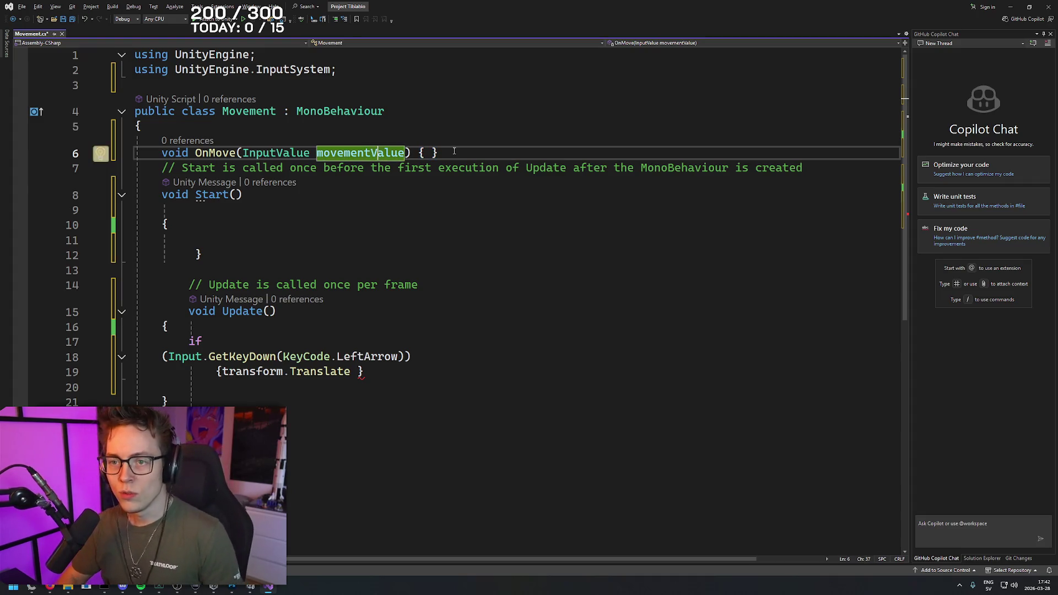
{"action": "left_click", "coordinate": [215, 153]}
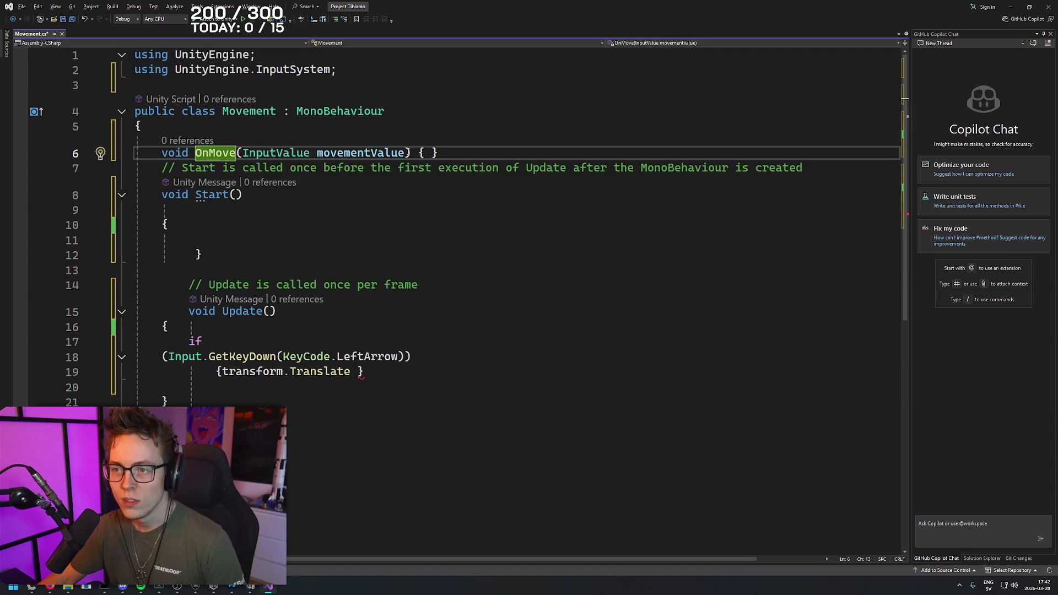
{"action": "key", "text": "alt+Tab"}
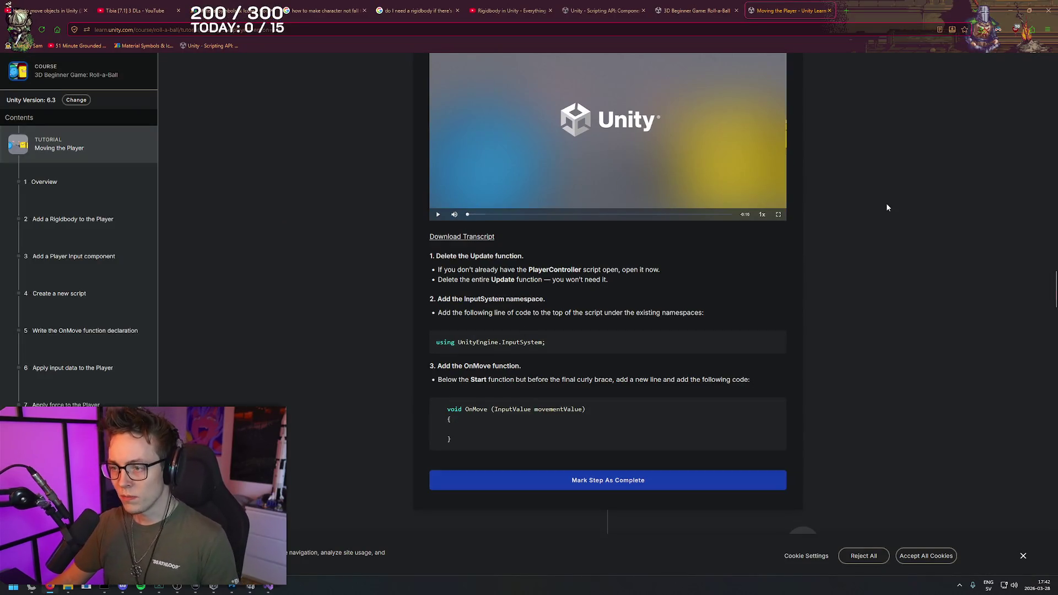
- Watch the section 6 video introducing the movementVector line full screen, then exit full screen
{"action": "scroll", "coordinate": [568, 380], "scroll_direction": "down", "scroll_amount": 2}
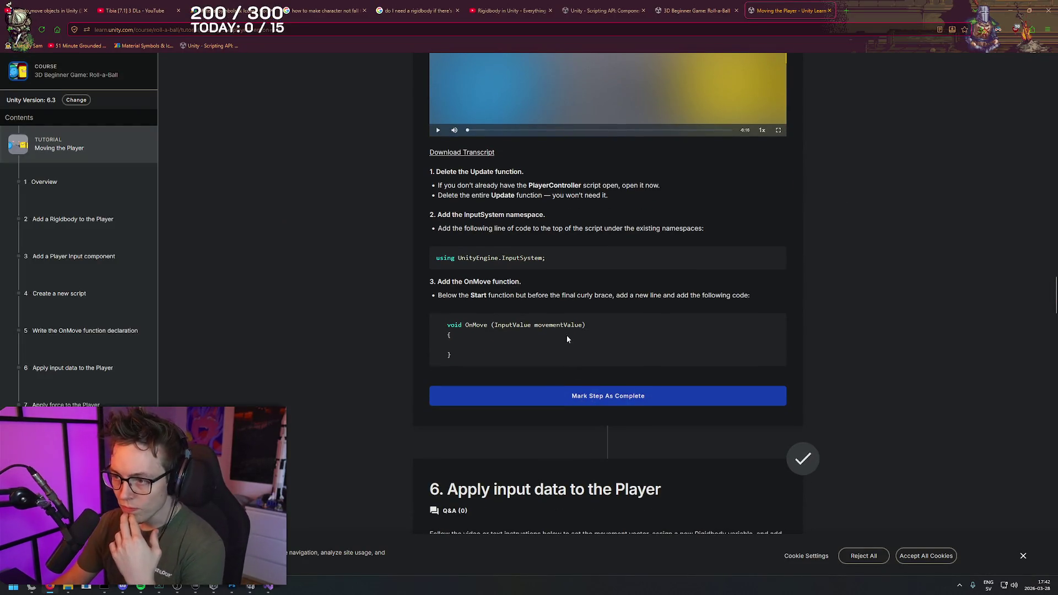
{"action": "scroll", "coordinate": [563, 324], "scroll_direction": "down", "scroll_amount": 5}
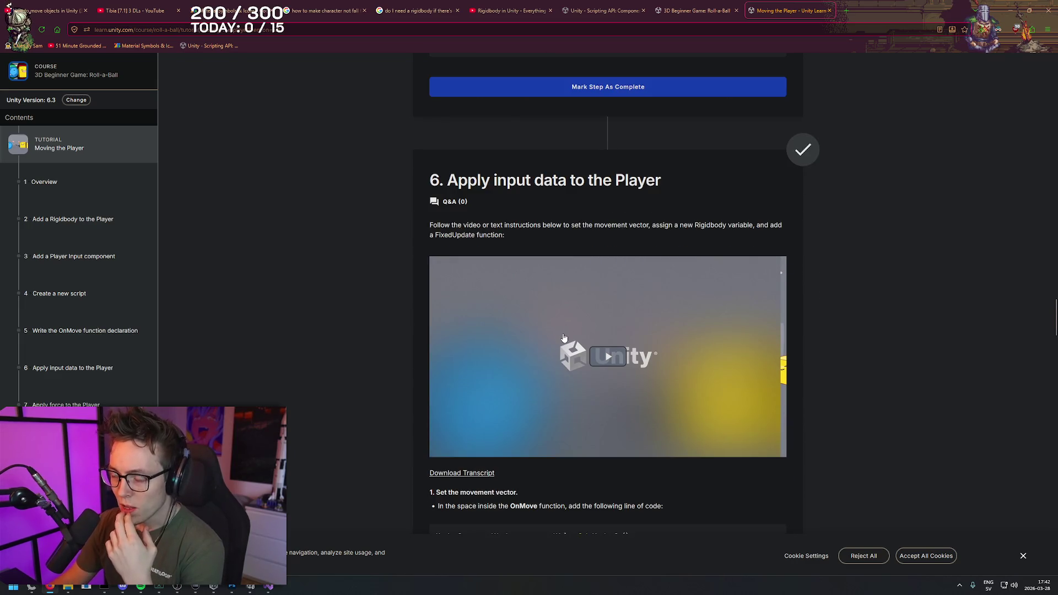
{"action": "scroll", "coordinate": [609, 350], "scroll_direction": "down", "scroll_amount": 1}
{"action": "left_click", "coordinate": [608, 349]}
{"action": "scroll", "coordinate": [596, 263], "scroll_direction": "up", "scroll_amount": 2}
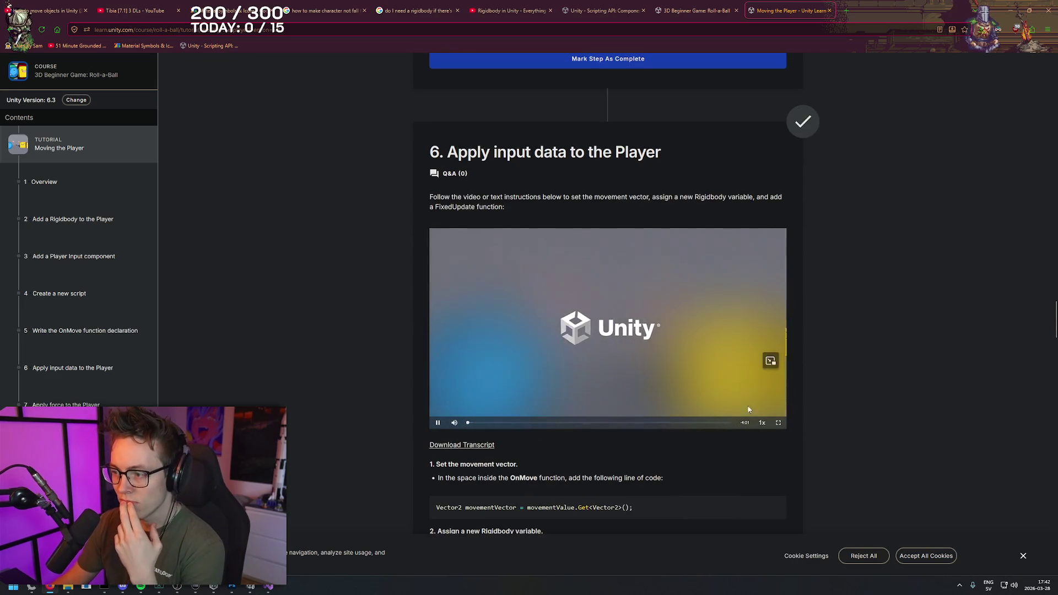
{"action": "left_click", "coordinate": [778, 423]}
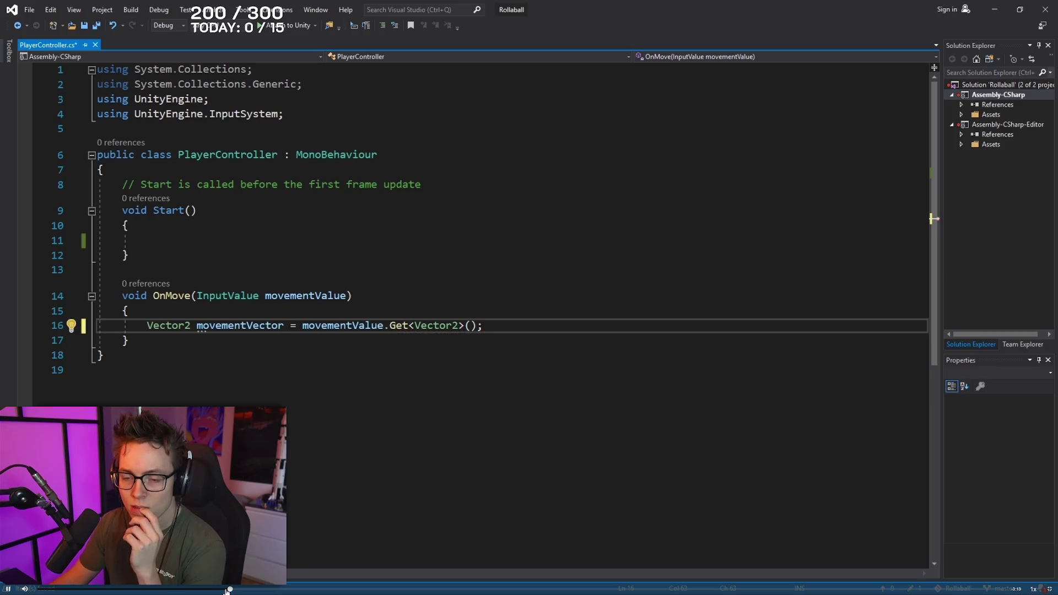
{"action": "left_click", "coordinate": [258, 358]}
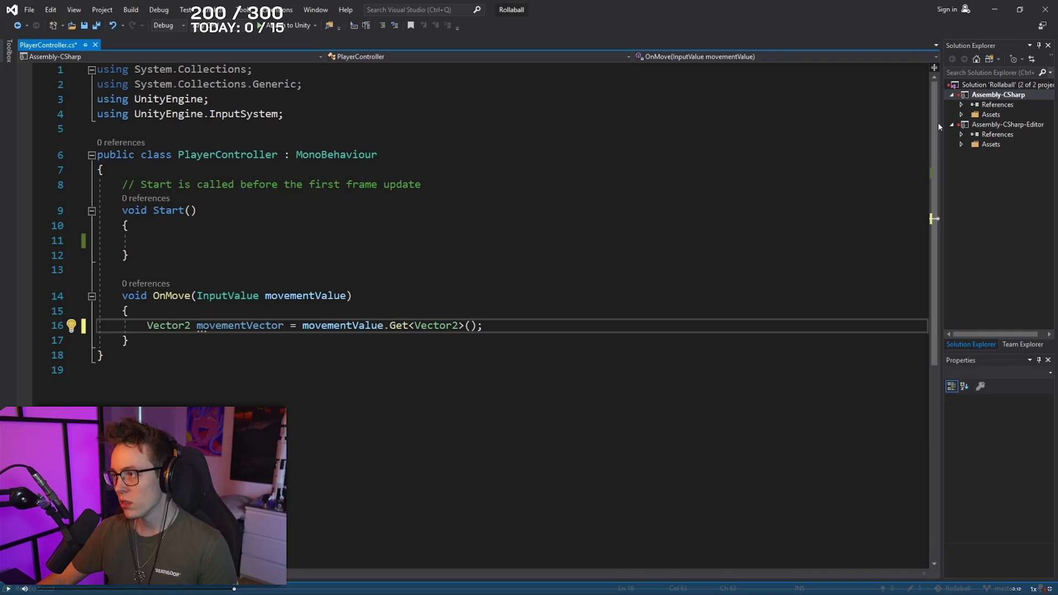
{"action": "key", "text": "ctrl+End"}
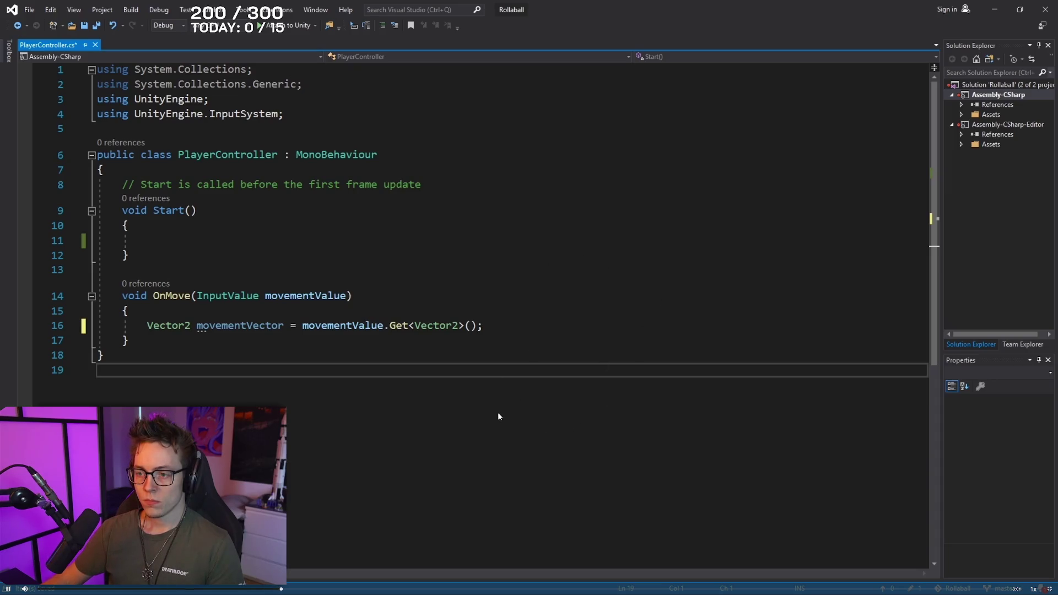
{"action": "left_click", "coordinate": [1045, 588]}
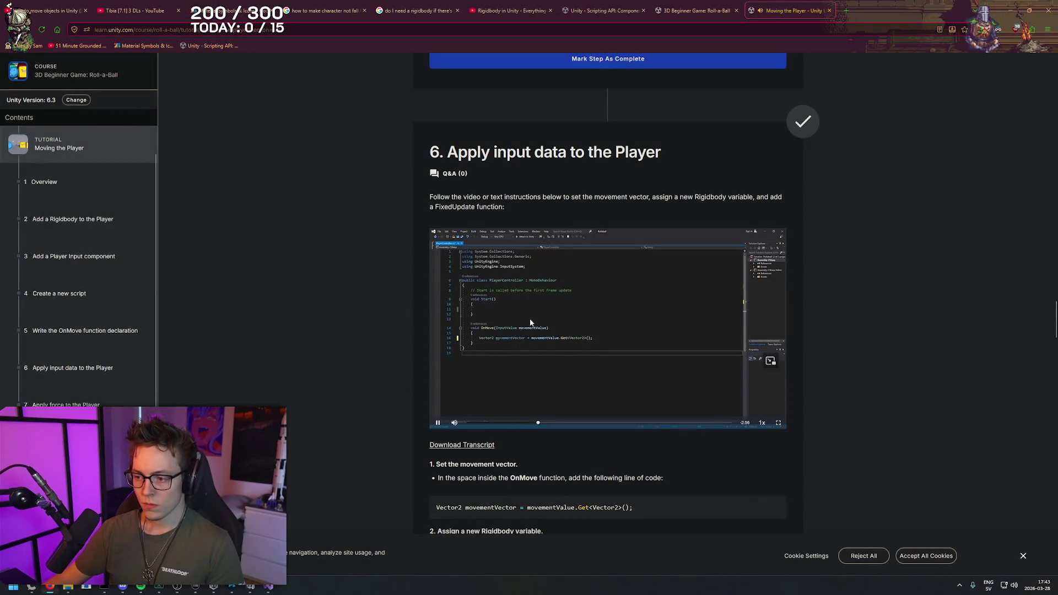
- Pause the video and copy the movementVector line from the tutorial
{"action": "left_click", "coordinate": [530, 322]}
{"action": "scroll", "coordinate": [530, 323], "scroll_direction": "down", "scroll_amount": 2}
{"action": "left_click_drag", "start_coordinate": [637, 395], "coordinate": [435, 397]}
{"action": "key", "text": "ctrl+c"}
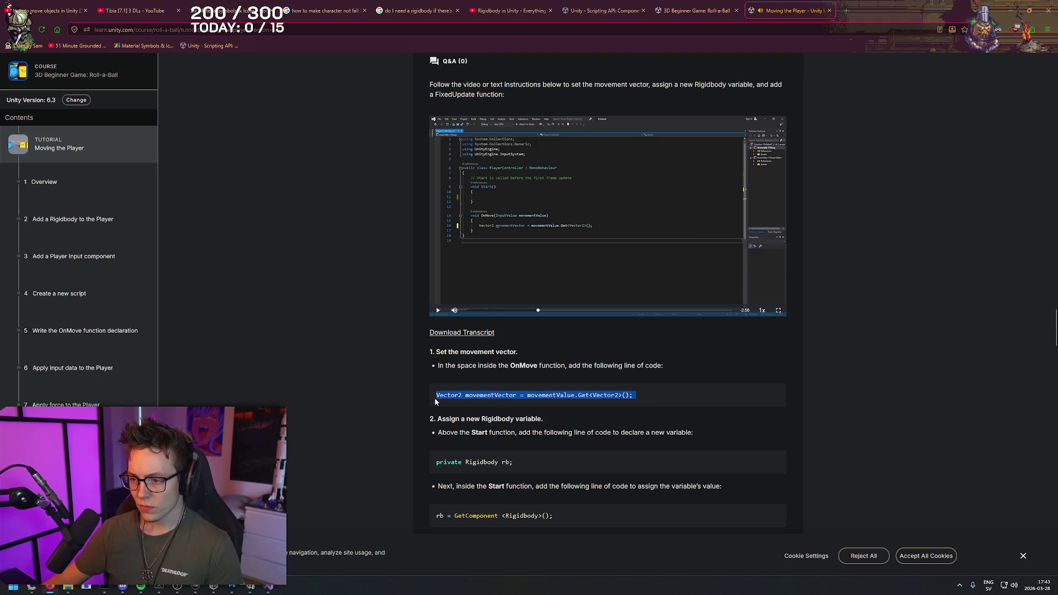
{"action": "key", "text": "alt+Tab"}
{"action": "key", "text": "alt+Tab"}
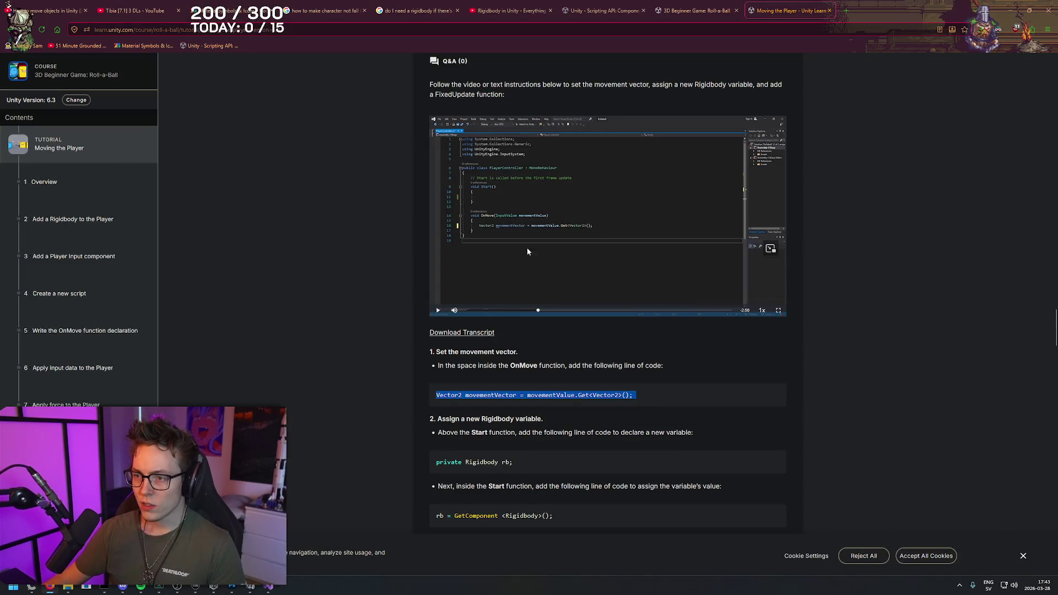
{"action": "key", "text": "alt+Tab"}
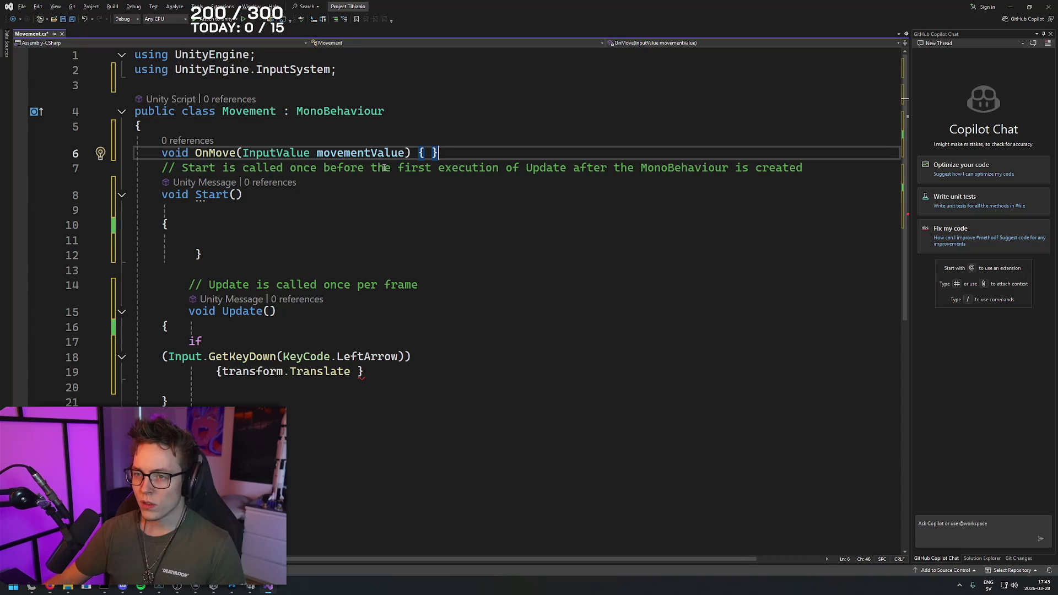
- Paste the movementVector = movementValue.Get line into OnMove, changing its types to Vector3
{"action": "key", "text": "Left"}
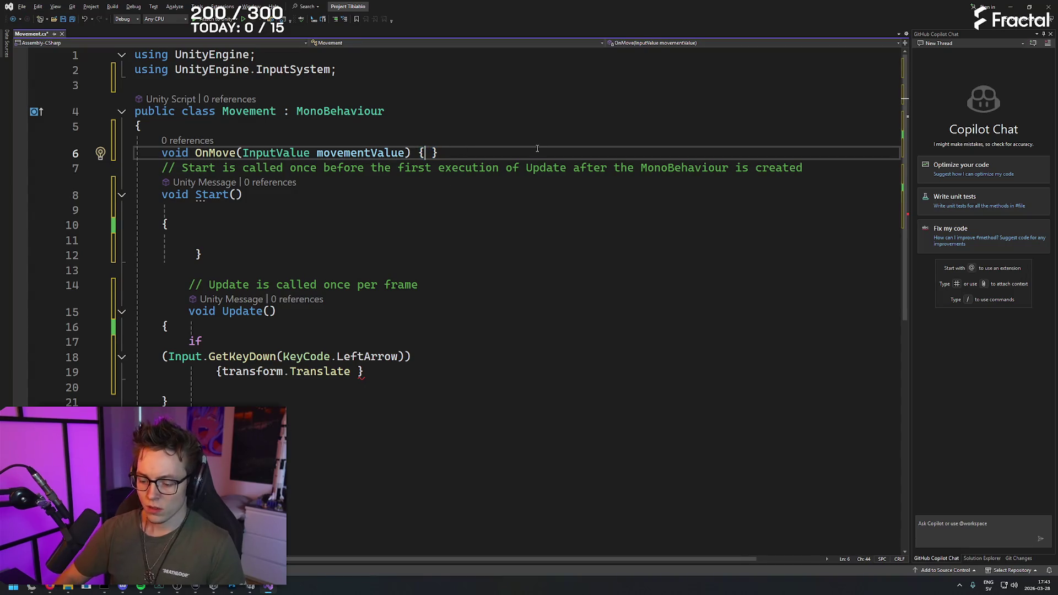
{"action": "key", "text": "Return"}
{"action": "key", "text": "Return"}
{"action": "key", "text": "Return"}
{"action": "key", "text": "Up"}
{"action": "key", "text": "Up"}
{"action": "key", "text": "ctrl+v"}
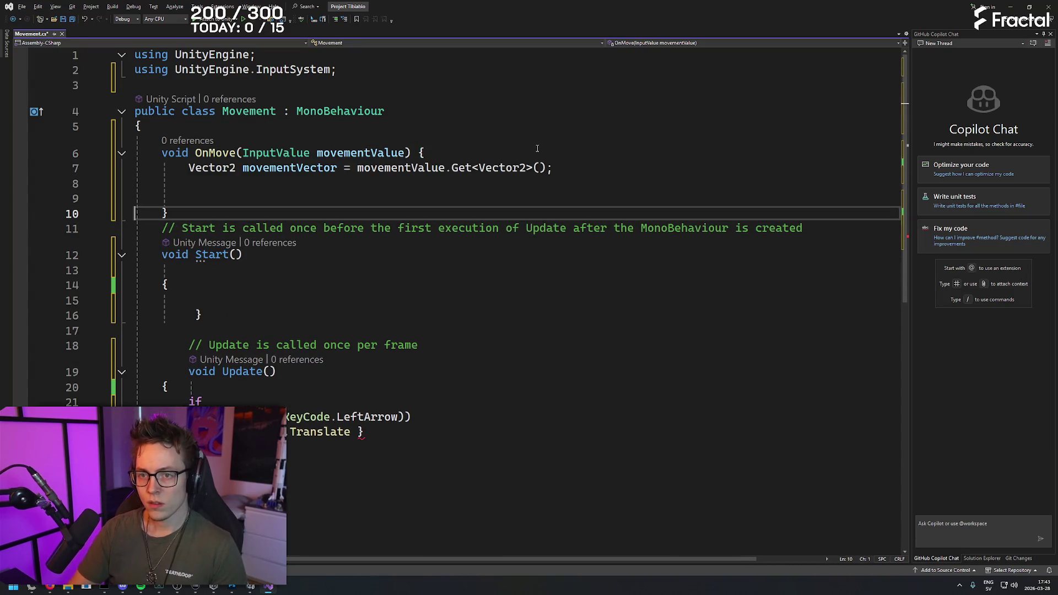
{"action": "left_click", "coordinate": [236, 167]}
{"action": "key", "text": "BackSpace"}
{"action": "type", "text": "3"}
{"action": "left_click", "coordinate": [531, 167]}
{"action": "type", "text": "3"}
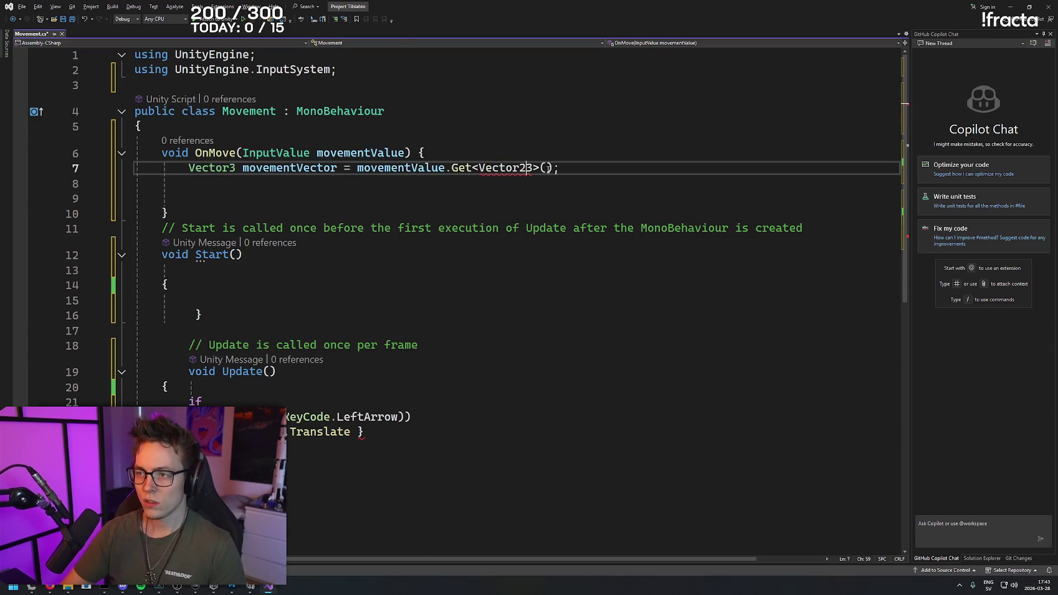
{"action": "key", "text": "BackSpace"}
{"action": "left_click", "coordinate": [550, 169]}
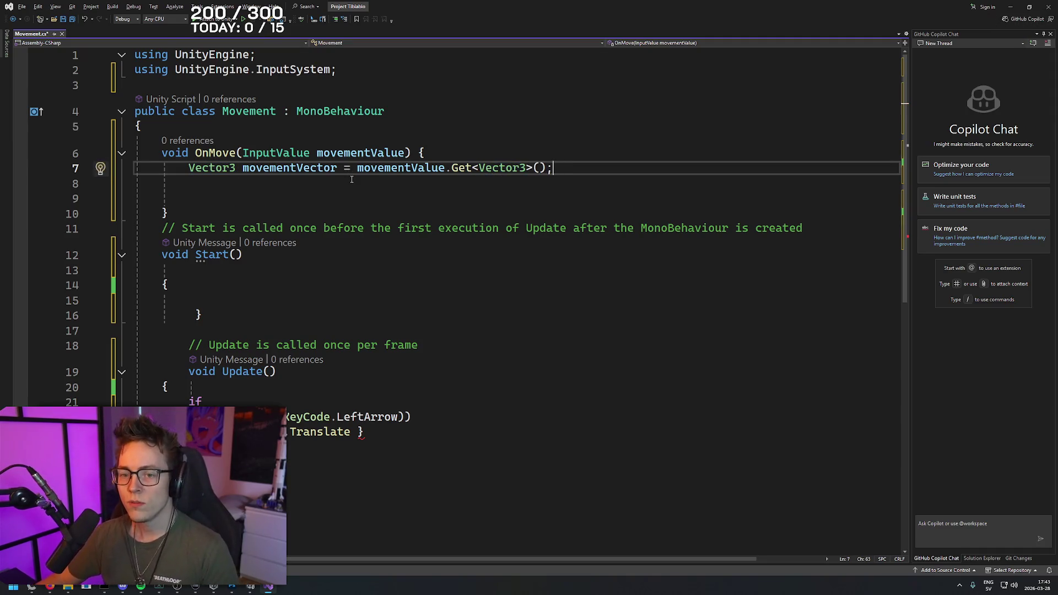
- Resume the Roll-a-Ball tutorial video in full screen
{"action": "key", "text": "alt+Tab"}
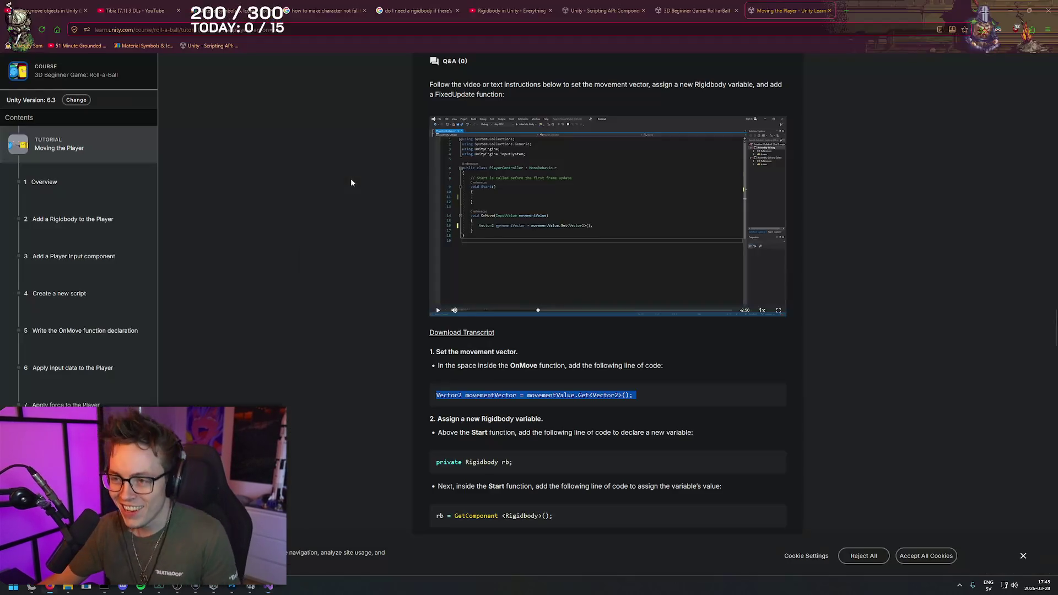
{"action": "left_click", "coordinate": [586, 239]}
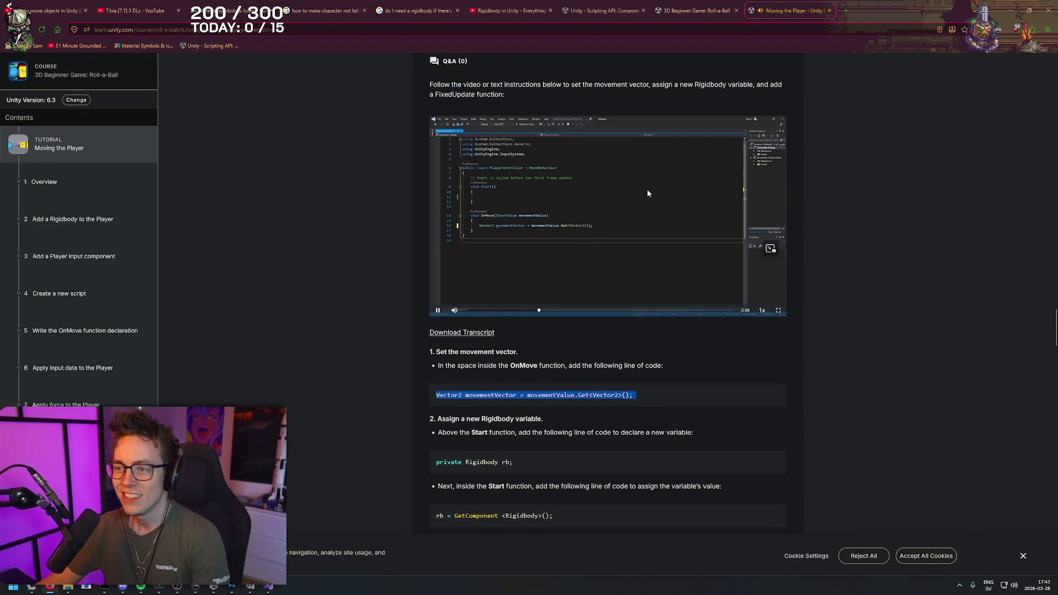
{"action": "left_click", "coordinate": [778, 310]}
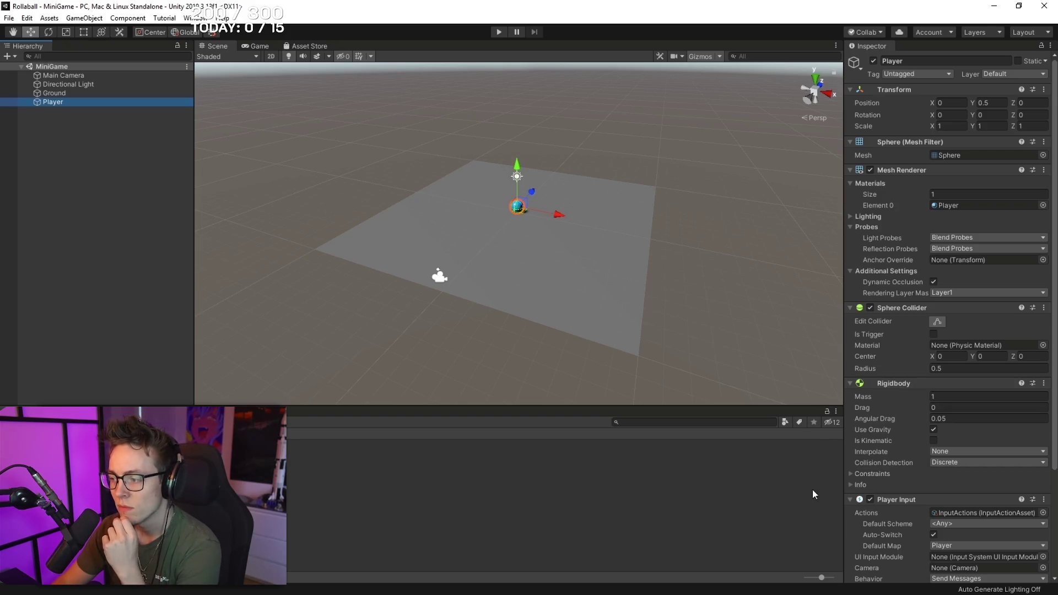
- Type and then delete stray braces on line 8 of Movement.cs, leaving the code unchanged
{"action": "mouse_move", "coordinate": [728, 523]}
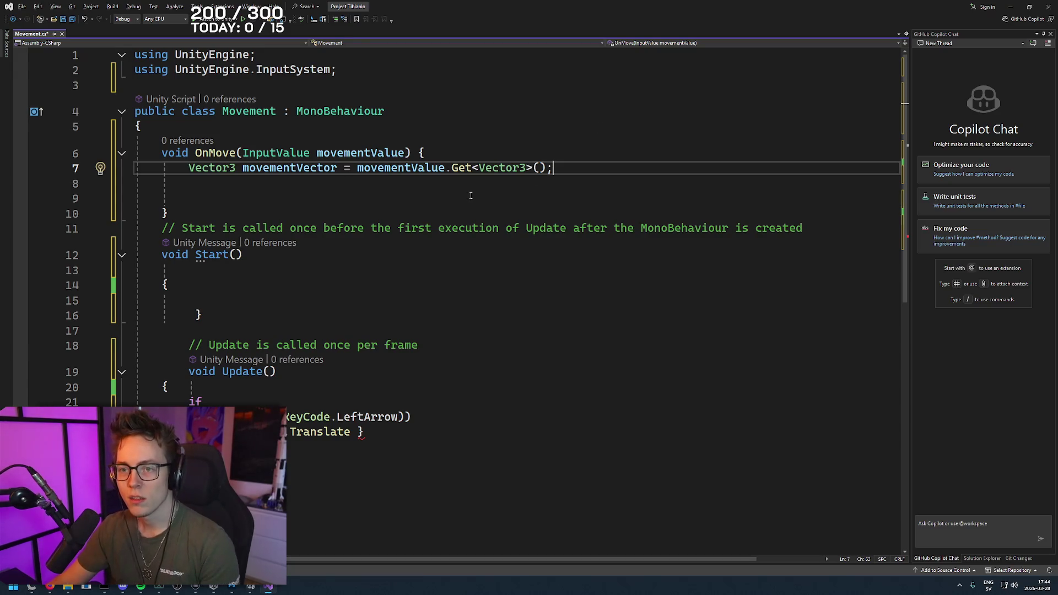
{"action": "left_click", "coordinate": [524, 183]}
{"action": "type", "text": "{"}
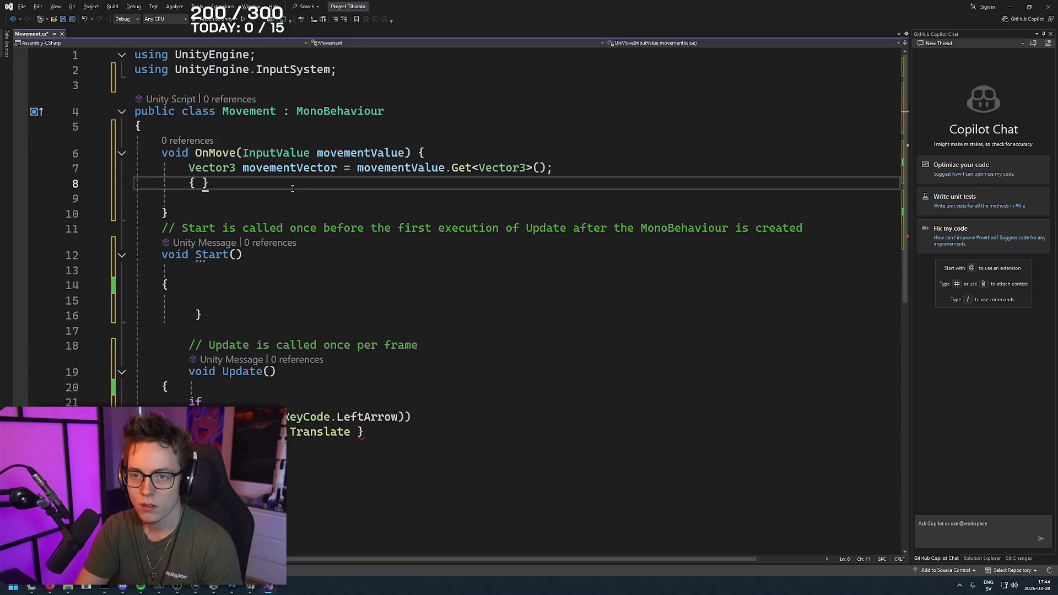
{"action": "left_click", "coordinate": [452, 148]}
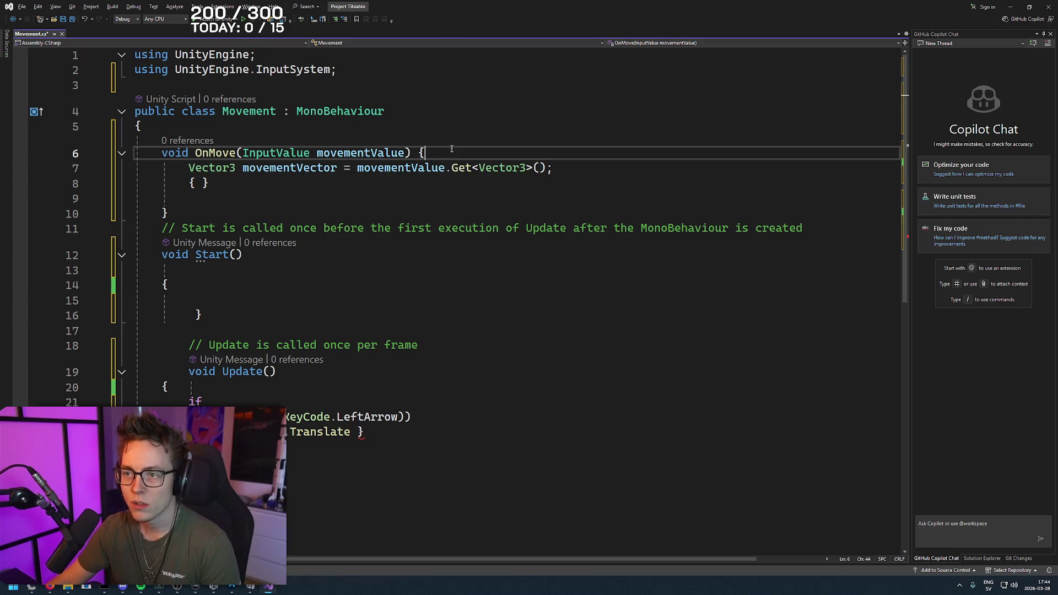
{"action": "left_click_drag", "start_coordinate": [211, 184], "coordinate": [190, 184]}
{"action": "key", "text": "BackSpace"}
{"action": "key", "text": "alt+Tab"}
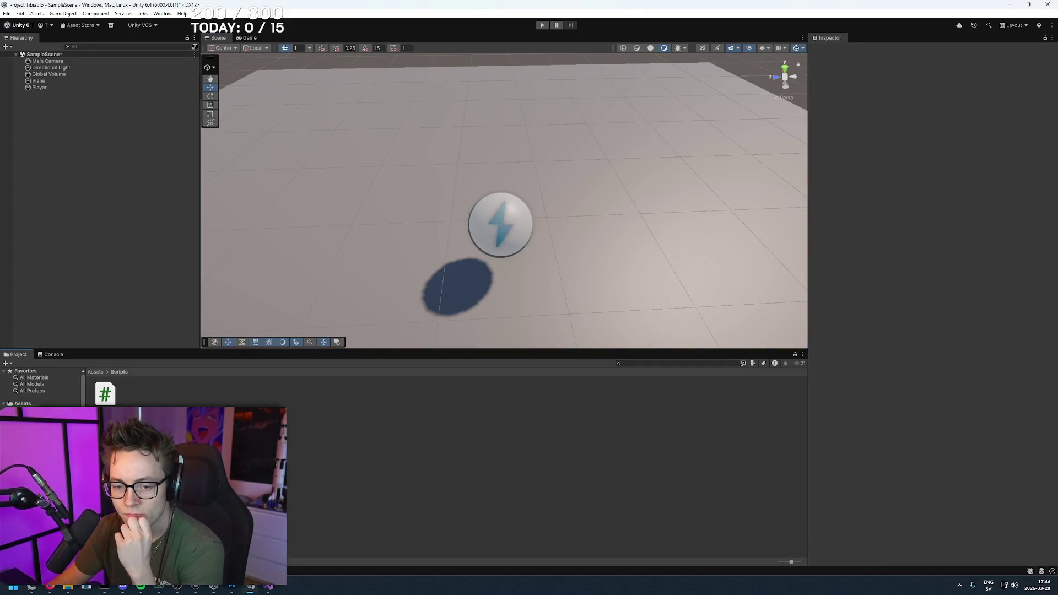
{"action": "left_click", "coordinate": [51, 588]}
{"action": "left_click", "coordinate": [125, 169]}
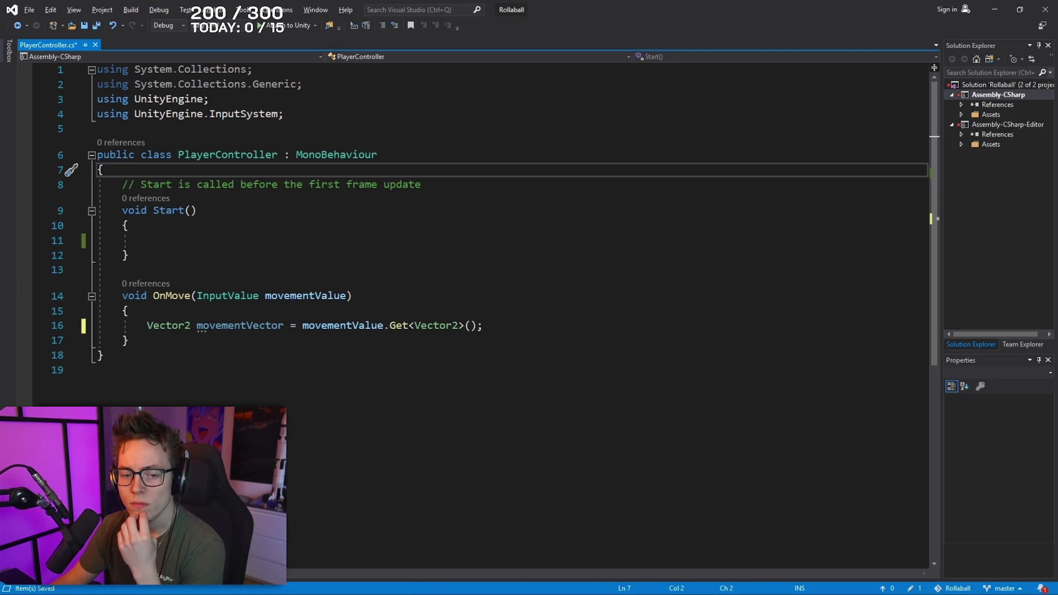
- Type private Rigidbody rb; while following the tutorial video
{"action": "key", "text": "Return"}
{"action": "key", "text": "Return"}
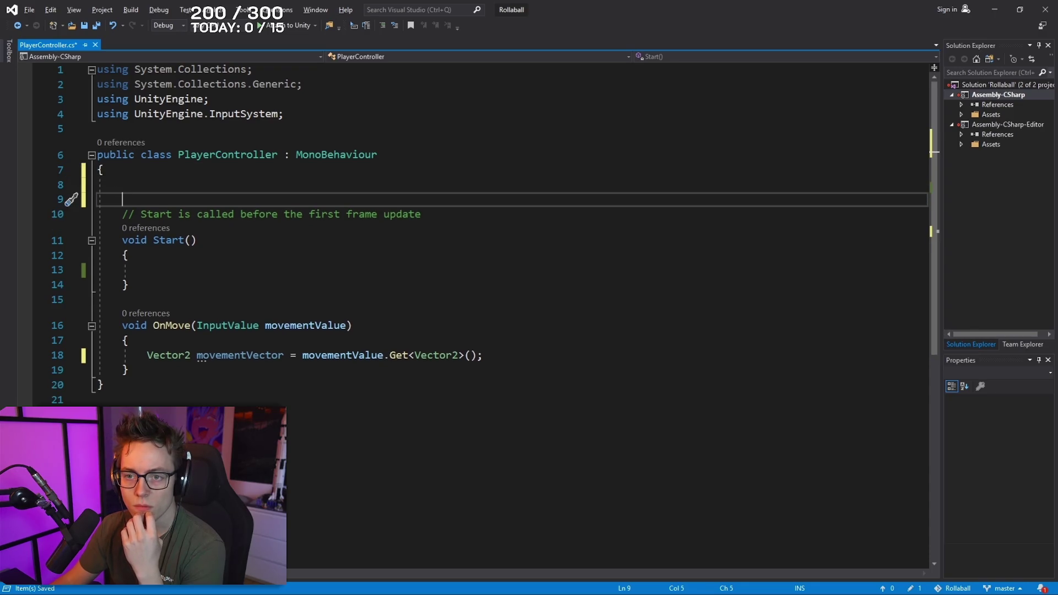
{"action": "key", "text": "ctrl+Return"}
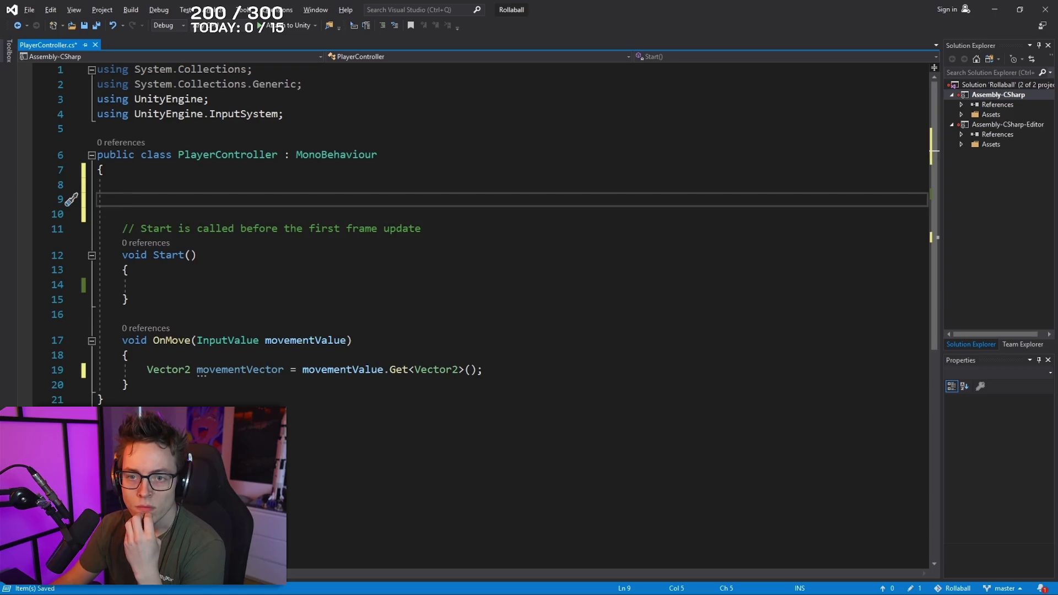
{"action": "type", "text": "private "}
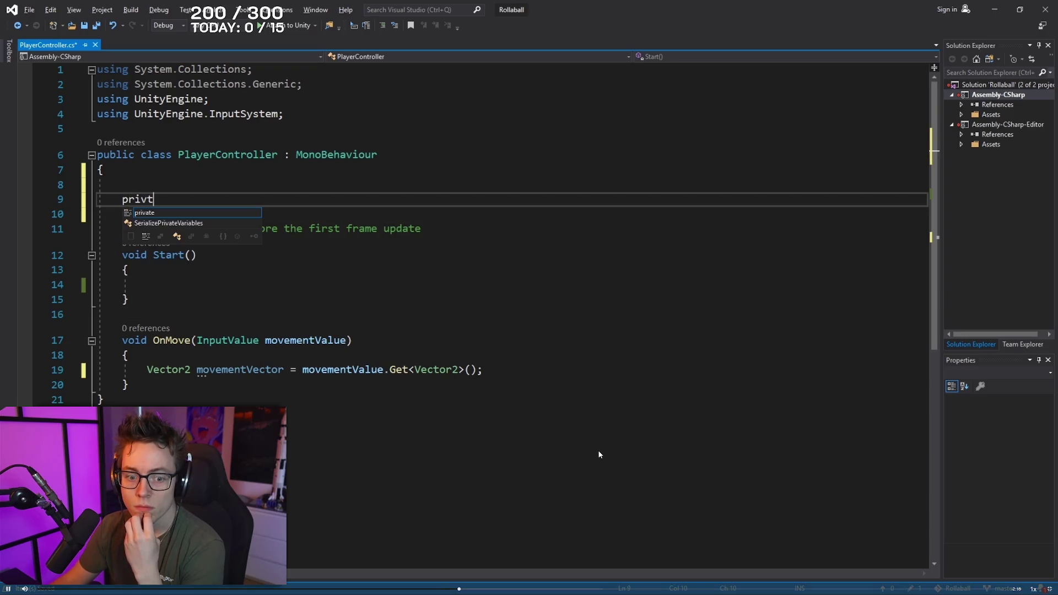
{"action": "type", "text": "Rig"}
{"action": "key", "text": "Tab"}
{"action": "type", "text": "rb;"}
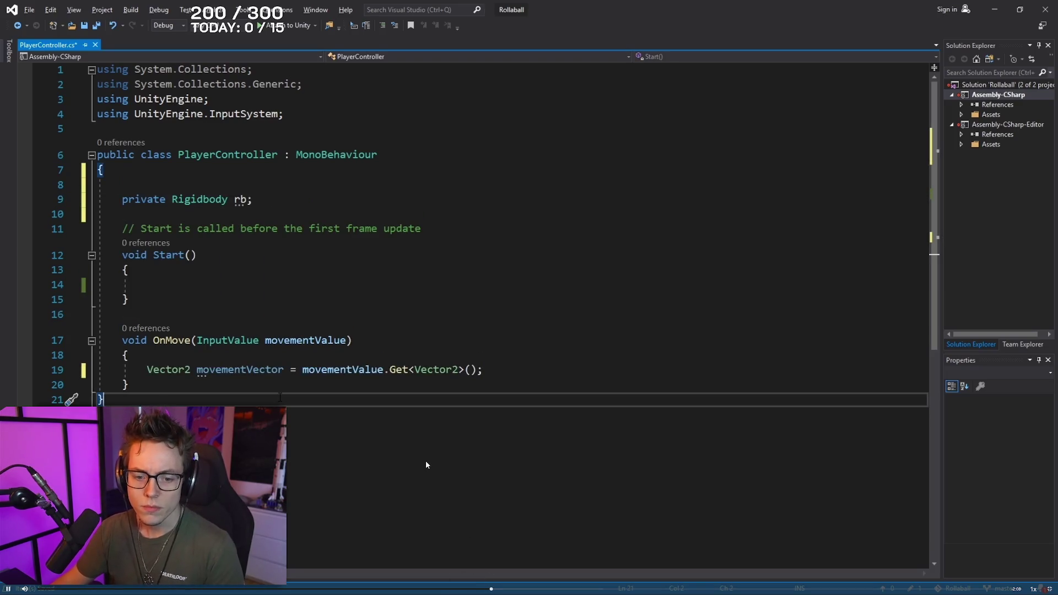
- Pause the video at the rb declaration, exit full screen and return to Movement.cs
{"action": "left_click", "coordinate": [417, 431]}
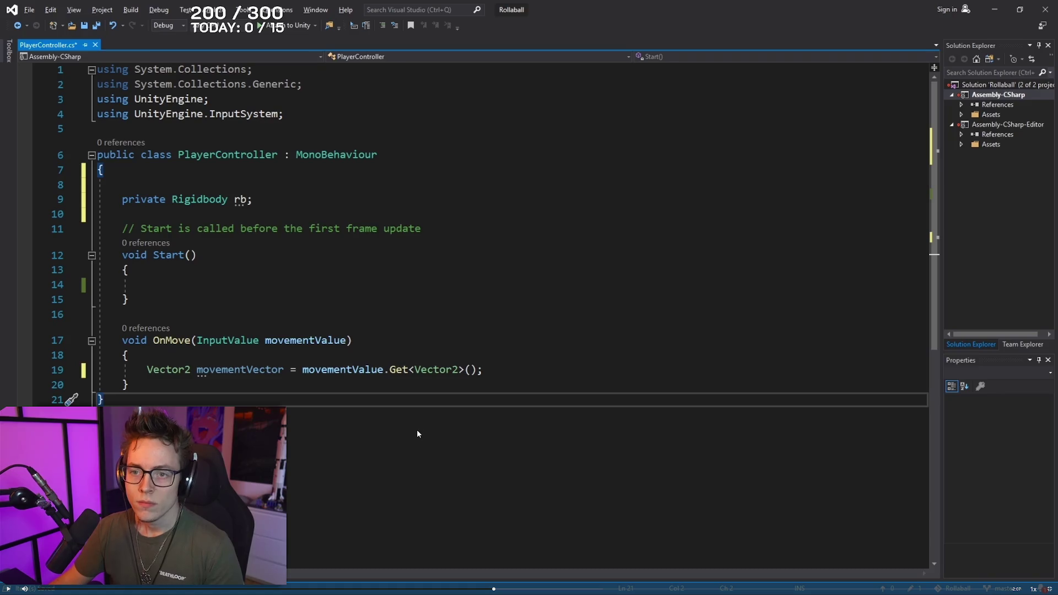
{"action": "key", "text": "Escape"}
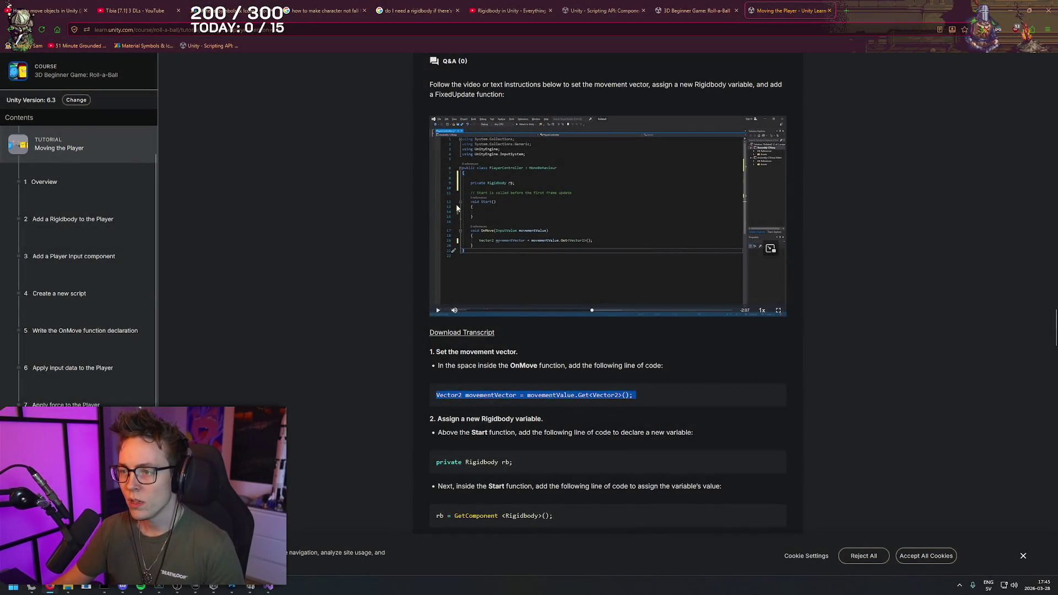
{"action": "key", "text": "alt+Tab"}
- Declare private Rigidbody rb; at the top of the Movement class, checking it against the tutorial
{"action": "left_click", "coordinate": [293, 127]}
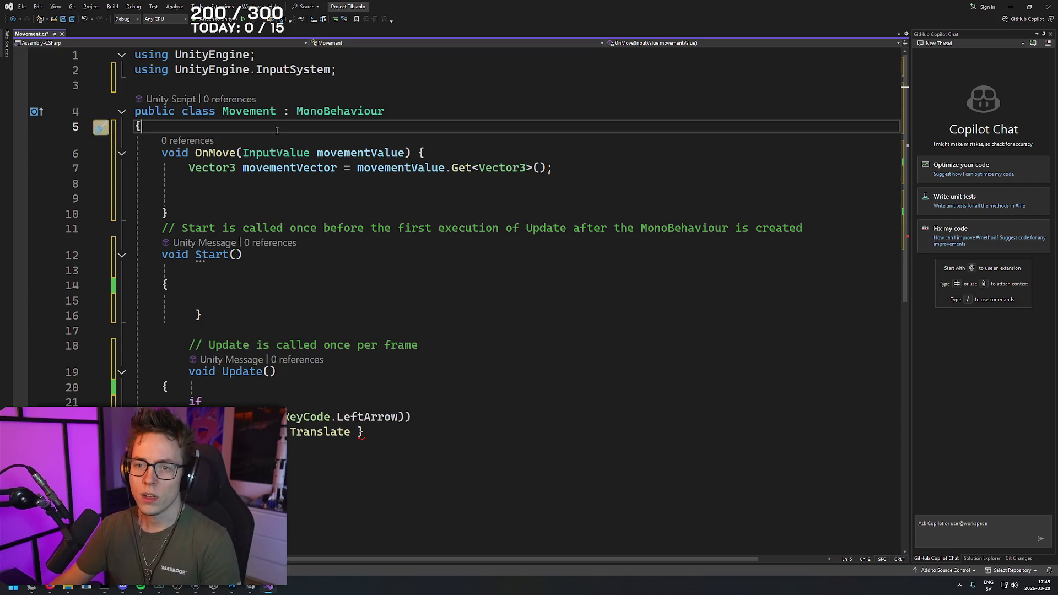
{"action": "key", "text": "Return"}
{"action": "key", "text": "Return"}
{"action": "type", "text": "priv"}
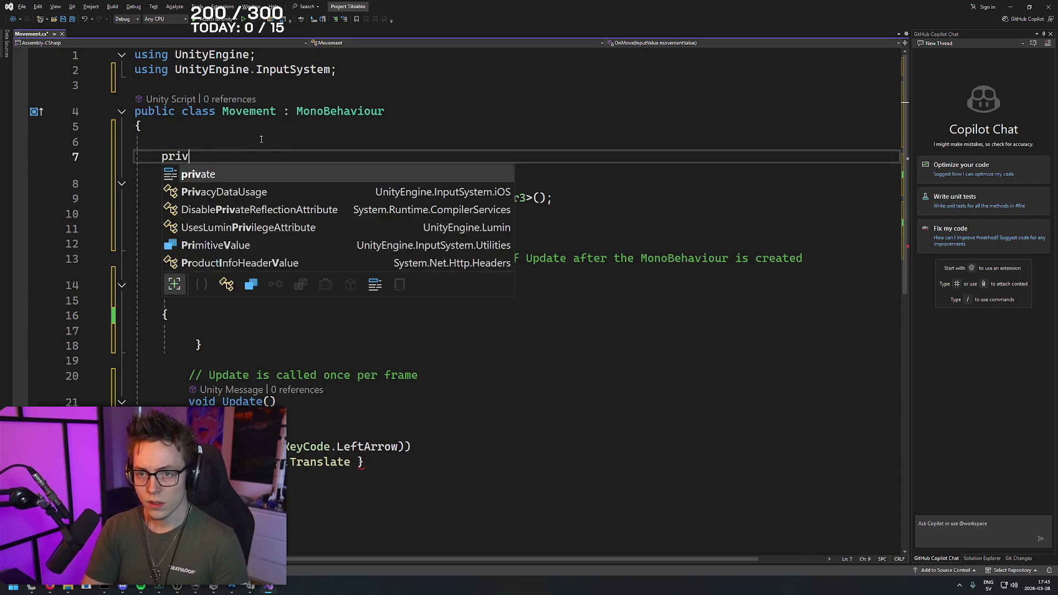
{"action": "type", "text": "ate Rigid"}
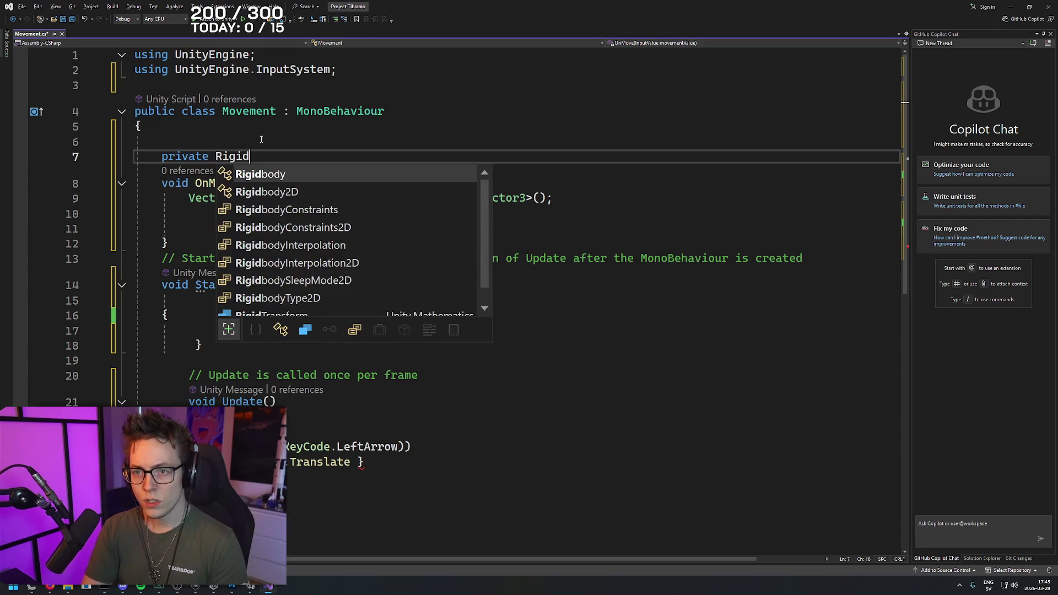
{"action": "type", "text": "body:rb"}
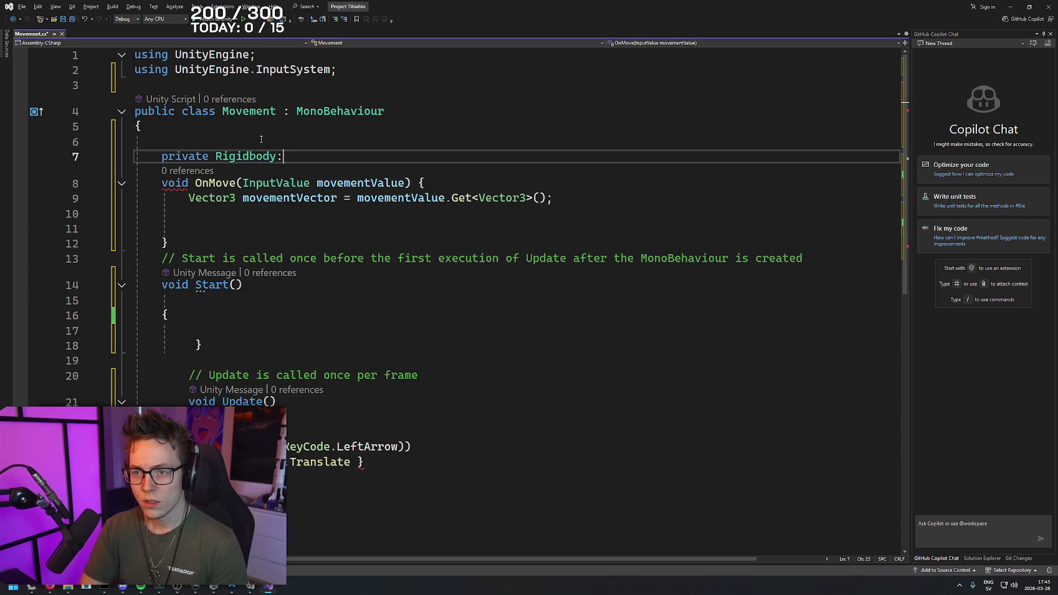
{"action": "key", "text": "BackSpace"}
{"action": "key", "text": "alt+Tab"}
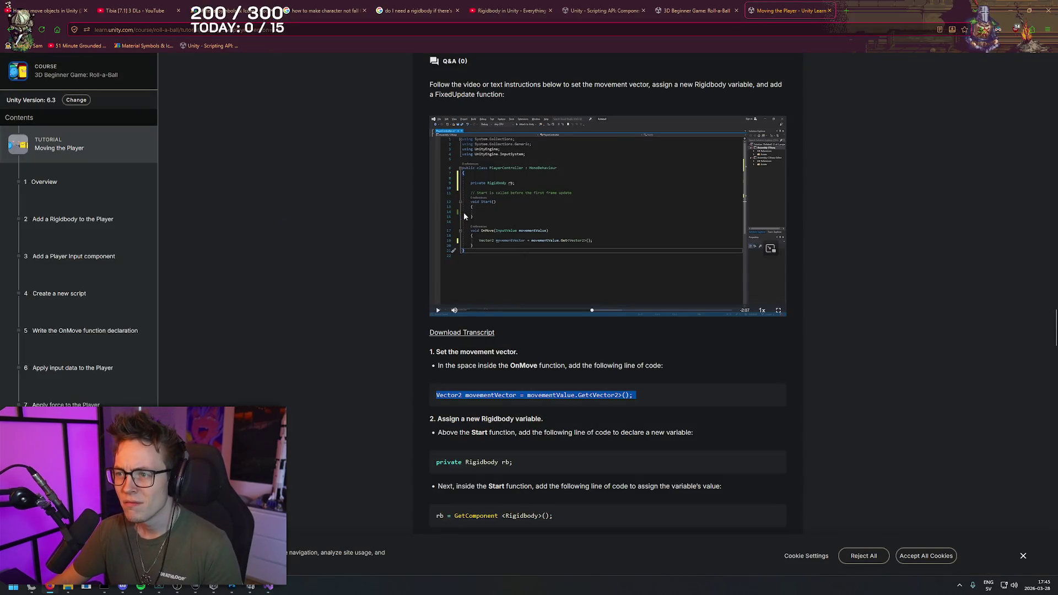
{"action": "key", "text": "alt+Tab"}
{"action": "type", "text": ";"}
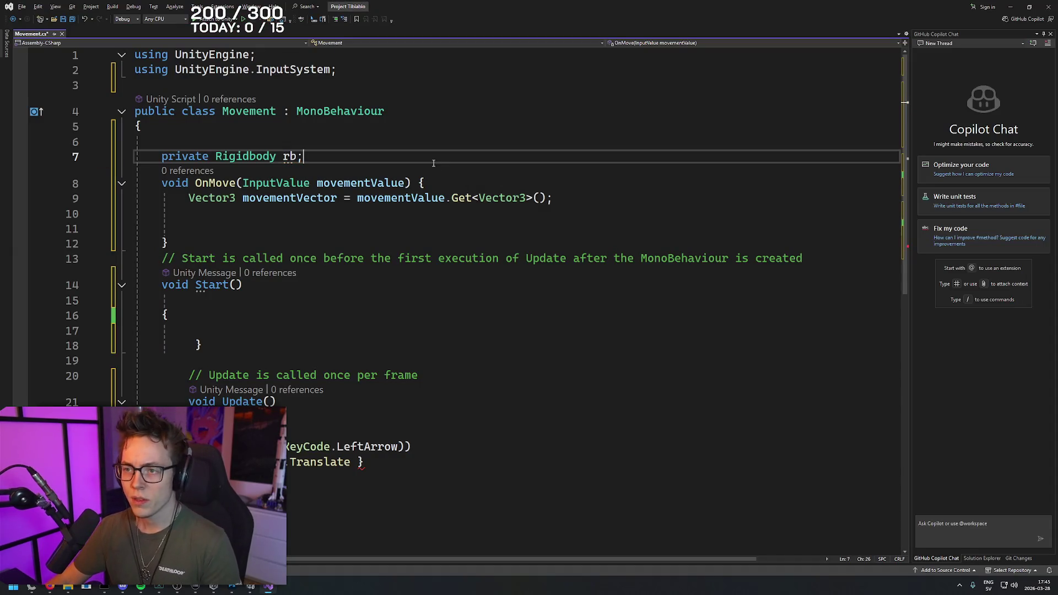
{"action": "key", "text": "alt+Tab"}
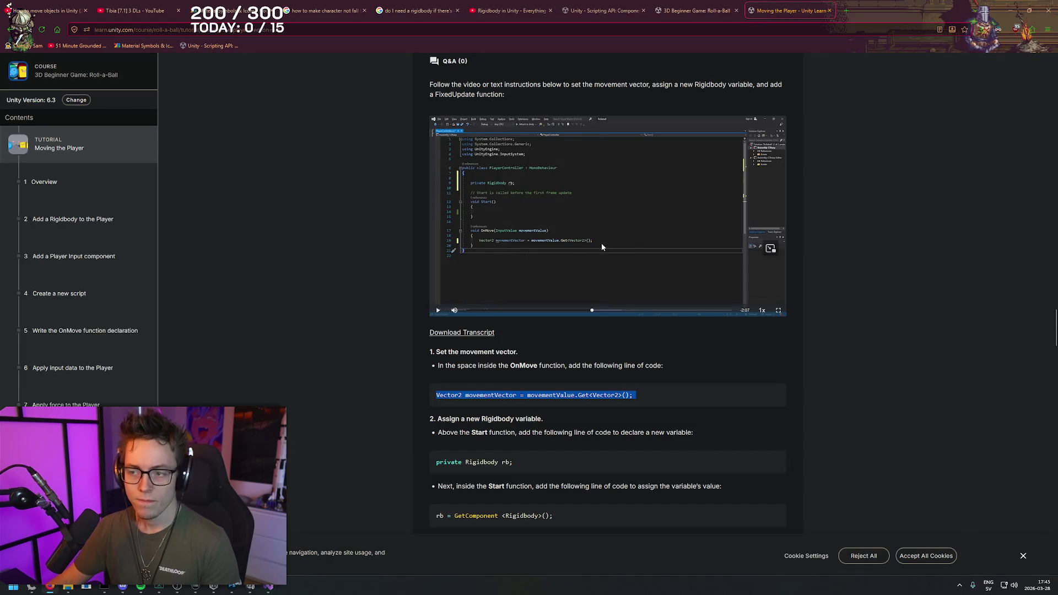
{"action": "left_click", "coordinate": [778, 311]}
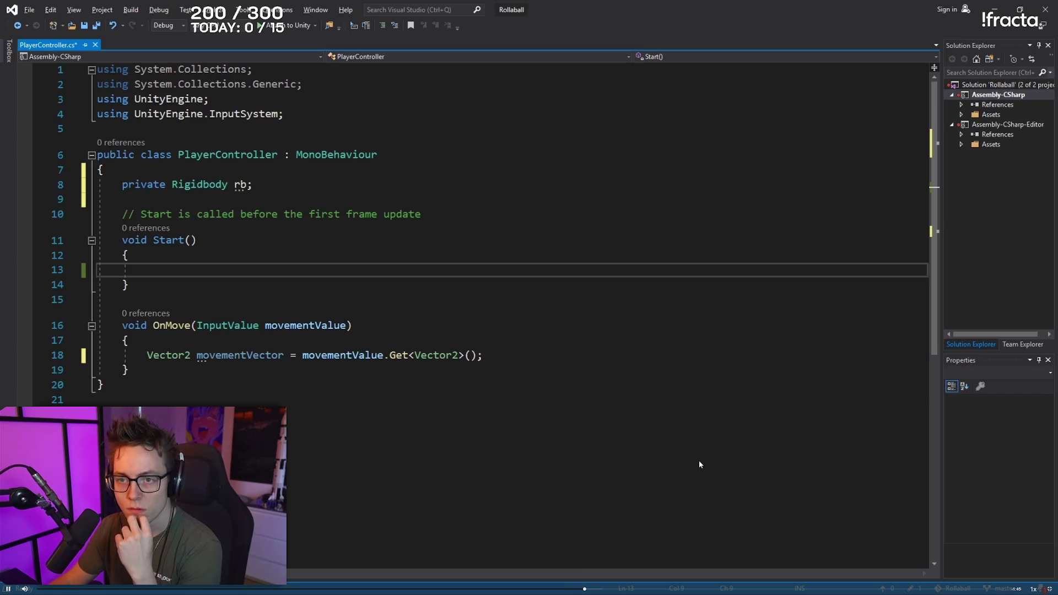
- Enter rb = GetComponent<Rigidbody>(); using autocompletion, then jump to the end of the file
{"action": "type", "text": "r"}
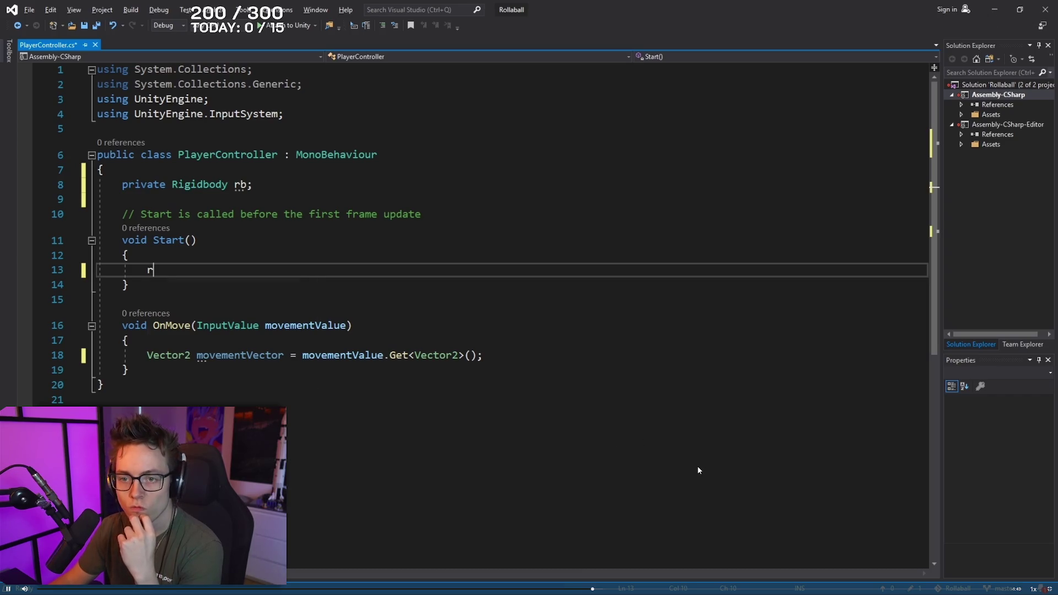
{"action": "type", "text": "b = getco"}
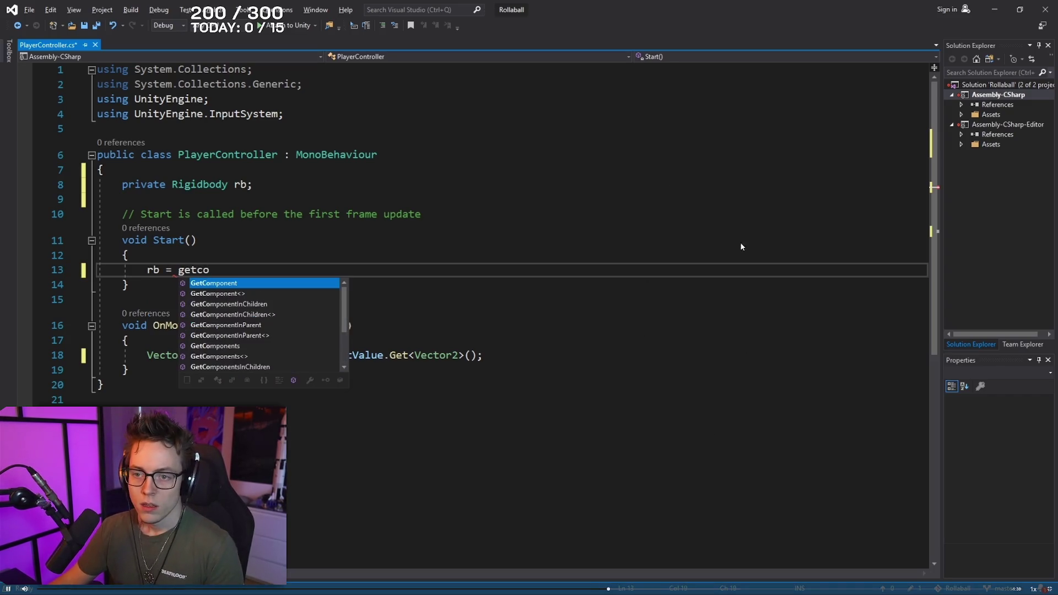
{"action": "key", "text": "Down"}
{"action": "key", "text": "Tab"}
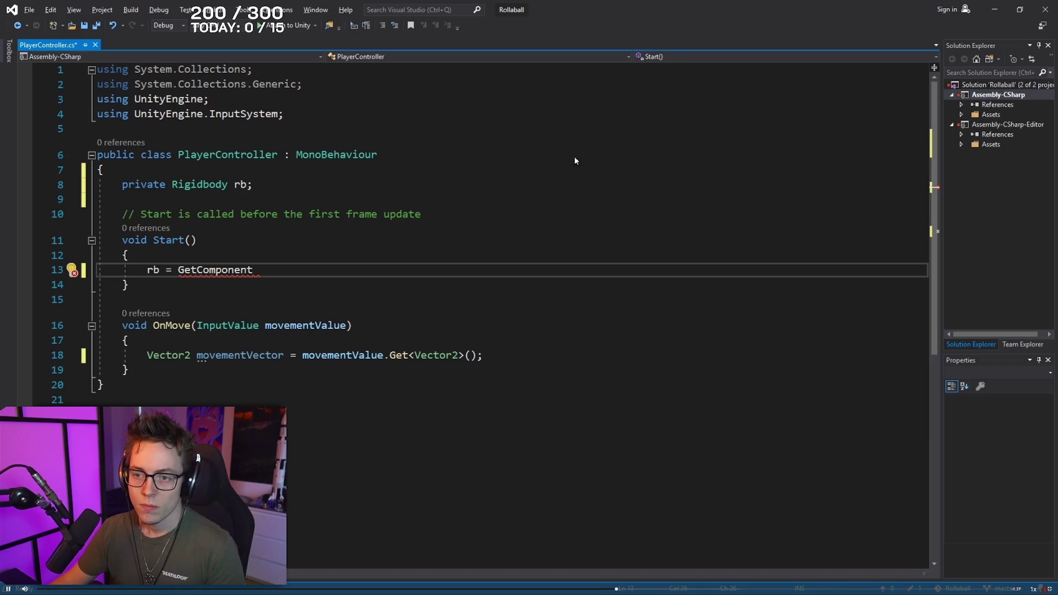
{"action": "type", "text": "<R"}
{"action": "type", "text": "igid>"}
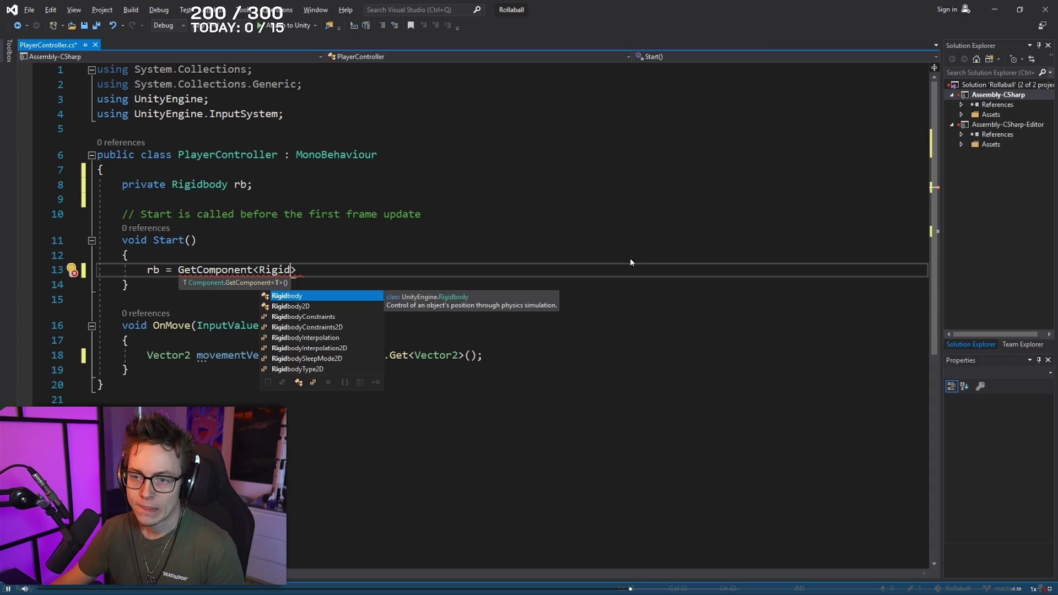
{"action": "key", "text": "Tab"}
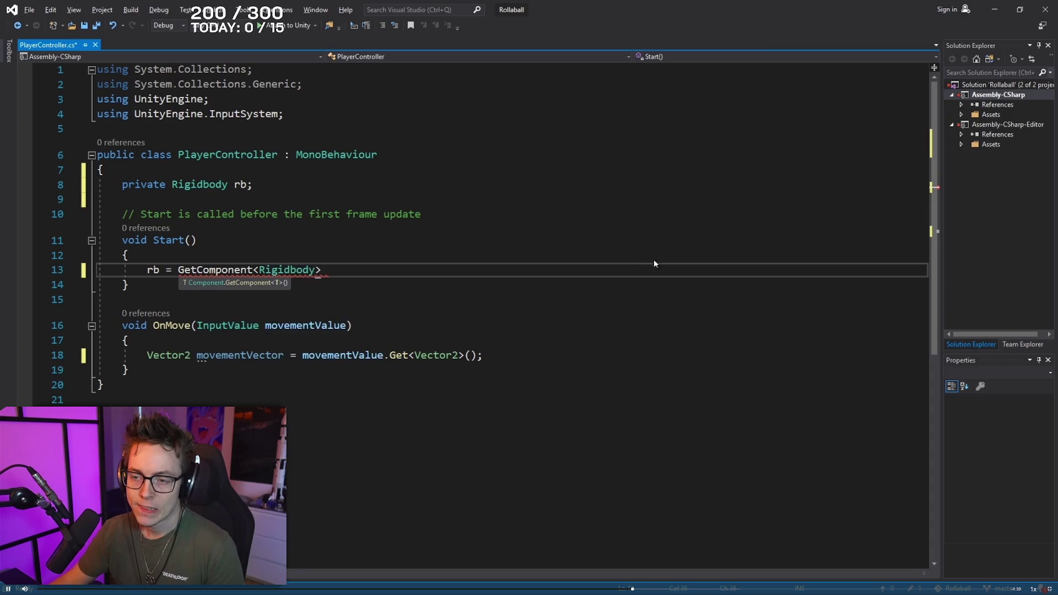
{"action": "type", "text": ">()"}
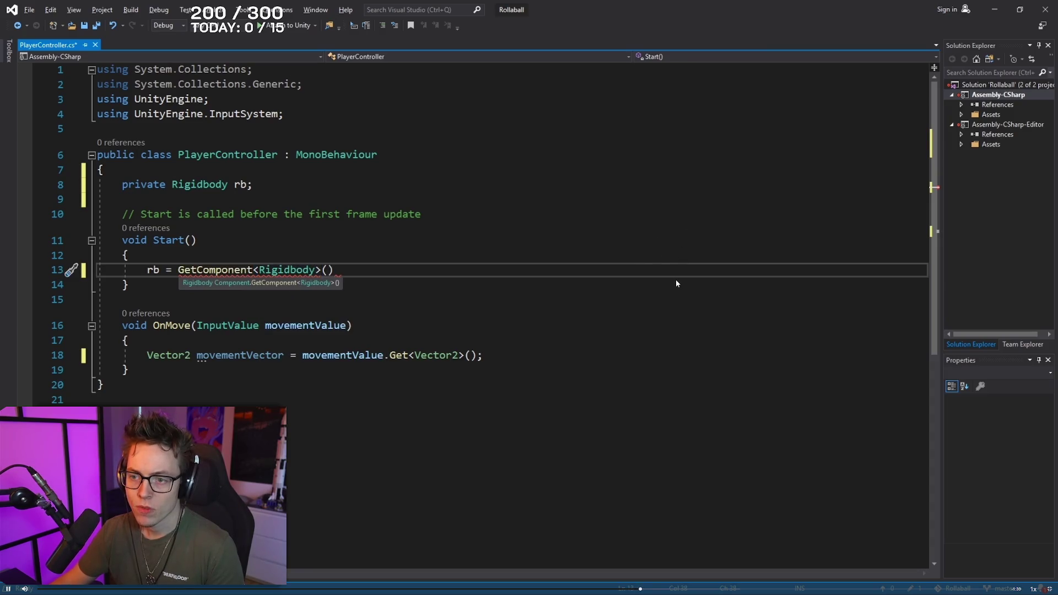
{"action": "type", "text": ";"}
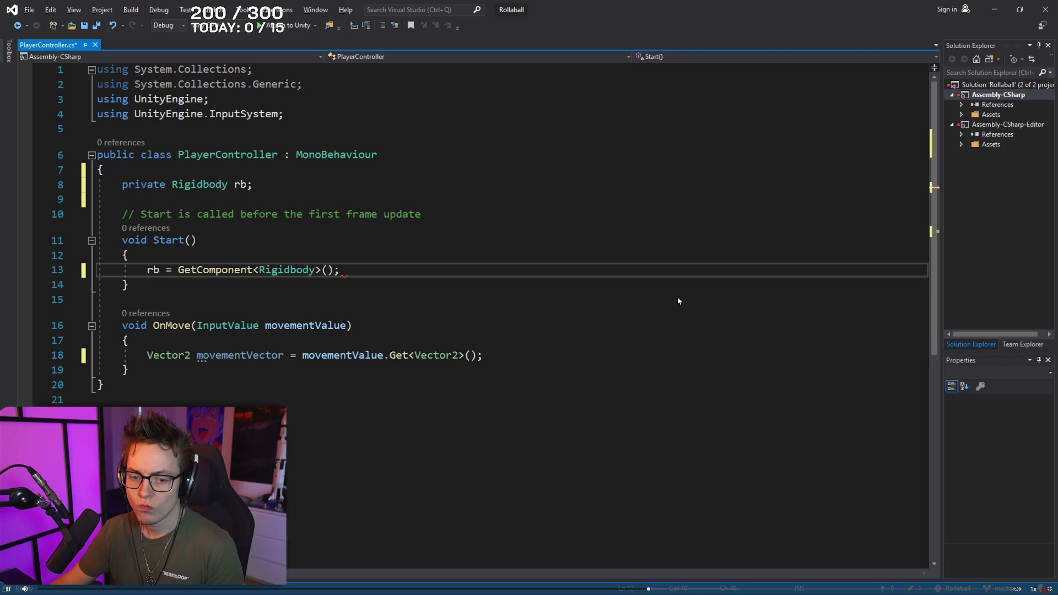
{"action": "key", "text": "ctrl+End"}
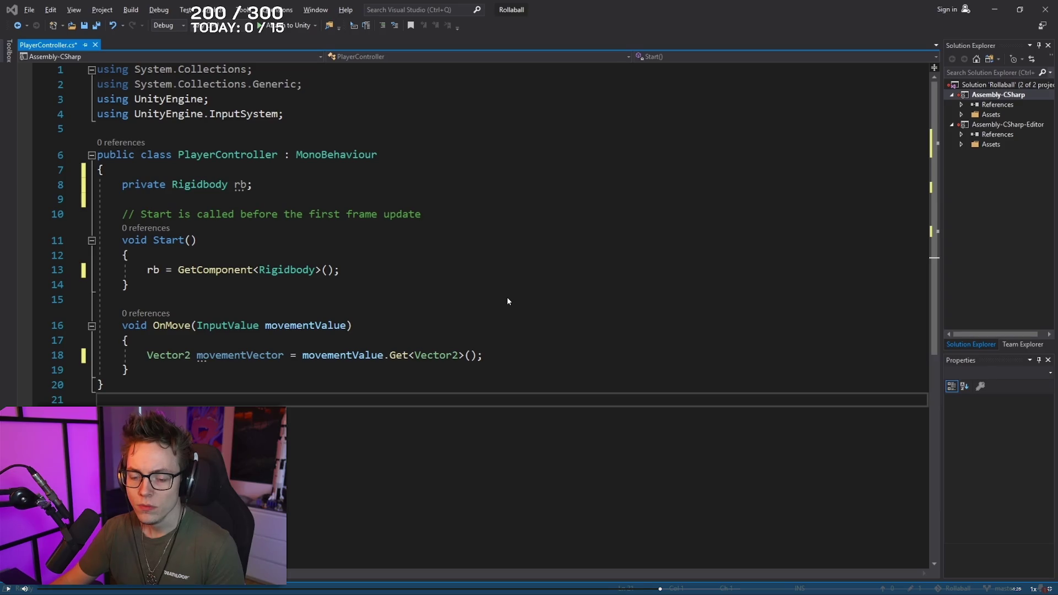
- Leave the fullscreen tutorial video and remove the blank line inside Movement.cs's Start method
{"action": "key", "text": "alt+Tab"}
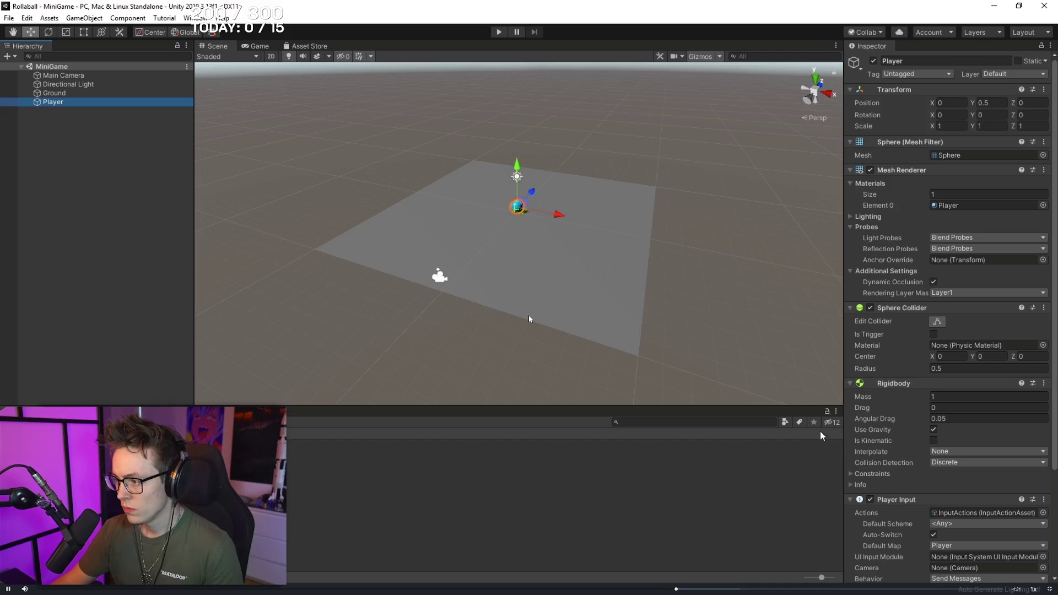
{"action": "key", "text": "alt+Tab"}
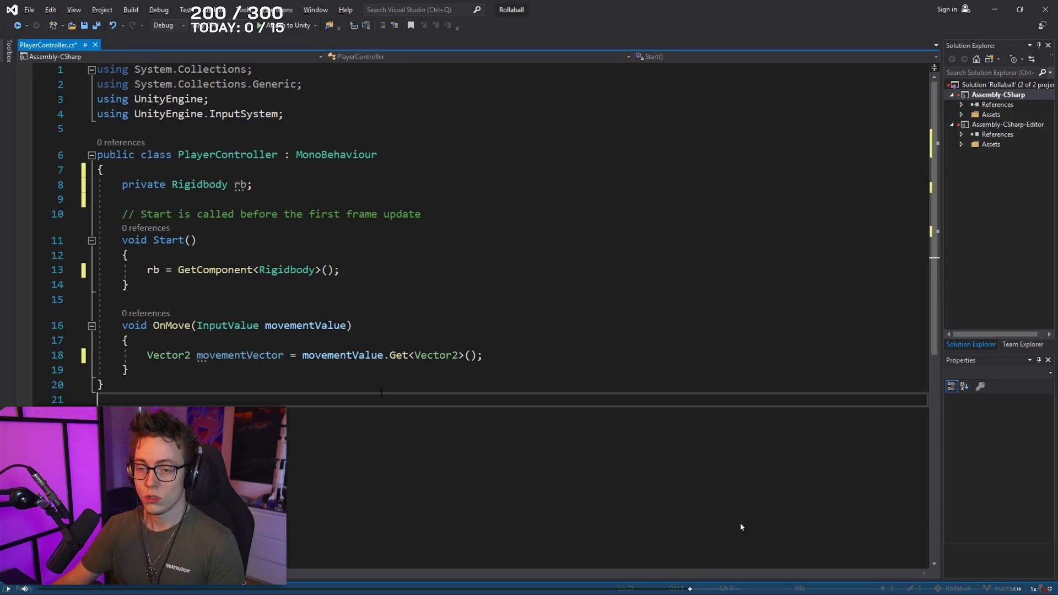
{"action": "key", "text": "Escape"}
{"action": "mouse_move", "coordinate": [269, 589]}
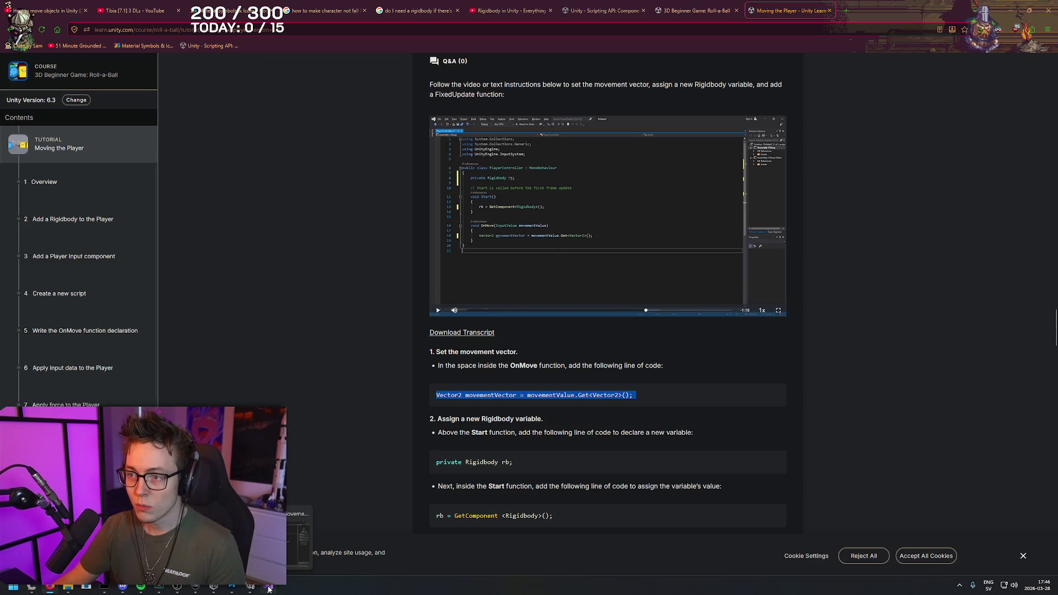
{"action": "left_click", "coordinate": [268, 588]}
{"action": "left_click", "coordinate": [268, 291]}
{"action": "left_click", "coordinate": [277, 325]}
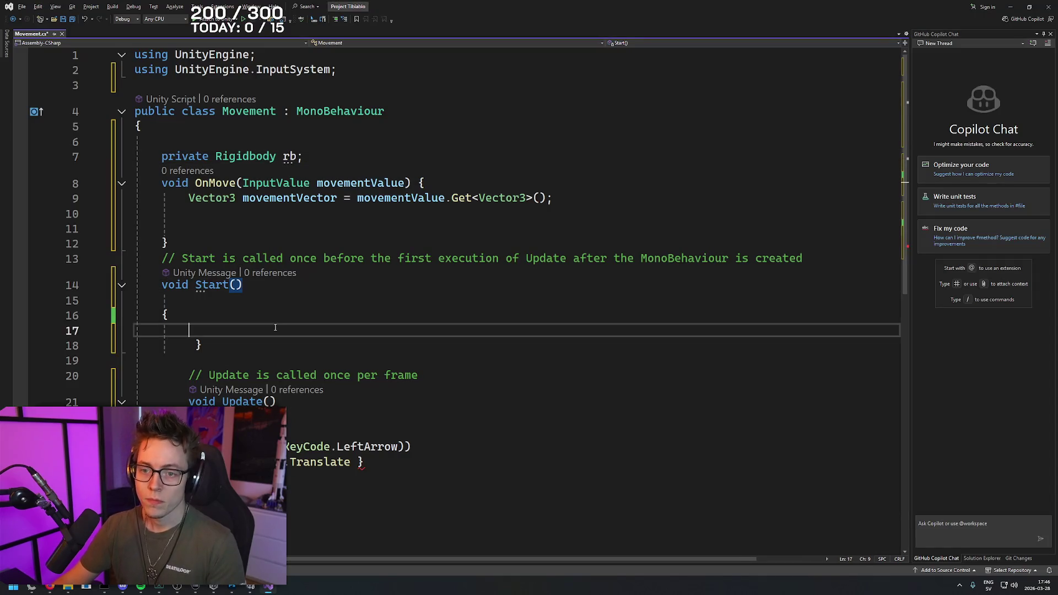
{"action": "left_click", "coordinate": [251, 296]}
{"action": "key", "text": "BackSpace"}
{"action": "key", "text": "BackSpace"}
{"action": "key", "text": "BackSpace"}
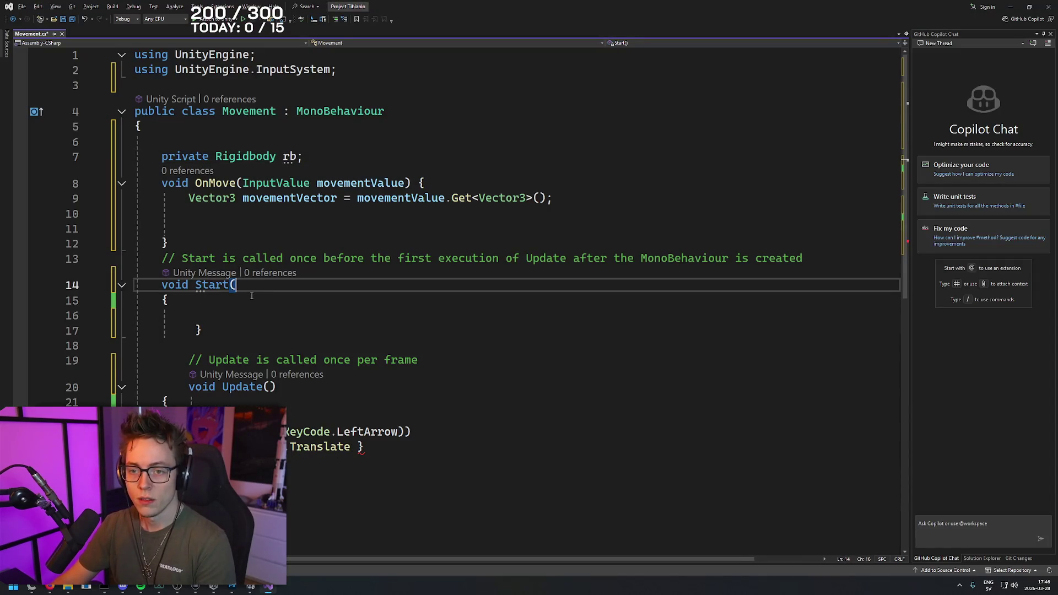
- Type rb = GetComponent<Rigidbody>(); in Start's body, then return to the tutorial page
{"action": "left_click", "coordinate": [273, 322]}
{"action": "type", "text": "rb = Get"}
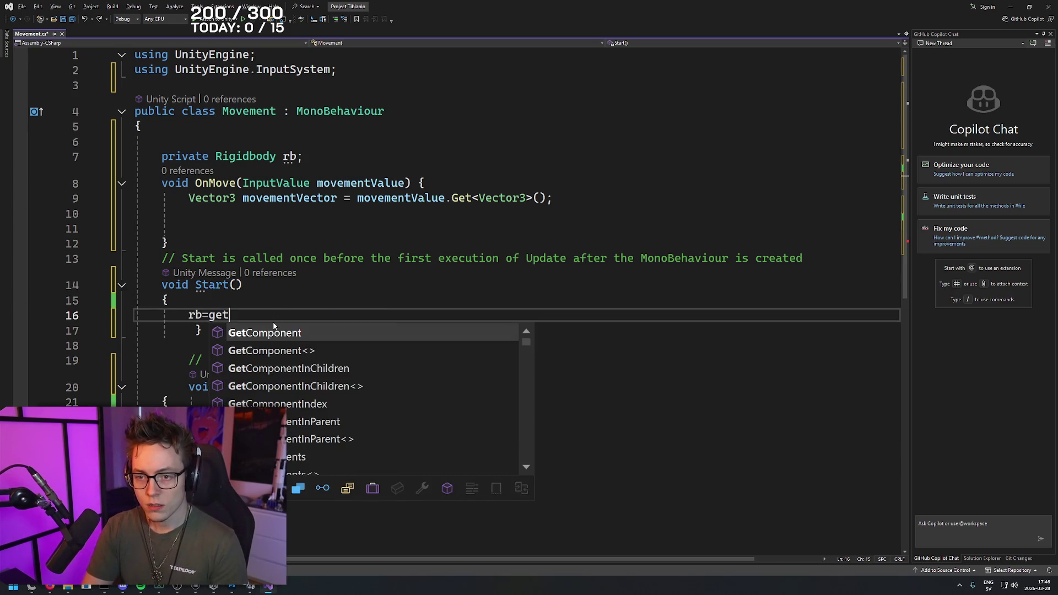
{"action": "type", "text": "Componen"}
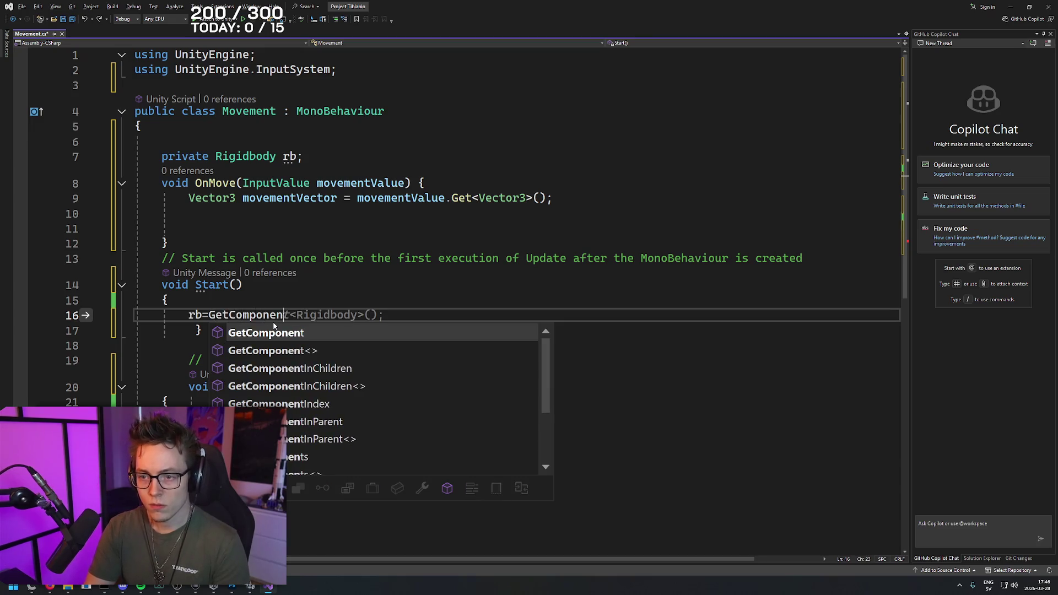
{"action": "type", "text": "t<Rigidbdyb>"}
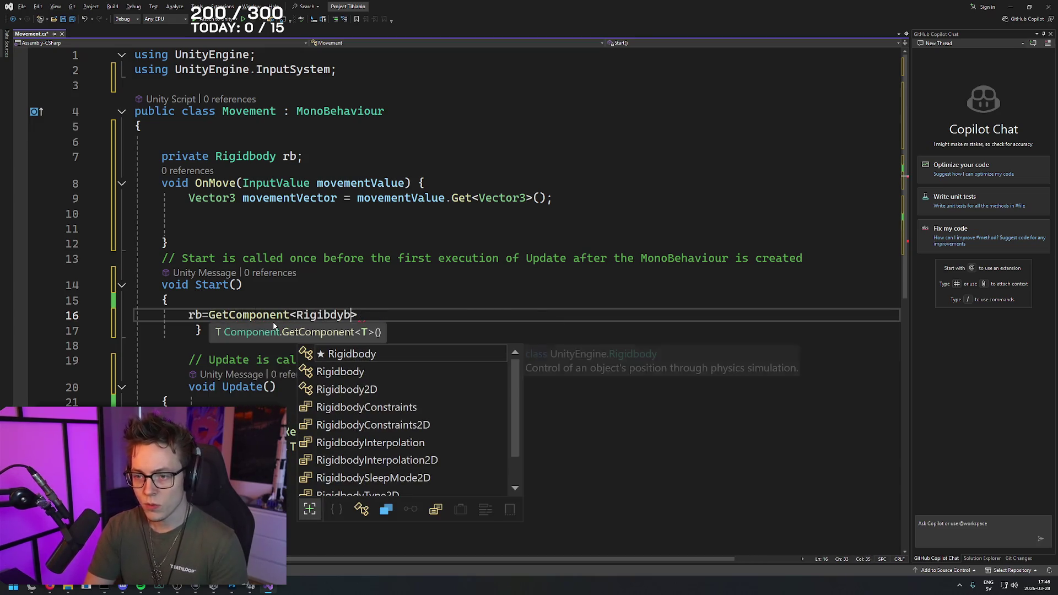
{"action": "type", "text": "dbody>"}
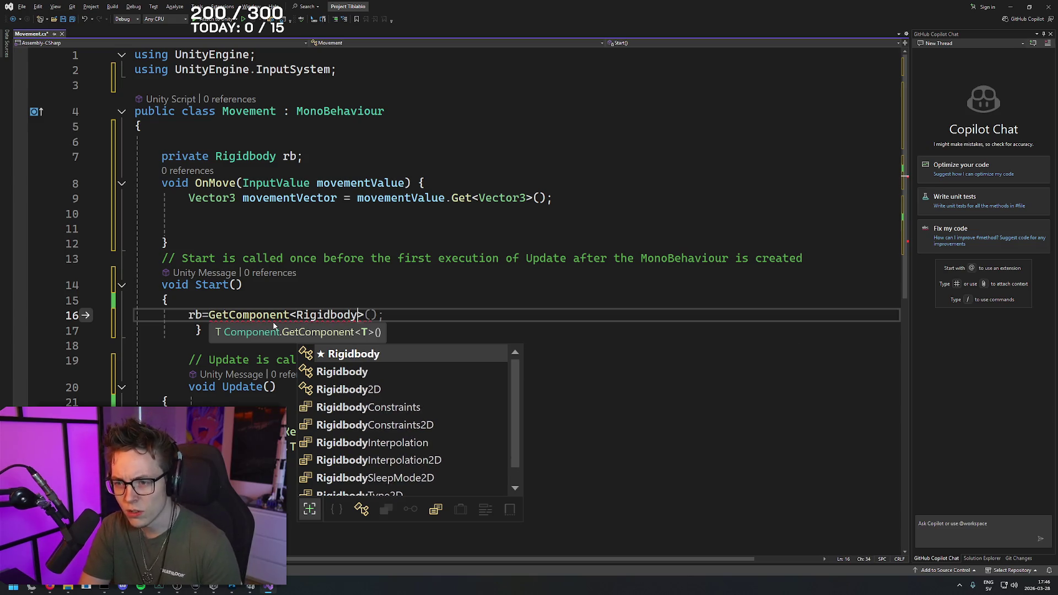
{"action": "type", "text": "();"}
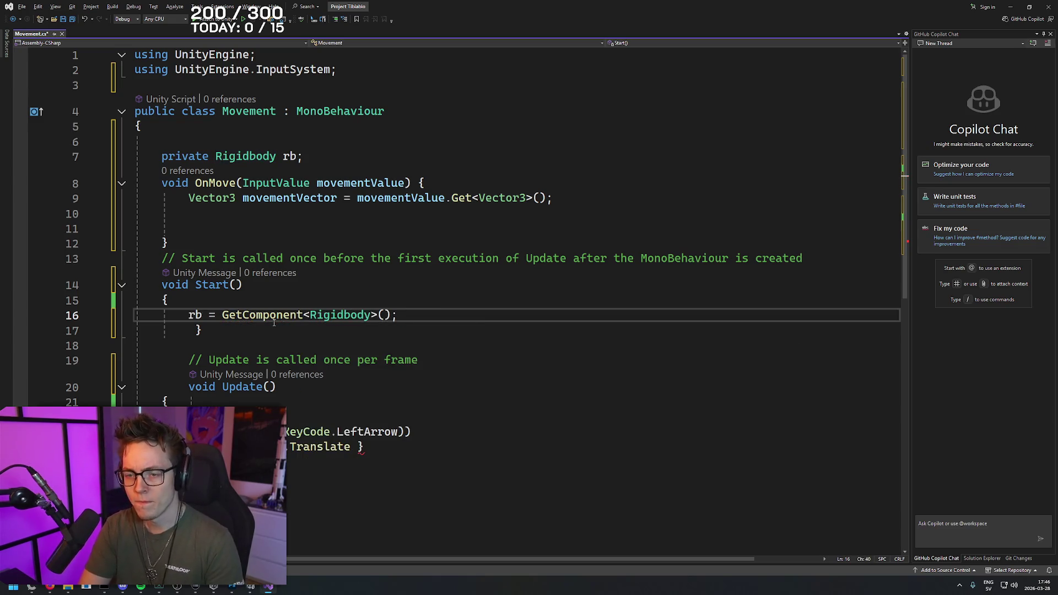
{"action": "key", "text": "alt+Tab"}
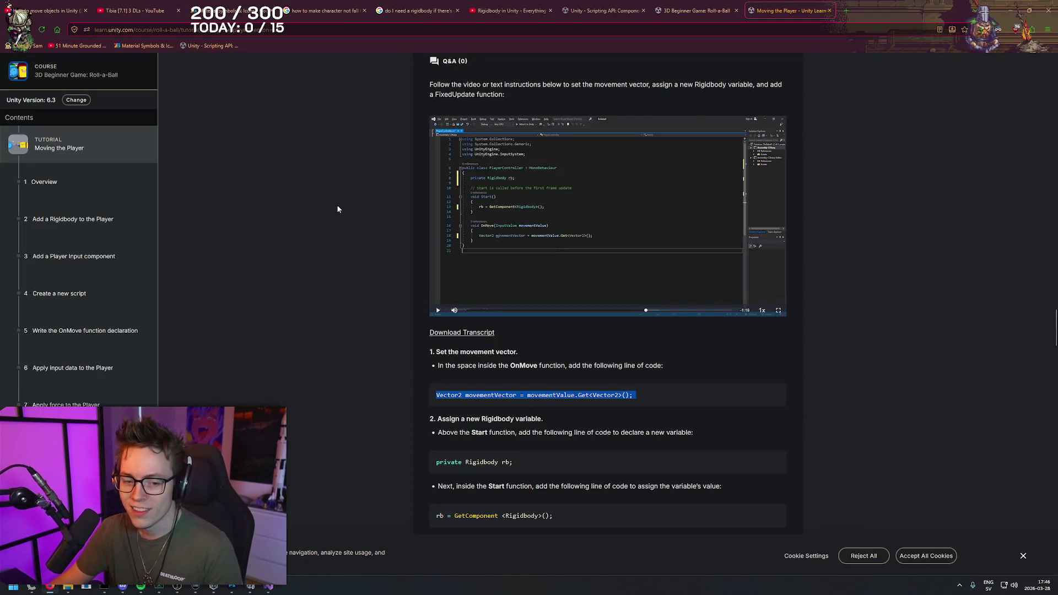
- Resume the Moving the Player video fullscreen and watch void FixedUpdate() being added
{"action": "right_click", "coordinate": [872, 190]}
{"action": "left_click", "coordinate": [850, 157]}
{"action": "right_click", "coordinate": [327, 213]}
{"action": "key", "text": "Escape"}
{"action": "left_click", "coordinate": [439, 312]}
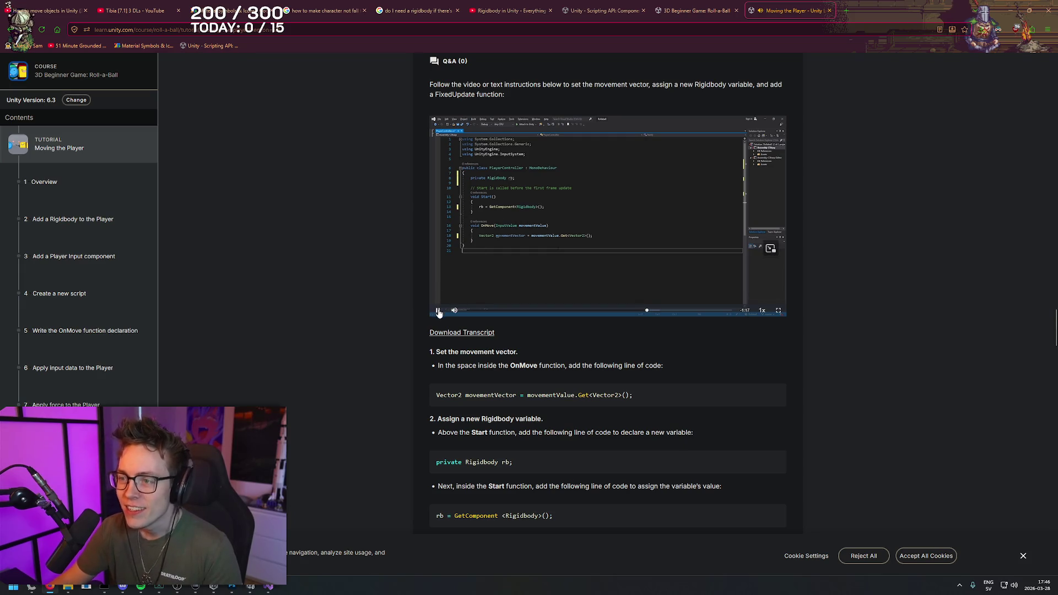
{"action": "left_click", "coordinate": [777, 312]}
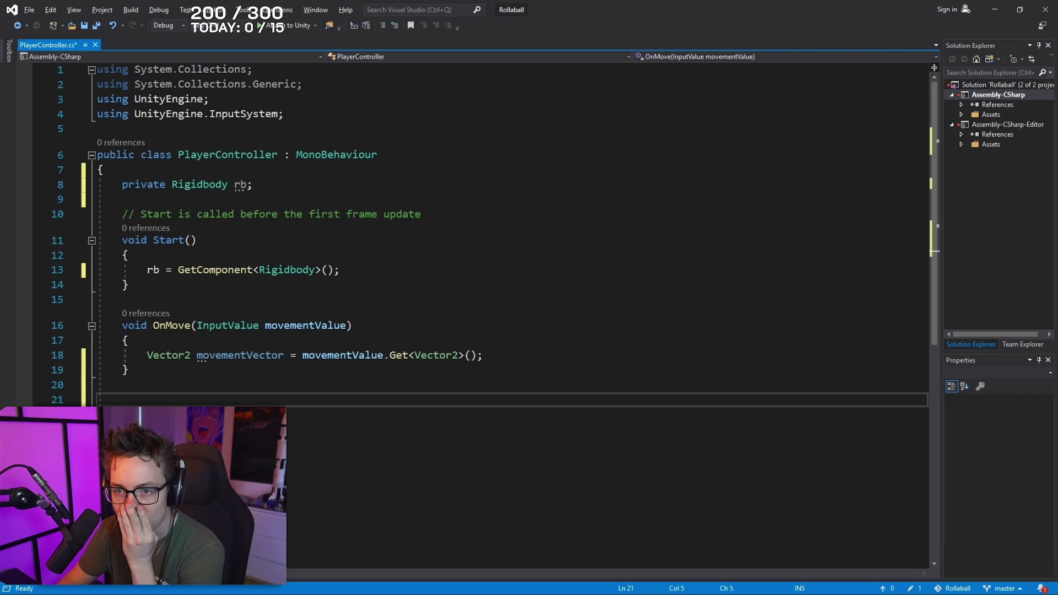
{"action": "type", "text": "void"}
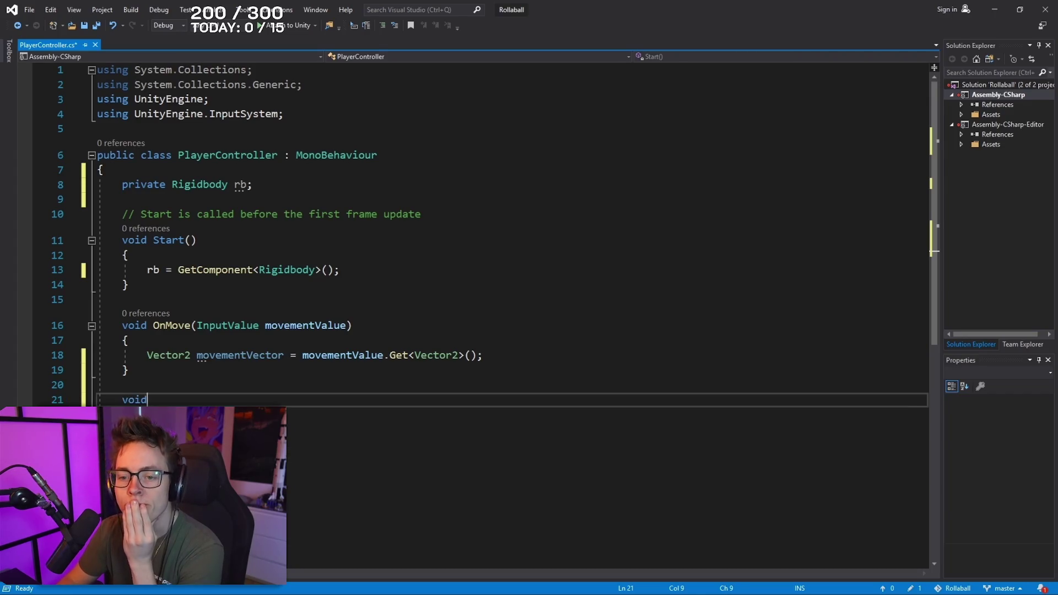
{"action": "type", "text": " FixedUpdate"}
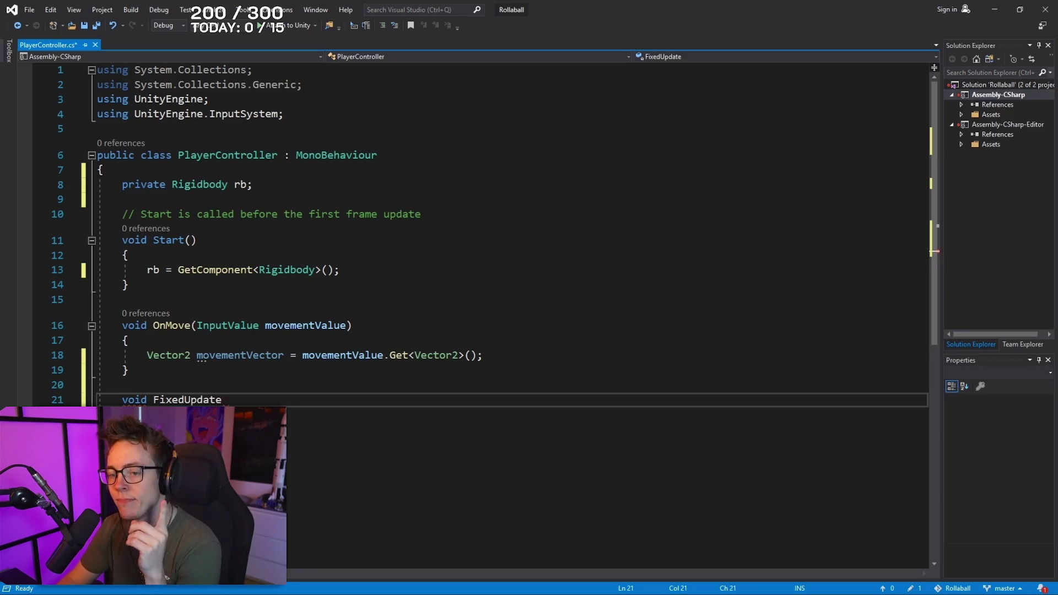
{"action": "type", "text": "()"}
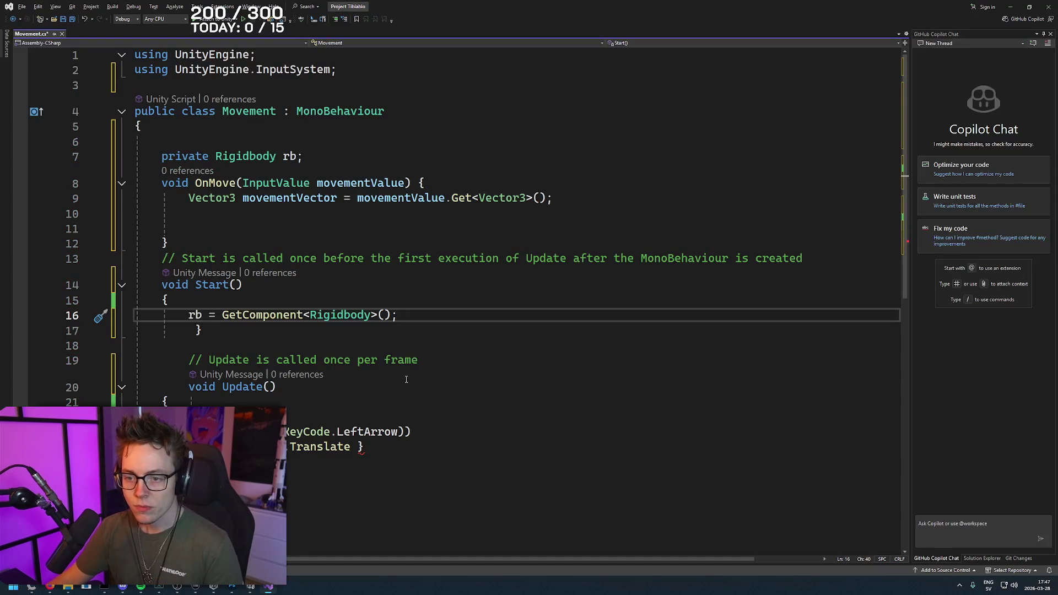
{"action": "key", "text": "Down"}
{"action": "key", "text": "Down"}
{"action": "key", "text": "Down"}
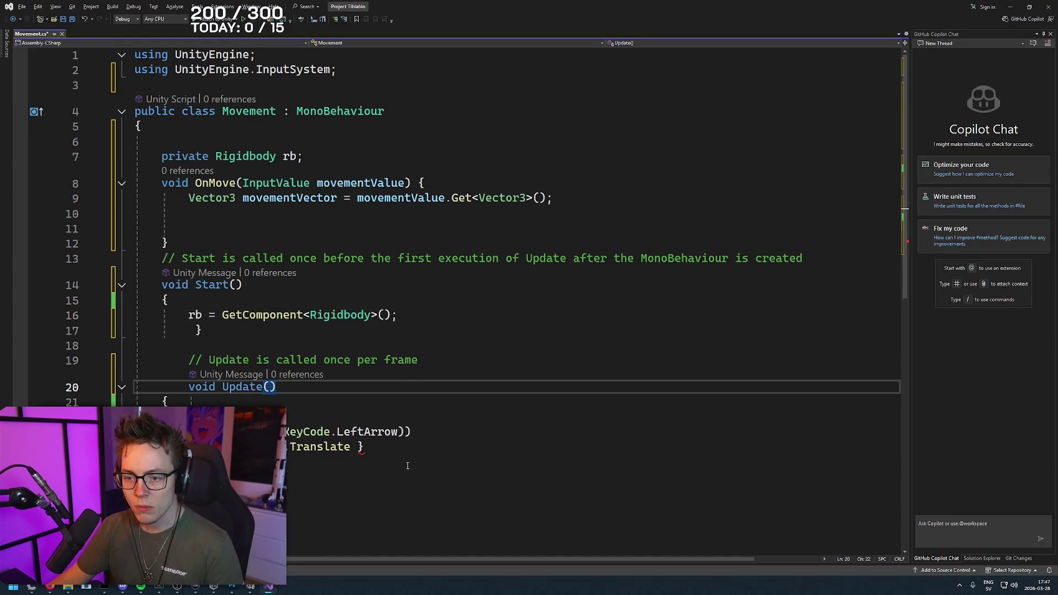
- Delete the Update method and its leftover comment line from Movement.cs
{"action": "left_click", "coordinate": [392, 477]}
{"action": "mouse_move", "coordinate": [188, 386]}
{"action": "left_mouse_down"}
{"action": "mouse_move", "coordinate": [141, 492]}
{"action": "mouse_move", "coordinate": [165, 477]}
{"action": "left_mouse_up"}
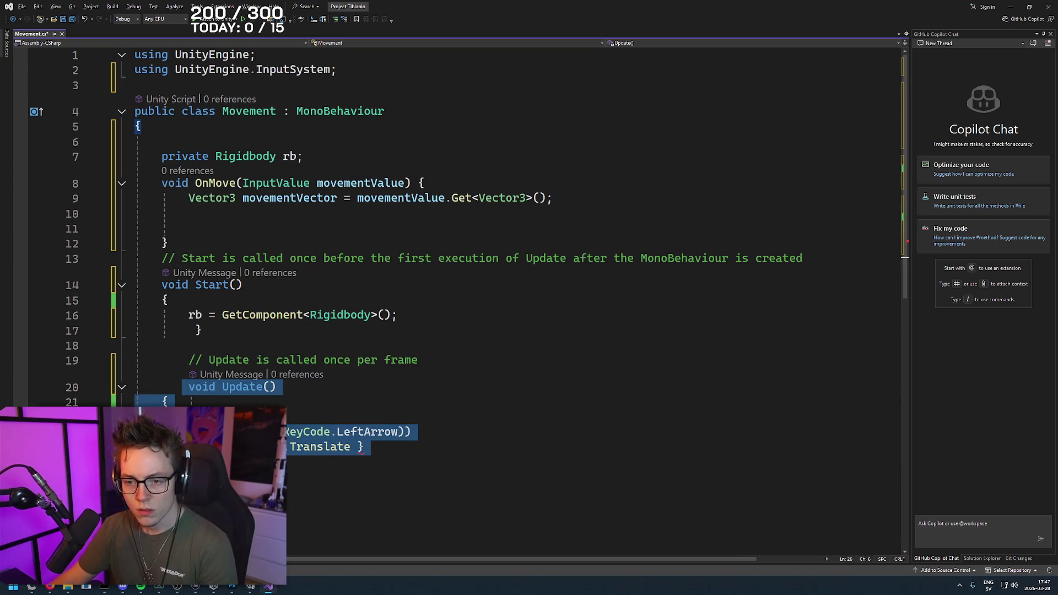
{"action": "key", "text": "BackSpace"}
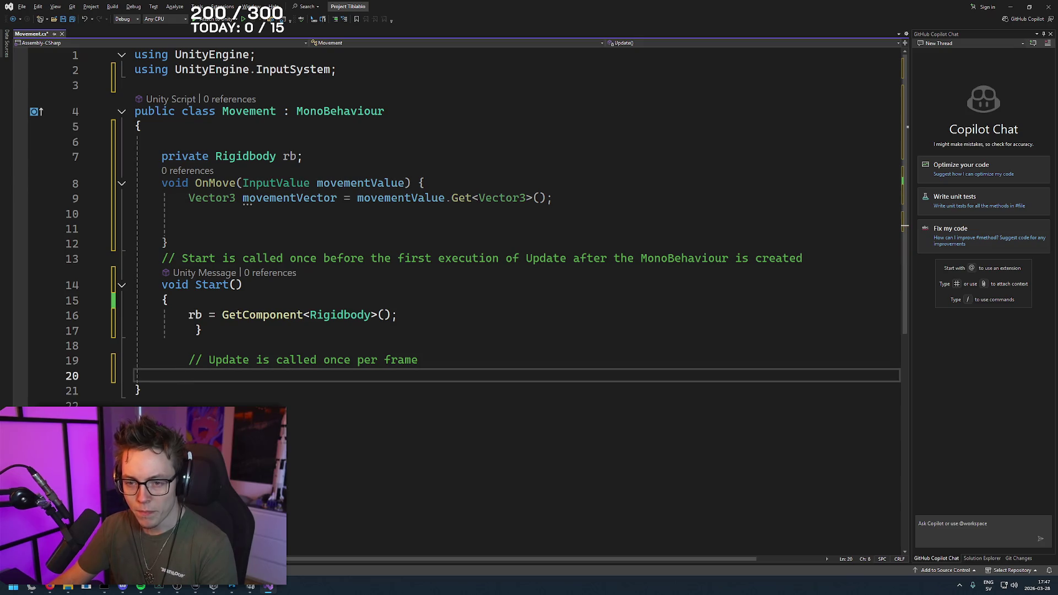
{"action": "left_click_drag", "start_coordinate": [437, 360], "coordinate": [114, 363]}
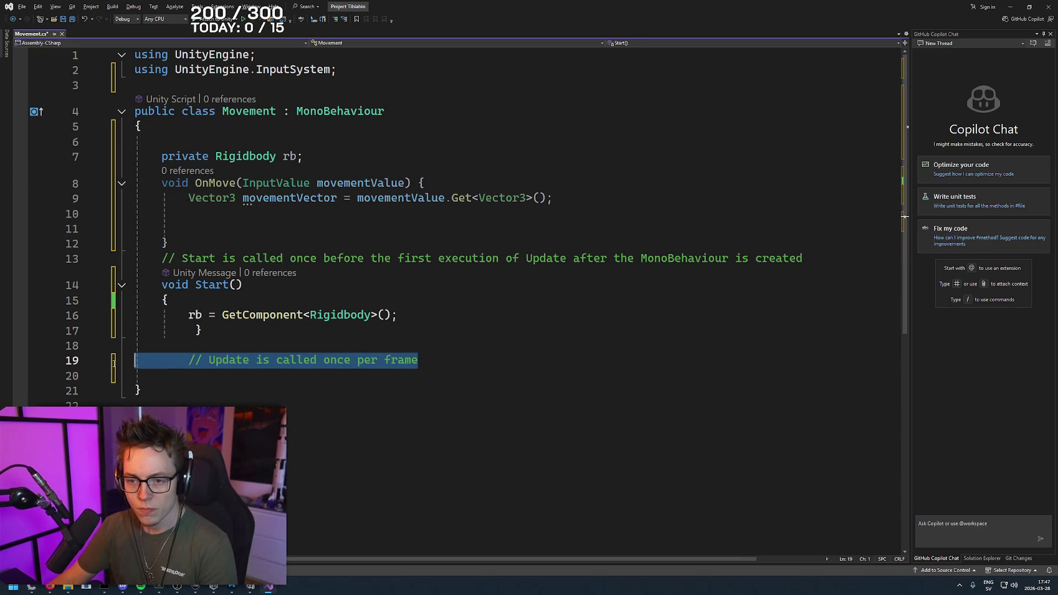
{"action": "key", "text": "BackSpace"}
{"action": "key", "text": "BackSpace"}
{"action": "key", "text": "BackSpace"}
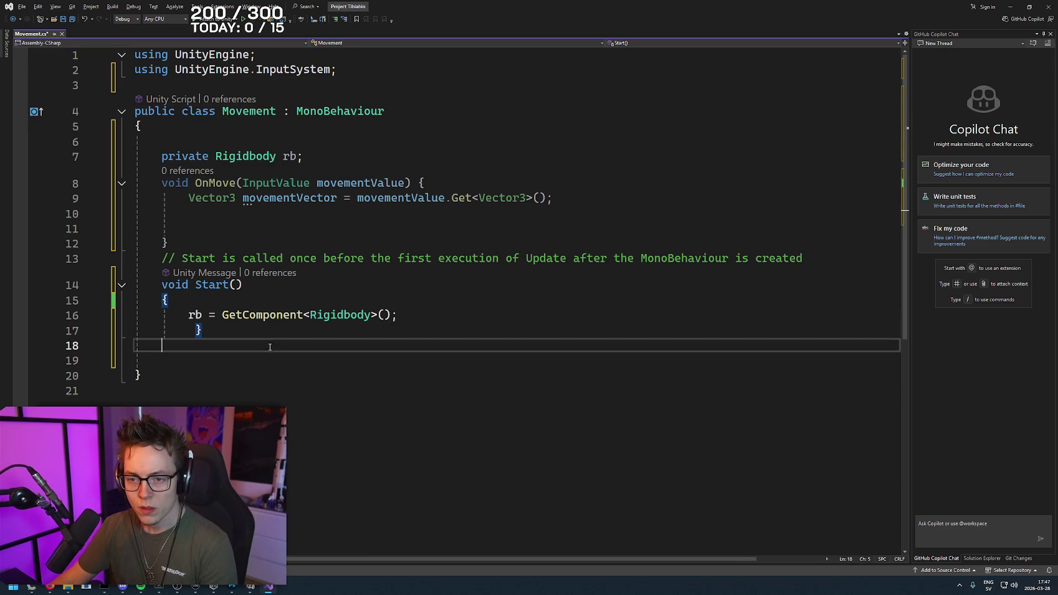
- Add an empty void FixedUpdate() method after Start, without the private keyword
{"action": "key", "text": "alt+Tab"}
{"action": "key", "text": "alt+Tab"}
{"action": "key", "text": "Return"}
{"action": "type", "text": "void Fixed"}
{"action": "key", "text": "Tab"}
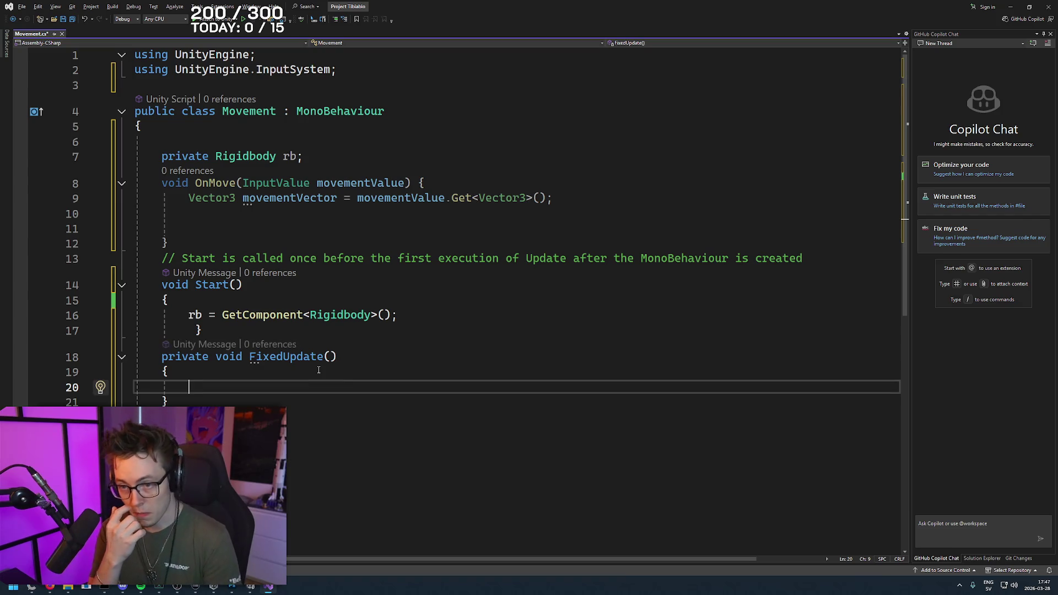
{"action": "key", "text": "alt+Tab"}
{"action": "key", "text": "alt+Tab"}
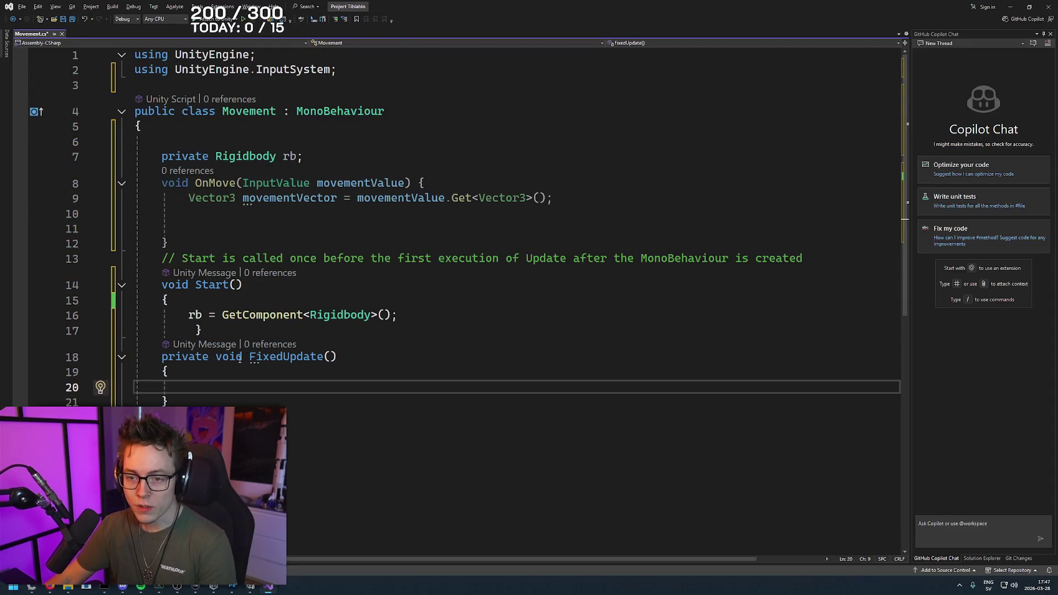
{"action": "left_click_drag", "start_coordinate": [215, 357], "coordinate": [163, 359]}
{"action": "key", "text": "BackSpace"}
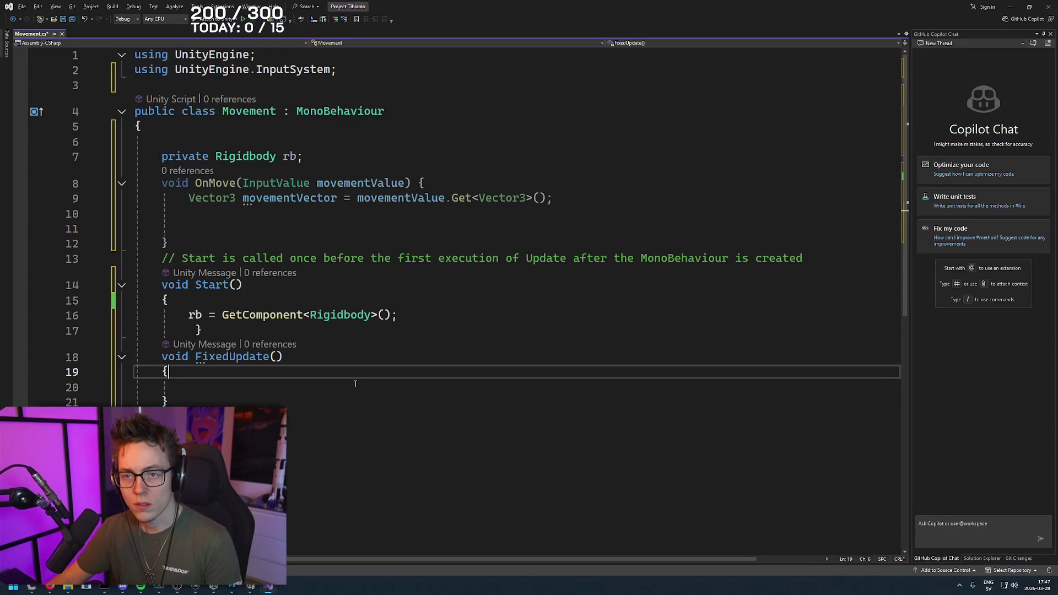
{"action": "key", "text": "alt+Tab"}
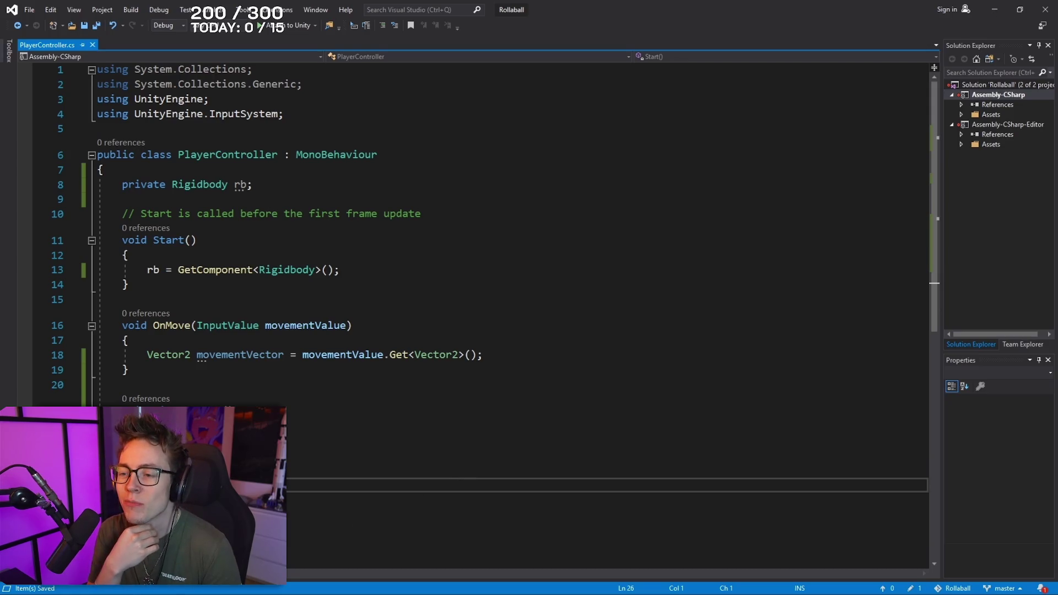
- Skip the fullscreen tutorial video past its PlayerController code to the ending
{"action": "mouse_move", "coordinate": [754, 228]}
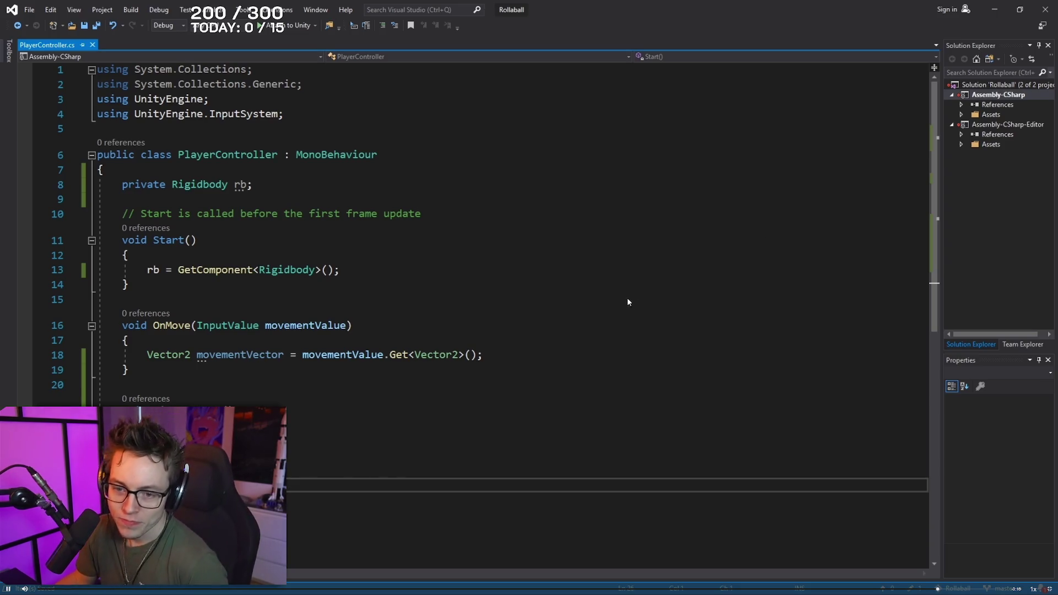
{"action": "left_click", "coordinate": [979, 590]}
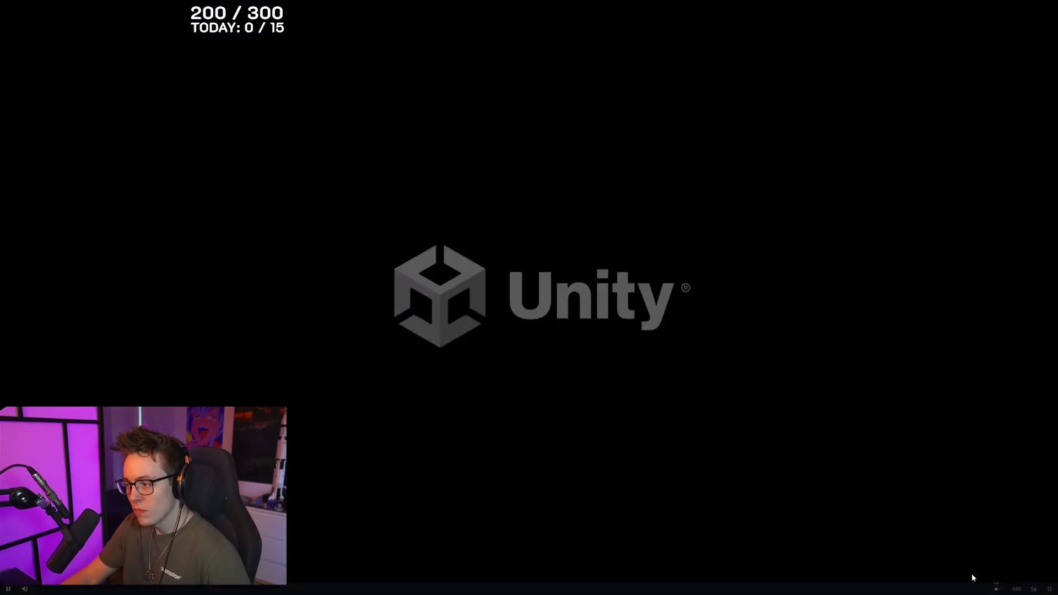
- Exit full screen and scroll the tutorial page down to step 7, Apply force to the Player
{"action": "key", "text": "Escape"}
{"action": "scroll", "coordinate": [919, 335], "scroll_direction": "down", "scroll_amount": 4}
{"action": "scroll", "coordinate": [870, 347], "scroll_direction": "down", "scroll_amount": 3}
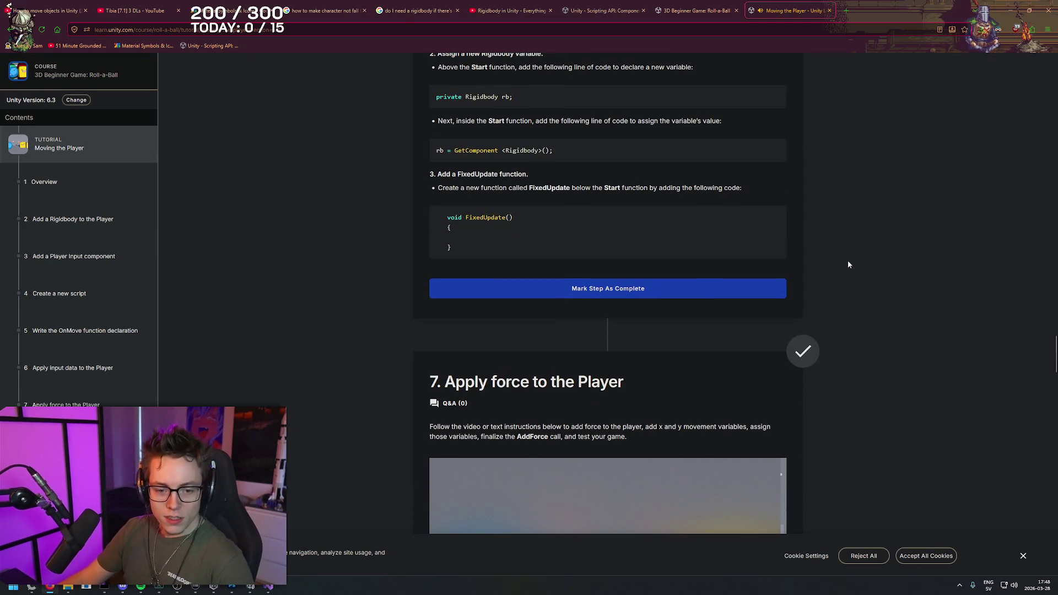
{"action": "scroll", "coordinate": [882, 271], "scroll_direction": "down", "scroll_amount": 4}
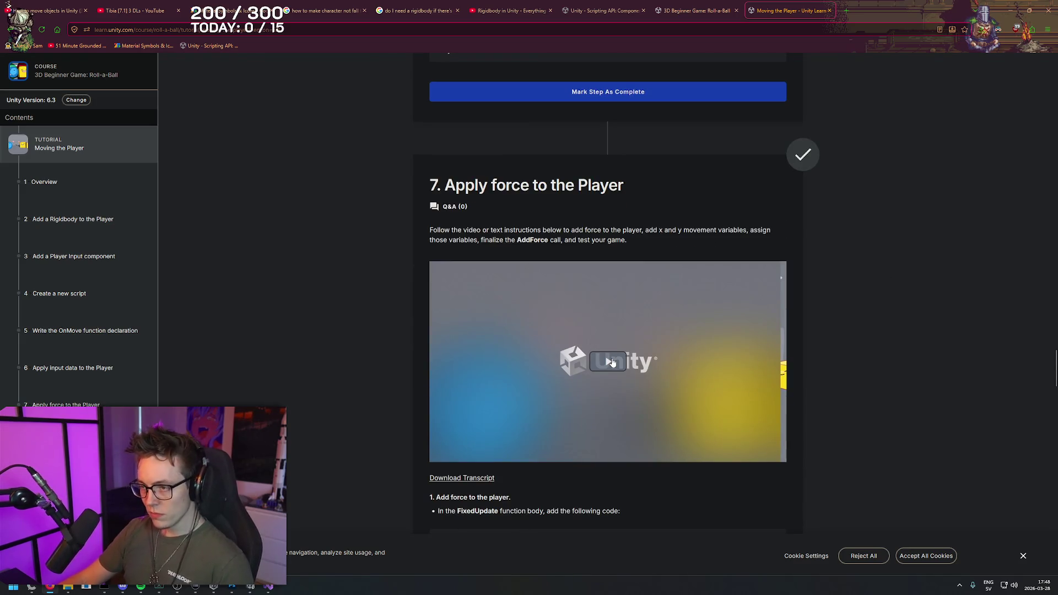
{"action": "right_click", "coordinate": [878, 195]}
{"action": "left_click", "coordinate": [877, 194]}
{"action": "scroll", "coordinate": [881, 203], "scroll_direction": "down", "scroll_amount": 2}
{"action": "right_click", "coordinate": [881, 203]}
{"action": "left_click", "coordinate": [879, 177]}
{"action": "scroll", "coordinate": [897, 166], "scroll_direction": "up", "scroll_amount": 2}
{"action": "triple_click", "coordinate": [895, 185]}
{"action": "right_click", "coordinate": [896, 185]}
{"action": "left_click", "coordinate": [888, 188]}
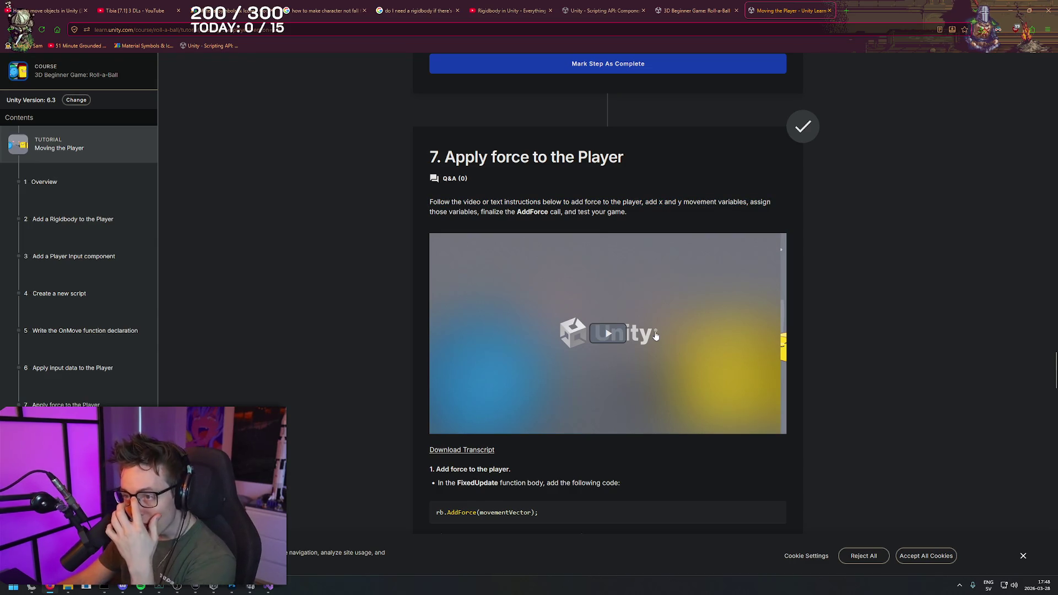
- Watch the step 7 video full screen from about 0:17 up to its AddForce line
{"action": "left_click", "coordinate": [608, 311]}
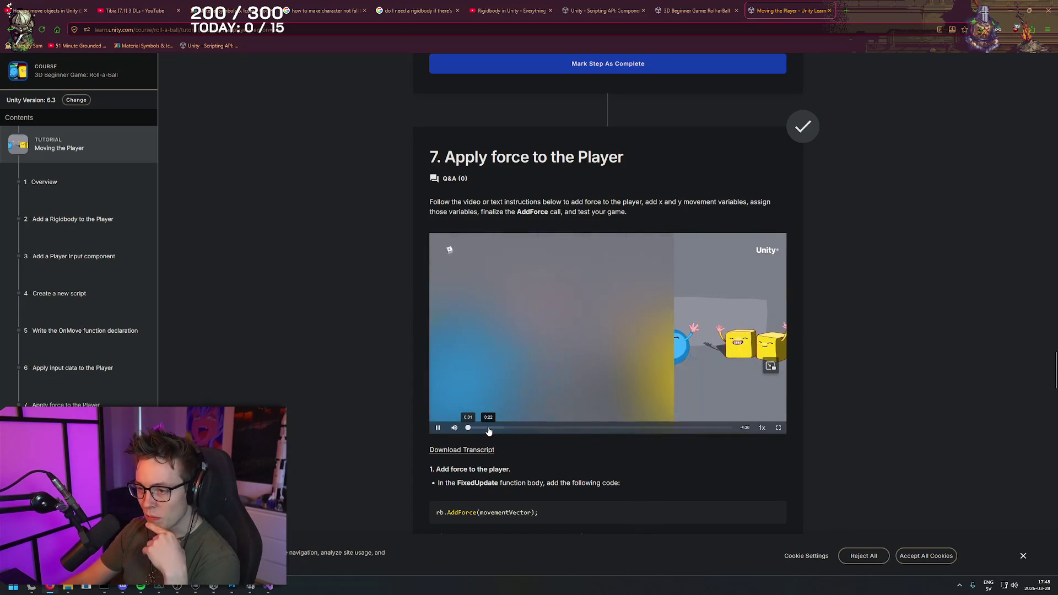
{"action": "left_click", "coordinate": [498, 427]}
{"action": "left_click", "coordinate": [483, 427]}
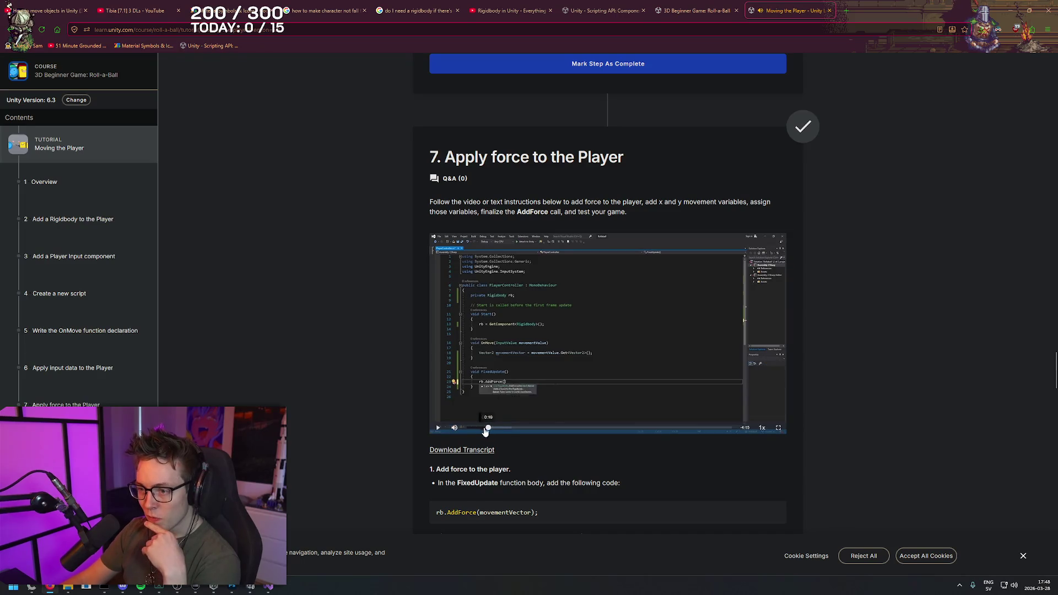
{"action": "double_click", "coordinate": [607, 334]}
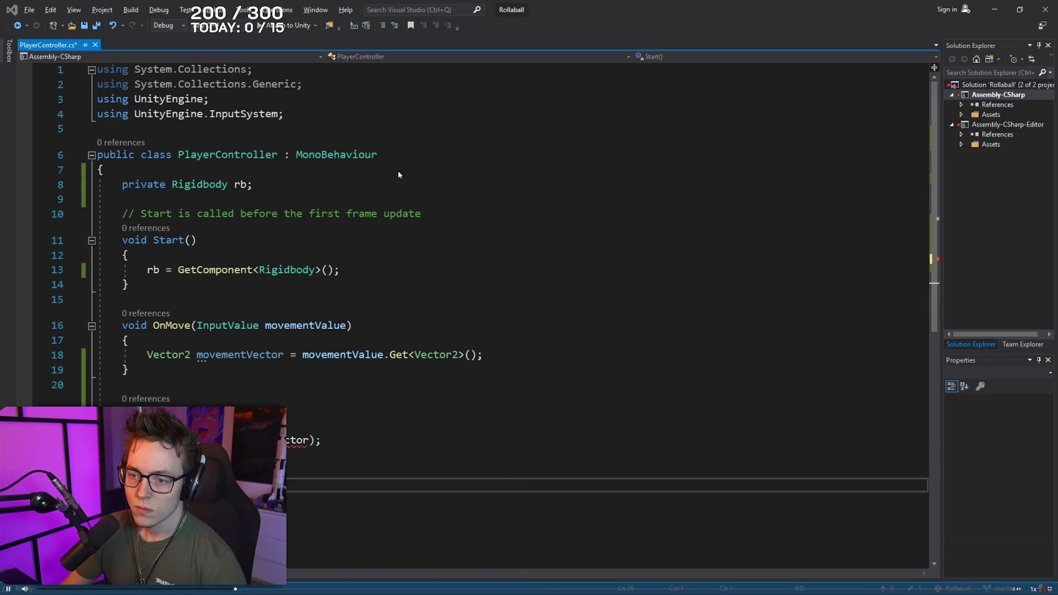
{"action": "double_click", "coordinate": [510, 230]}
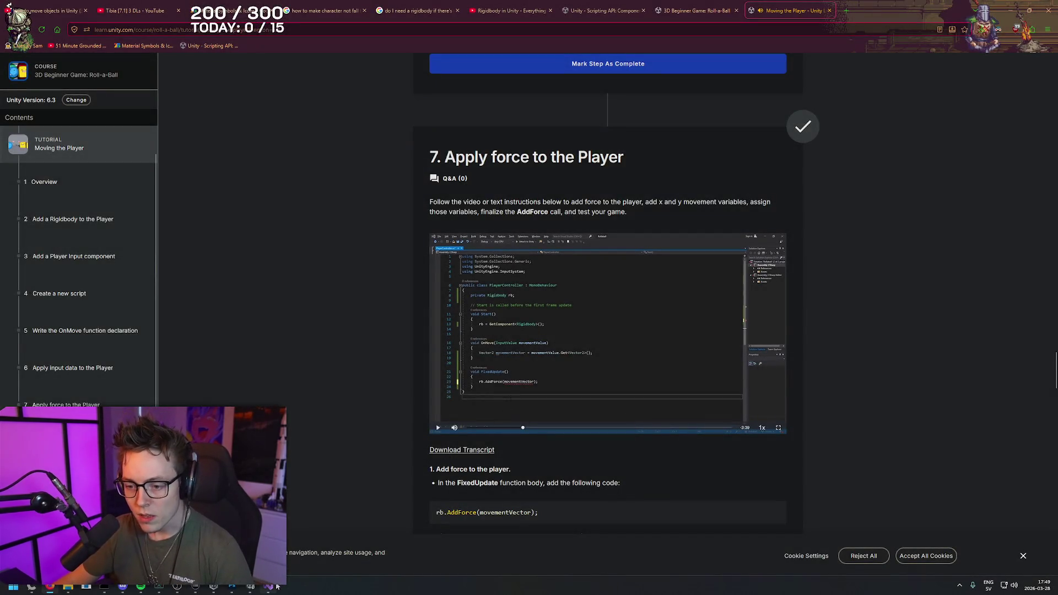
{"action": "left_click", "coordinate": [270, 588]}
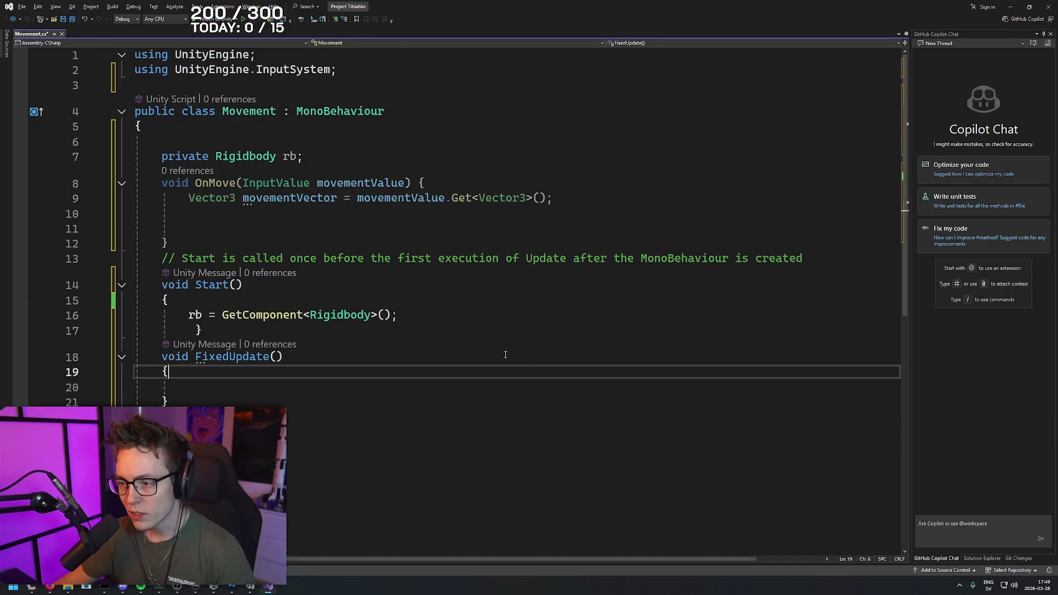
- Add rb.AddForce(movementVector); inside FixedUpdate and check the resulting undefined movementVector error
{"action": "left_click", "coordinate": [399, 389]}
{"action": "type", "text": "rb."}
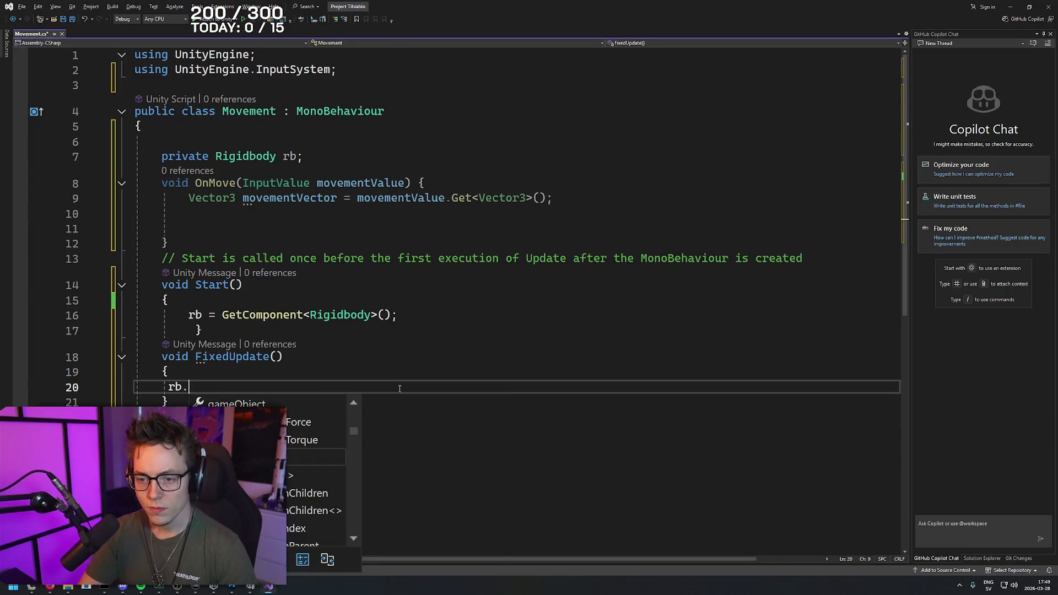
{"action": "type", "text": "addF"}
{"action": "key", "text": "Tab"}
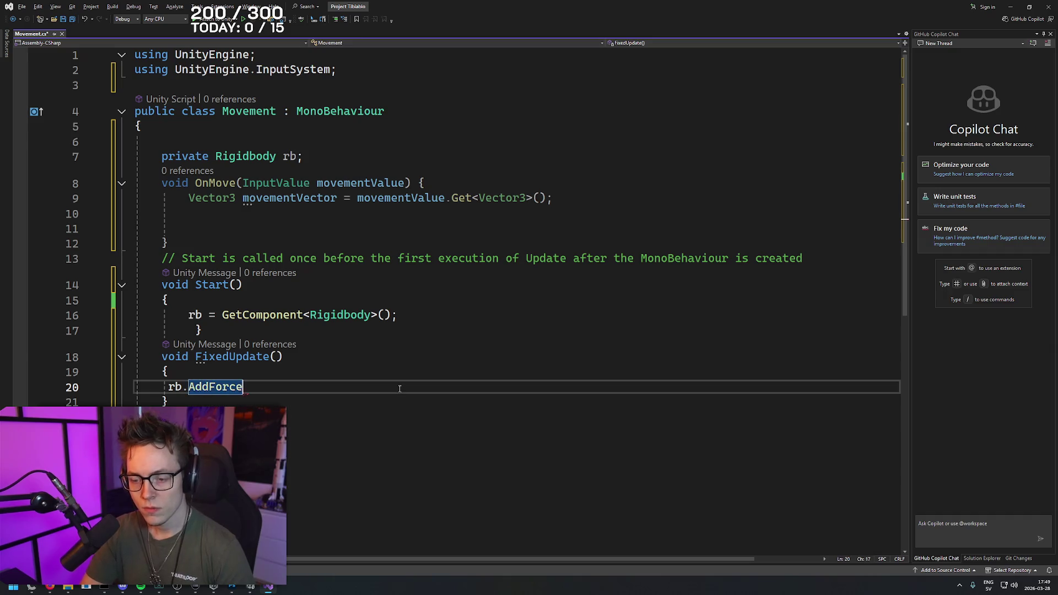
{"action": "type", "text": "(movement"}
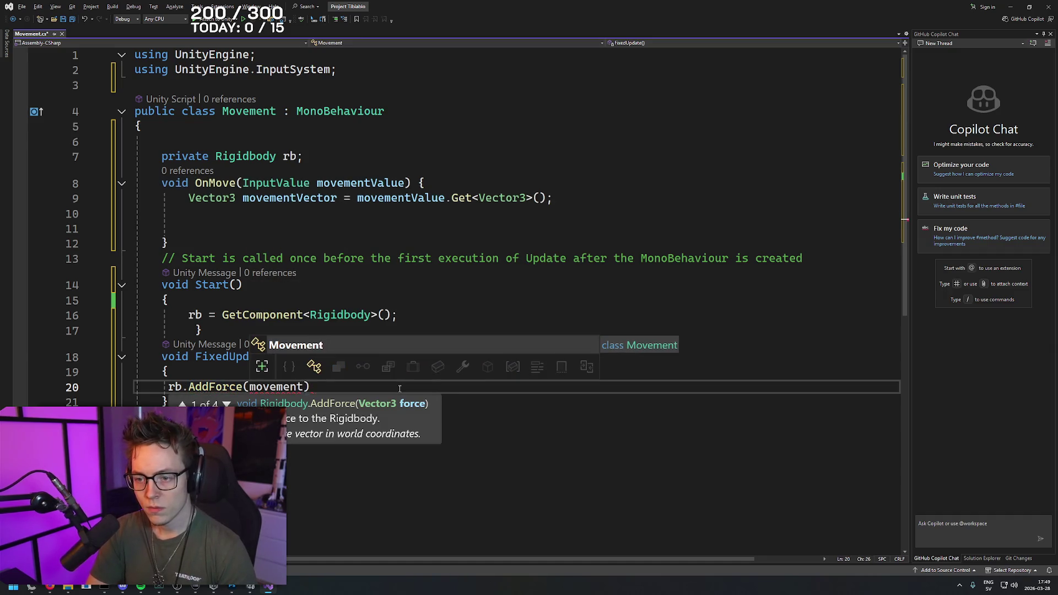
{"action": "type", "text": "Vector"}
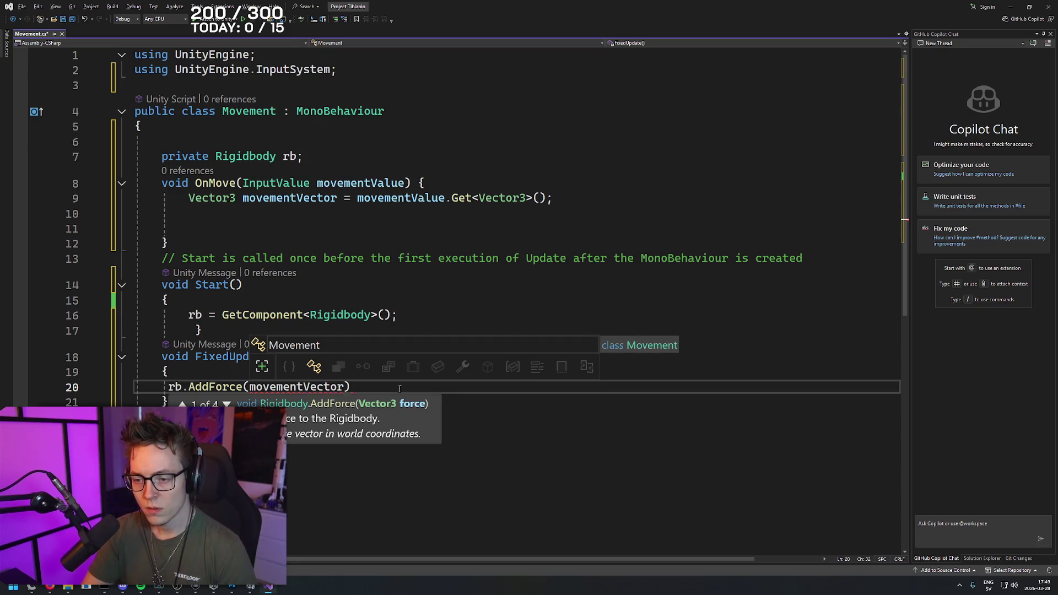
{"action": "type", "text": ")"}
{"action": "key", "text": "alt+Tab"}
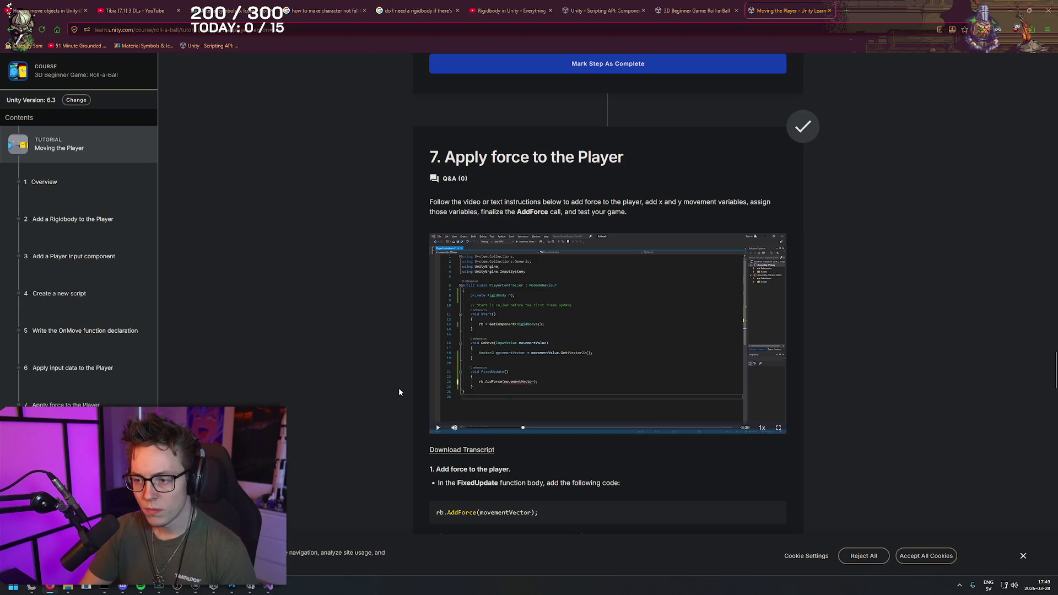
{"action": "key", "text": "alt+Tab"}
{"action": "type", "text": ";"}
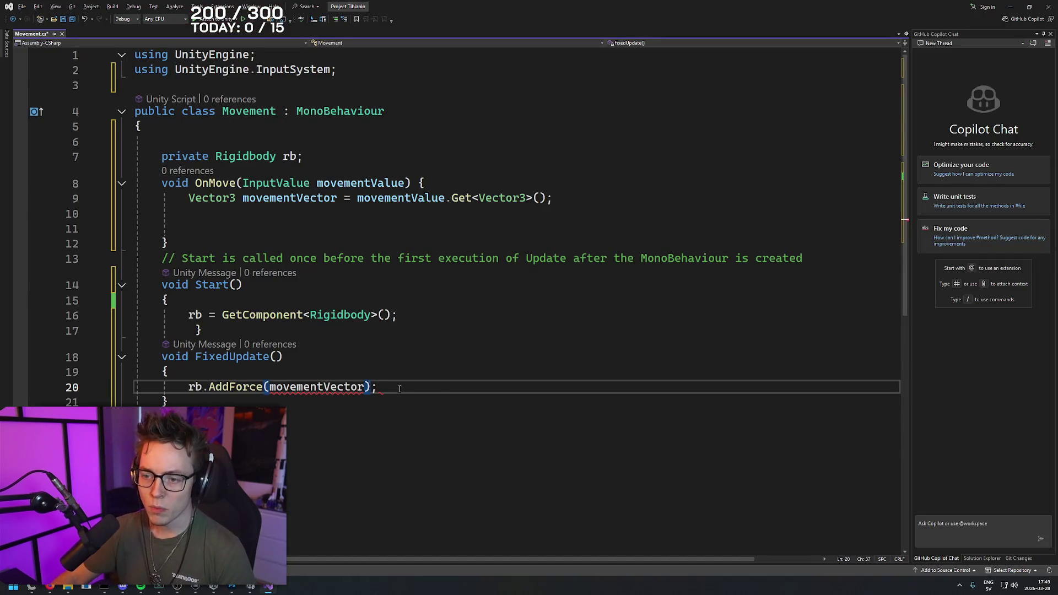
{"action": "left_click", "coordinate": [422, 414]}
{"action": "left_click", "coordinate": [340, 386]}
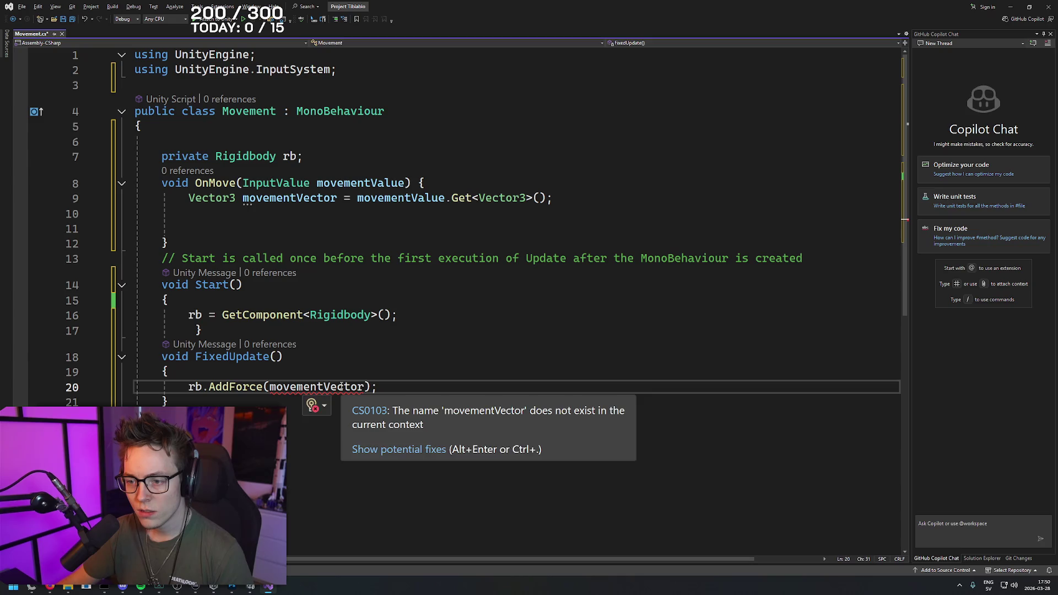
{"action": "key", "text": "alt+Tab"}
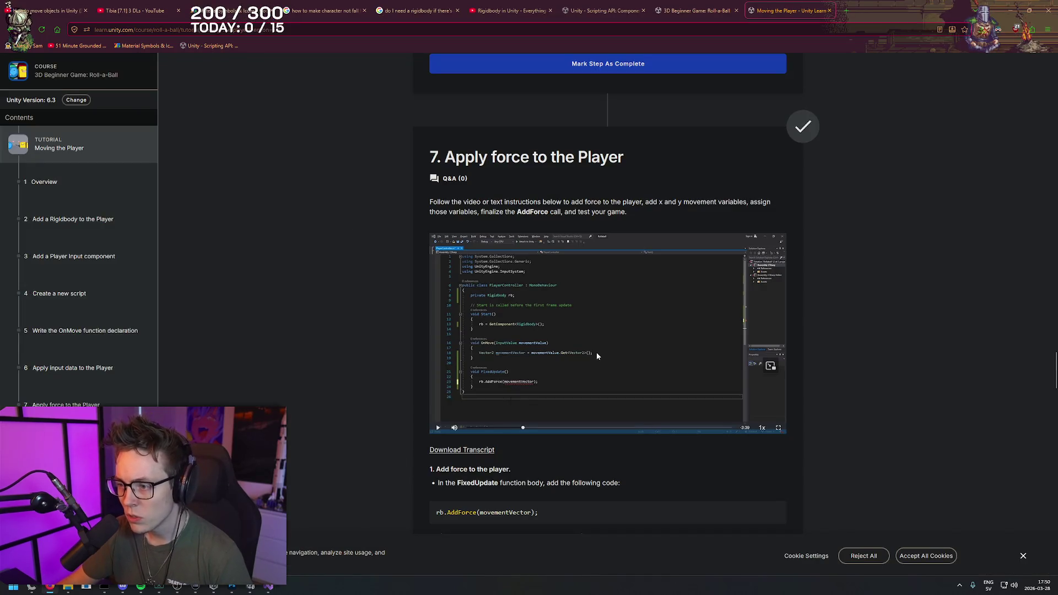
- Play the step 7 video full screen until a second private field appears below rb
{"action": "left_click", "coordinate": [778, 428]}
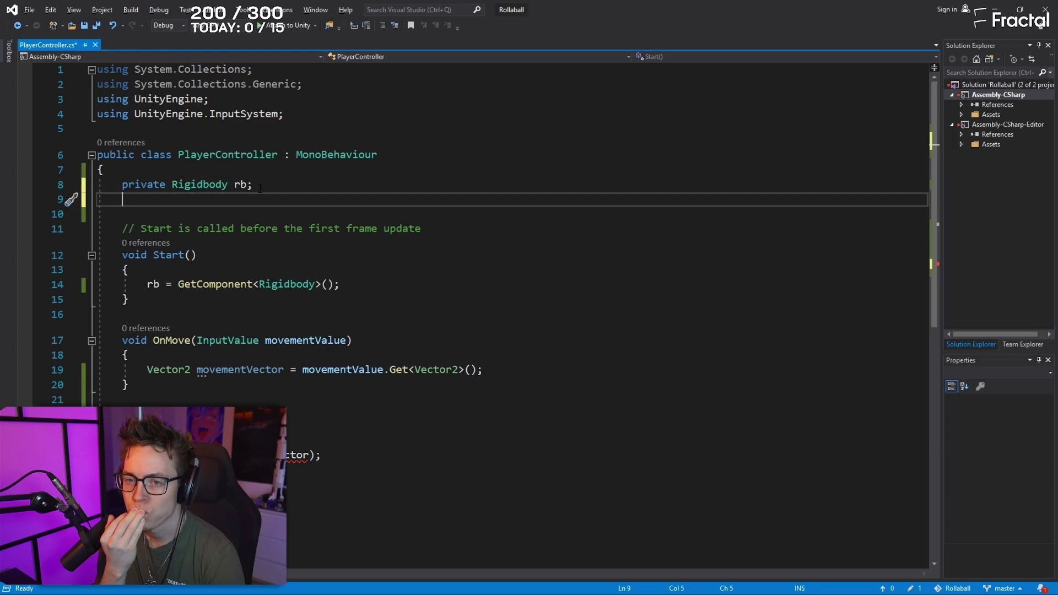
{"action": "key", "text": "Escape"}
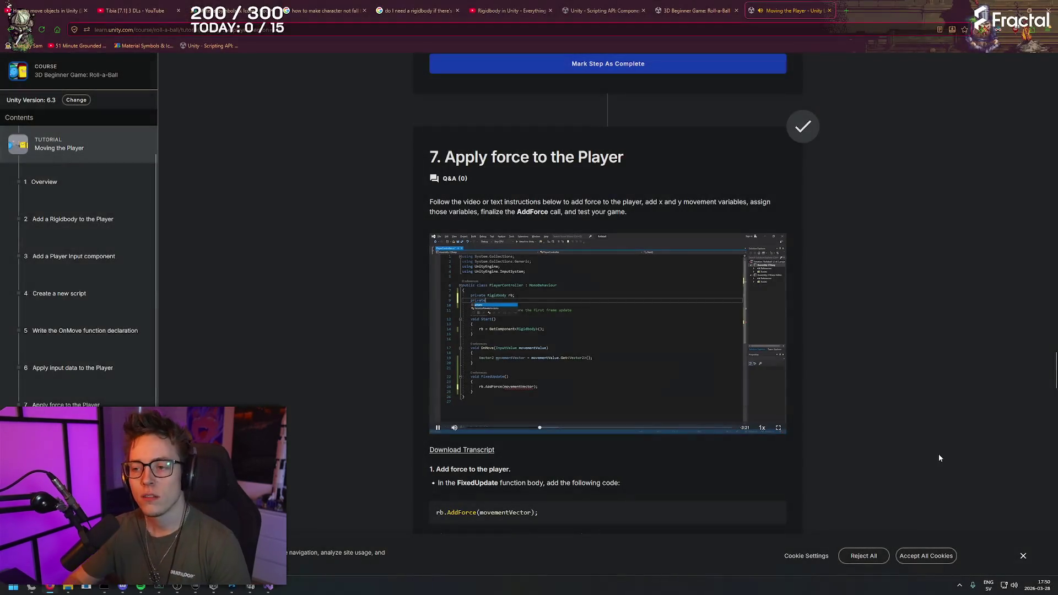
{"action": "left_click", "coordinate": [500, 369]}
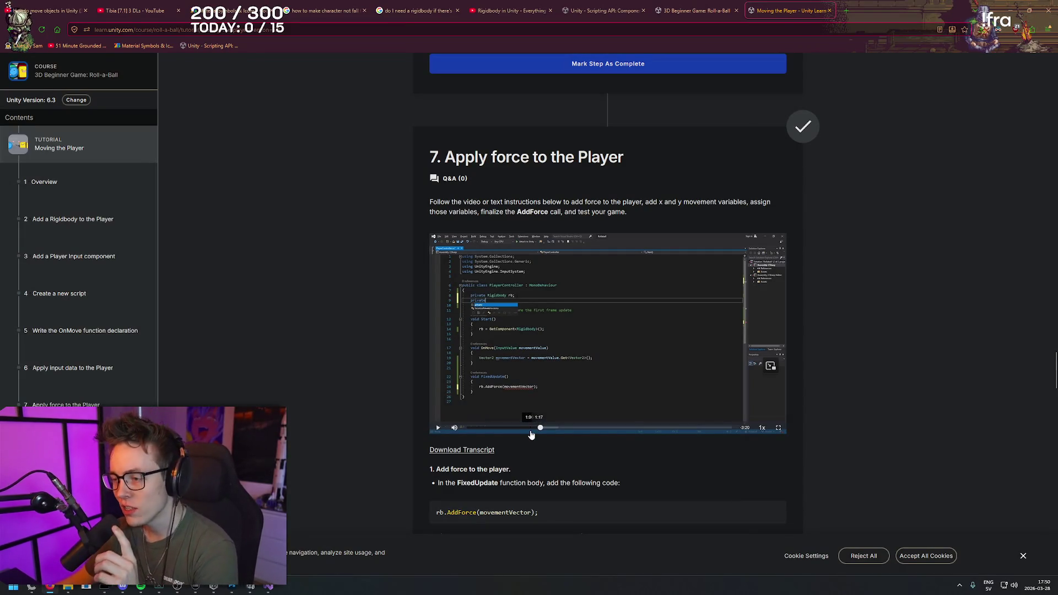
{"action": "left_click", "coordinate": [778, 429]}
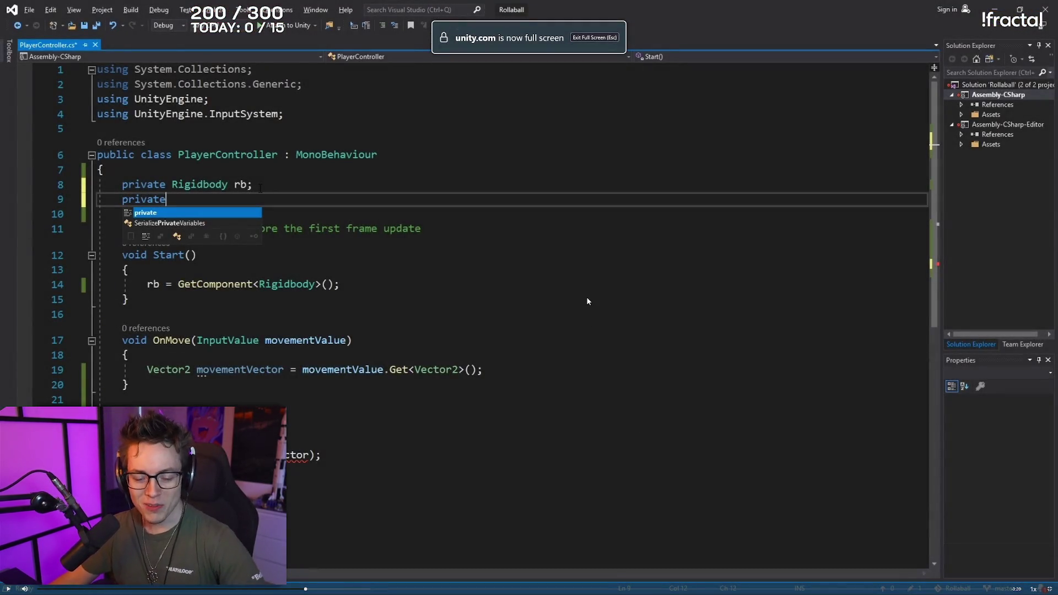